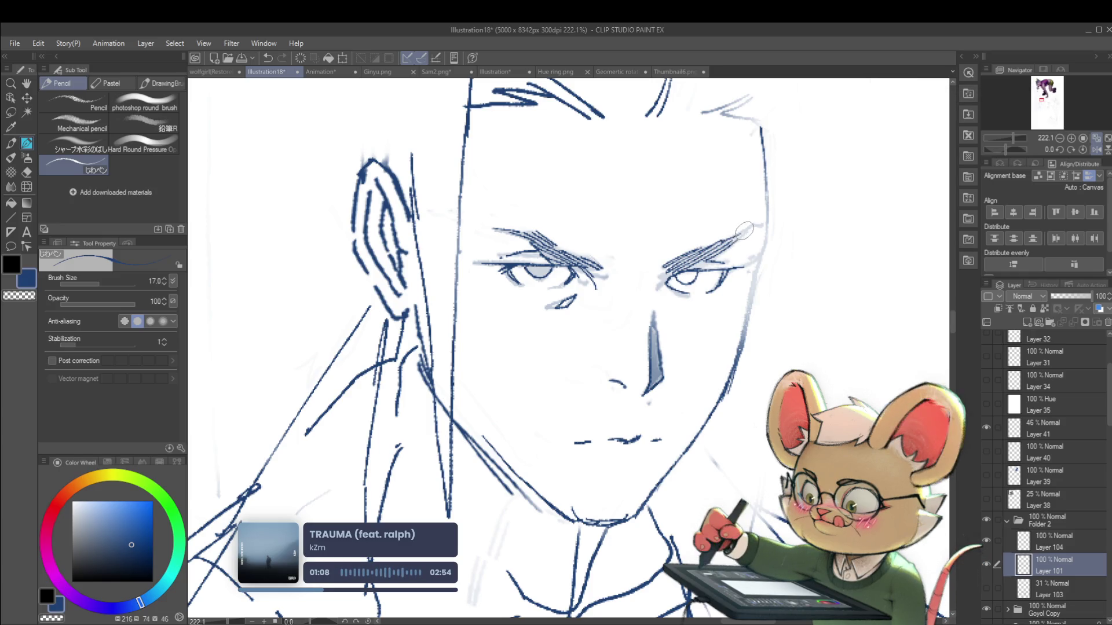
Extend the blue hatching on the eyebrows, mirroring the canvas to check proportions
drag(719, 248, 752, 226)
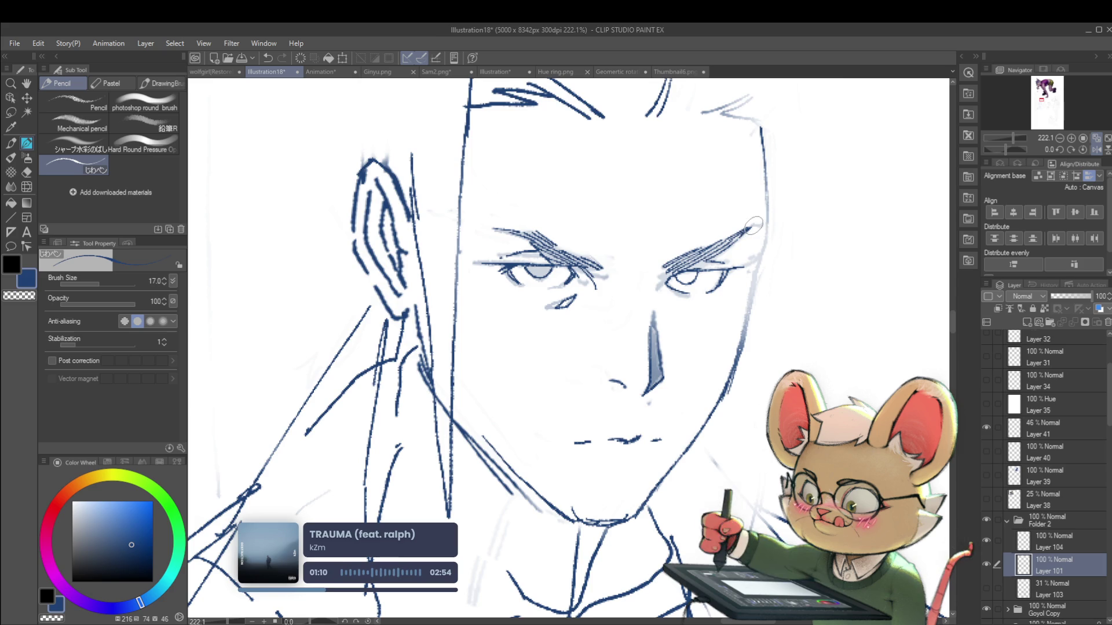
scroll(753, 224, down, 10)
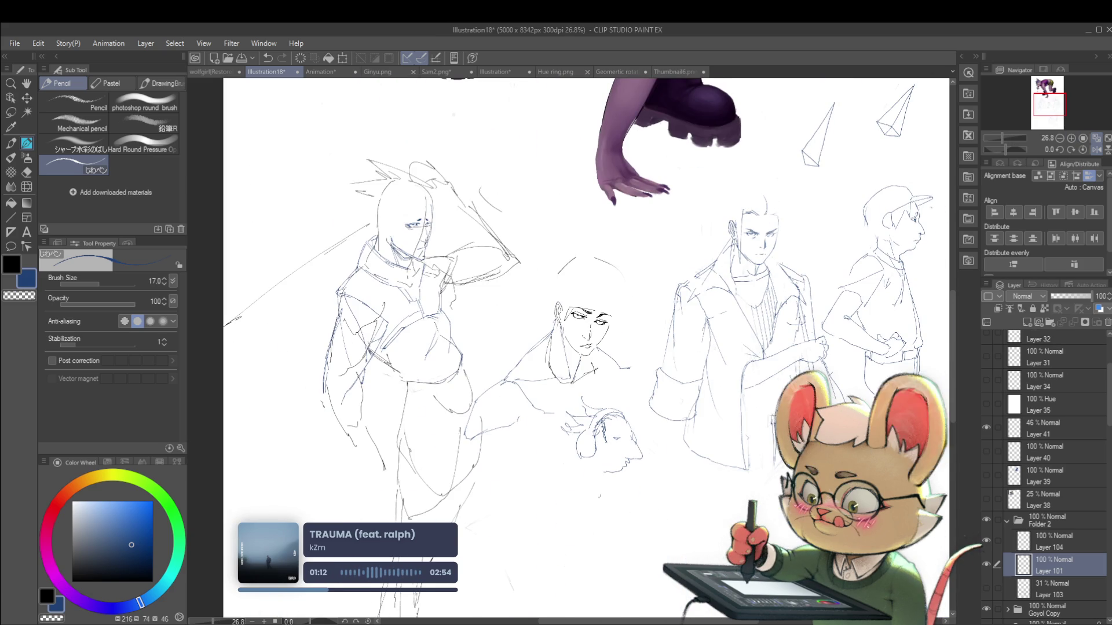
click(1096, 149)
scroll(399, 231, up, 7)
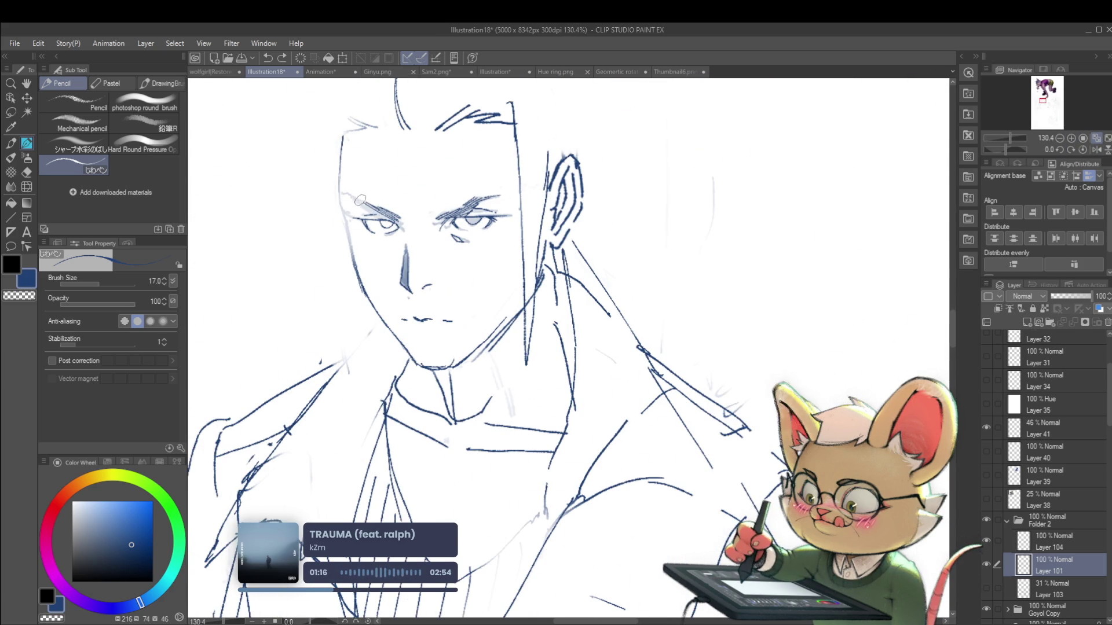
drag(364, 200, 354, 200)
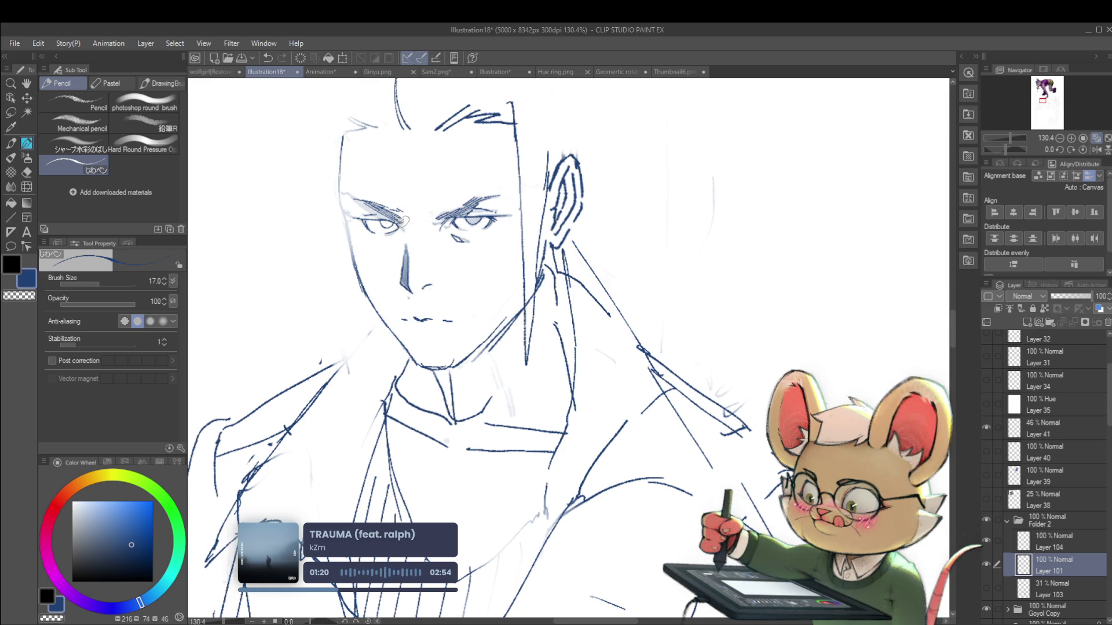
Check the whole sketch sheet, then undo the stray stroke near the eye corner
drag(400, 220, 336, 183)
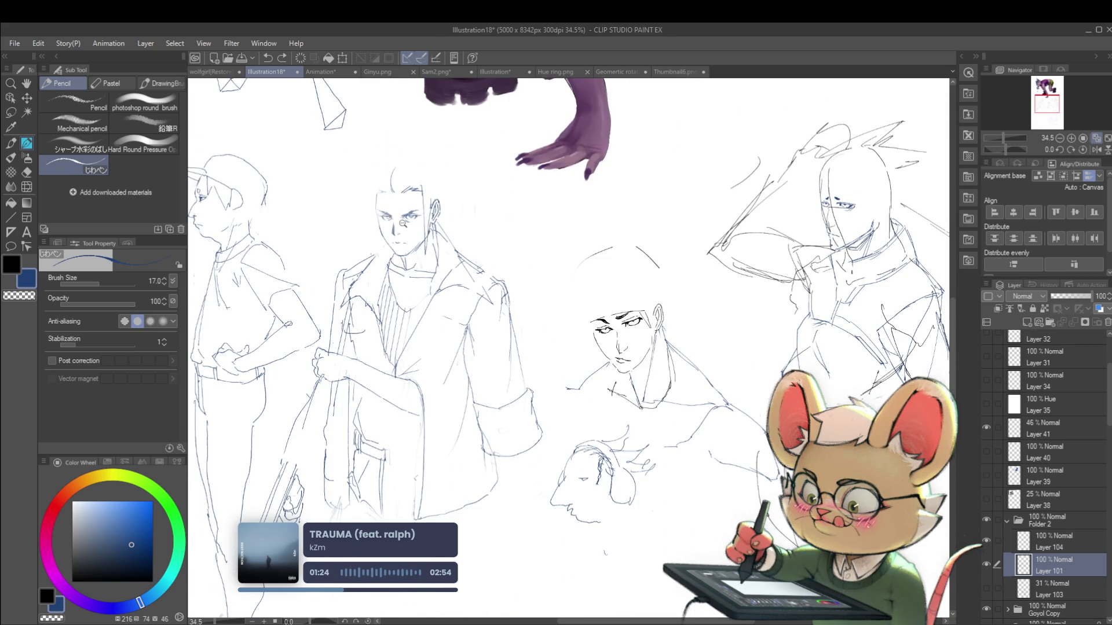
drag(392, 219, 344, 157)
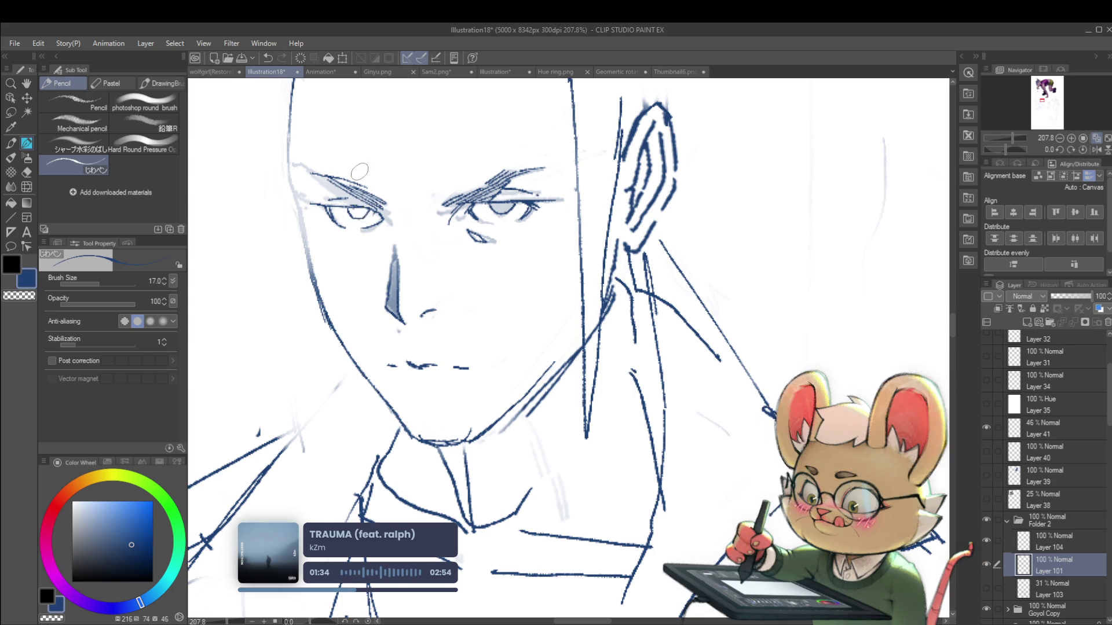
scroll(312, 133, down, 10)
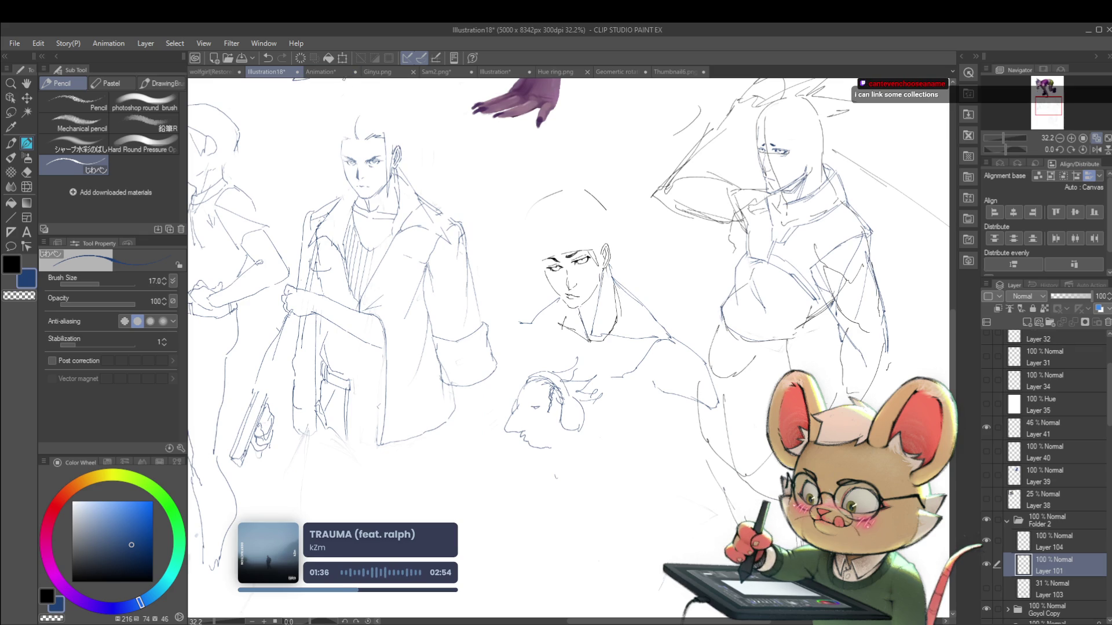
scroll(369, 148, up, 10)
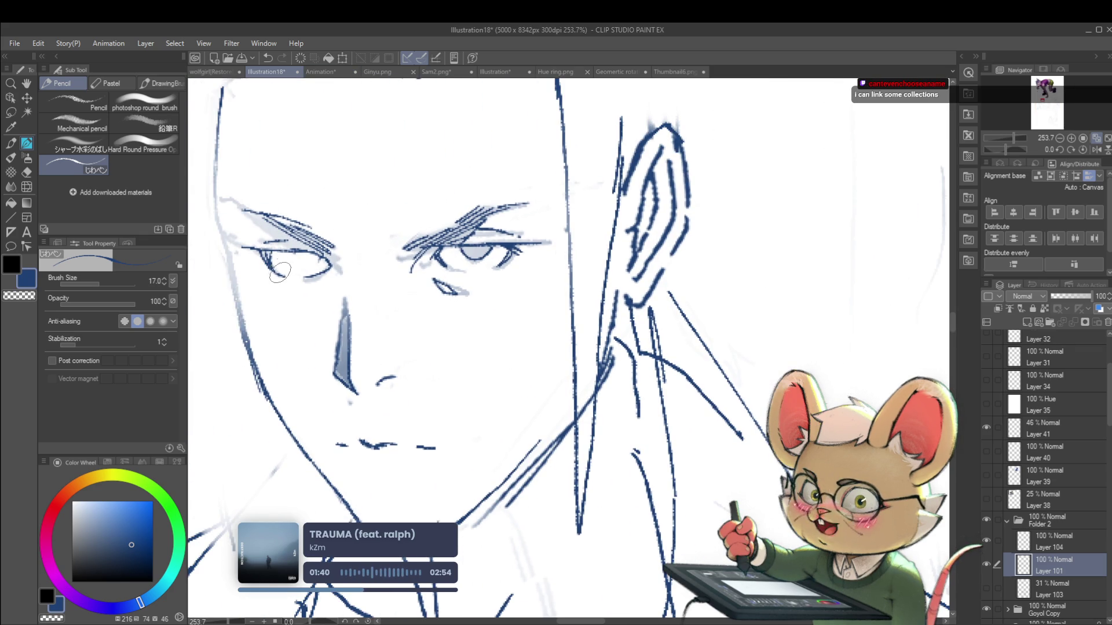
key(ctrl+z)
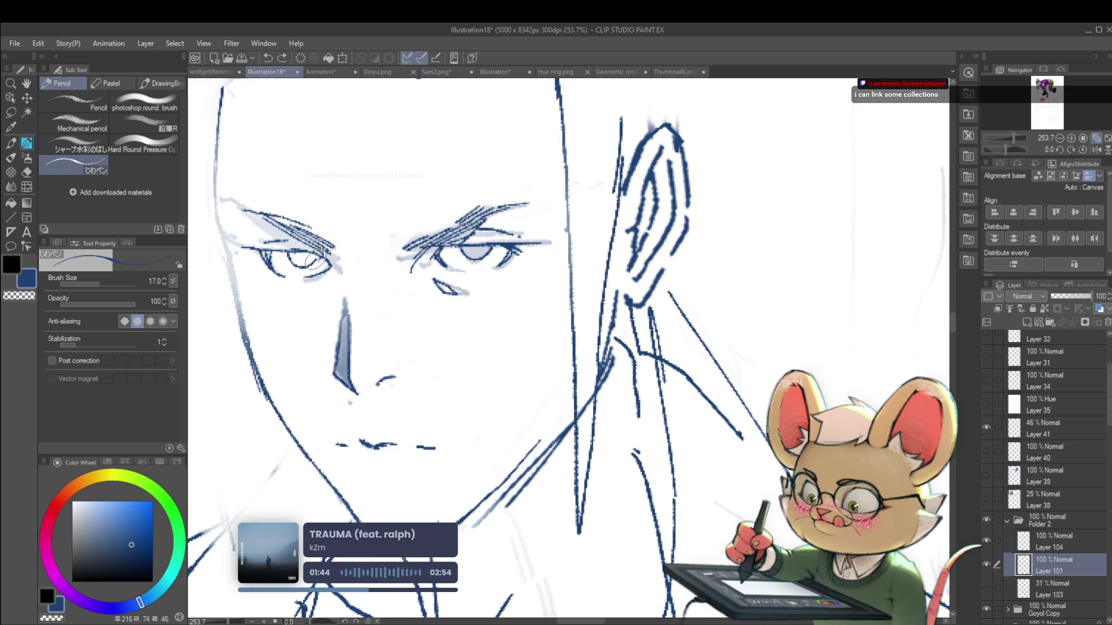
scroll(303, 140, down, 10)
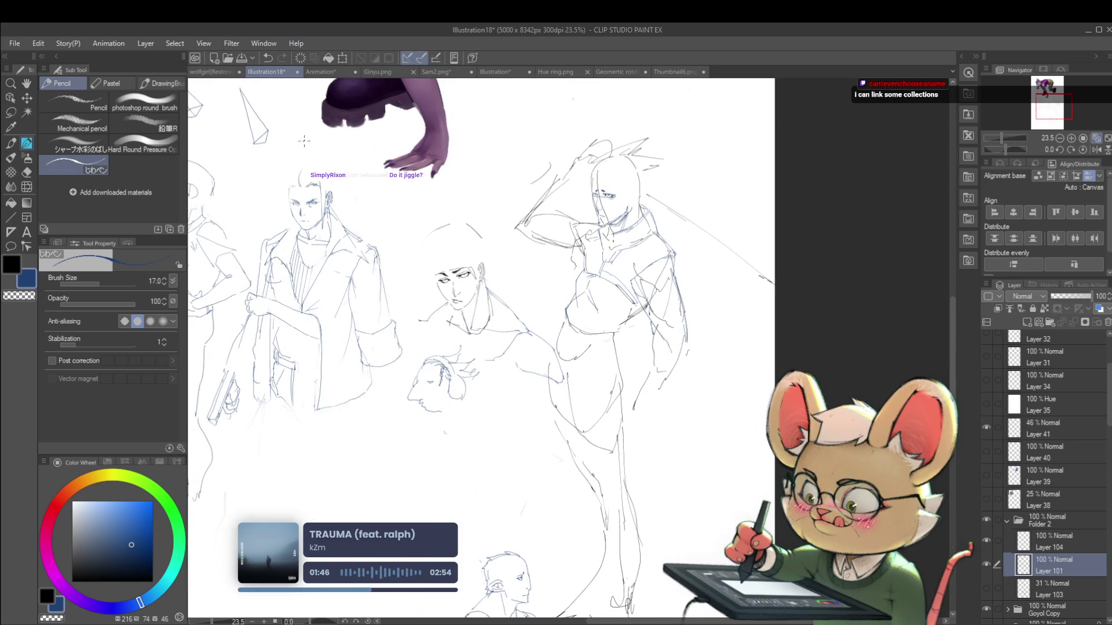
scroll(302, 184, up, 10)
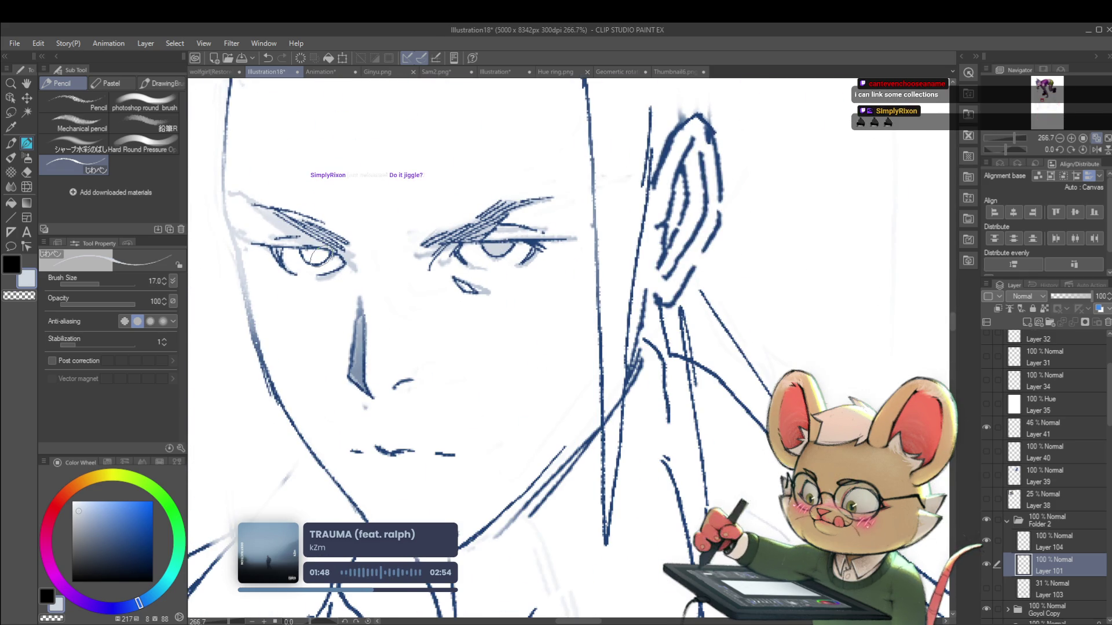
key(g)
scroll(280, 224, down, 5)
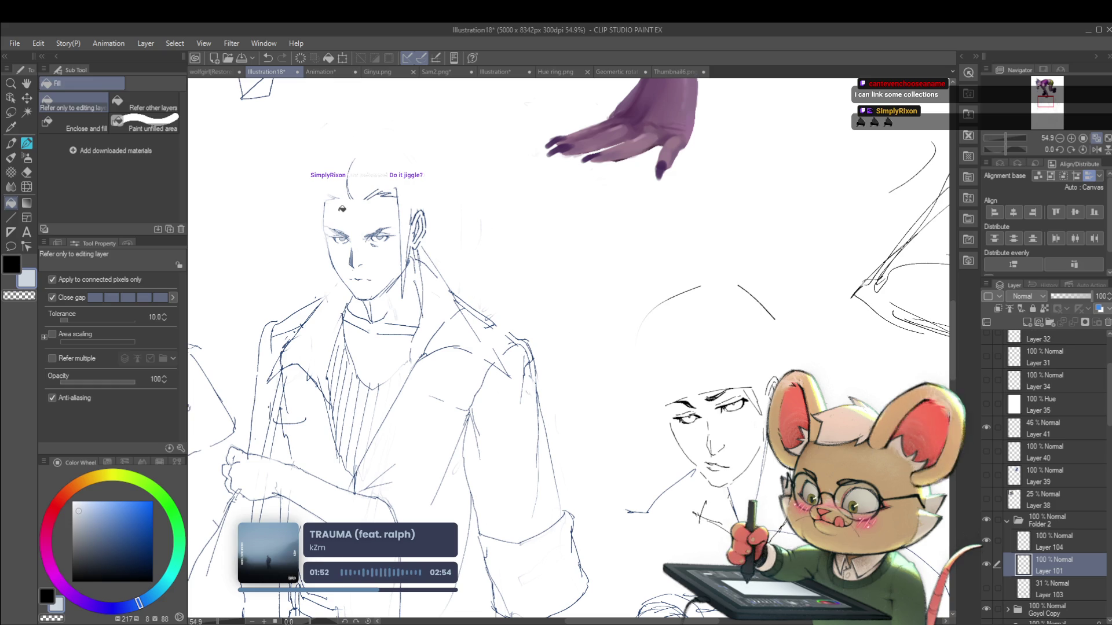
key(p)
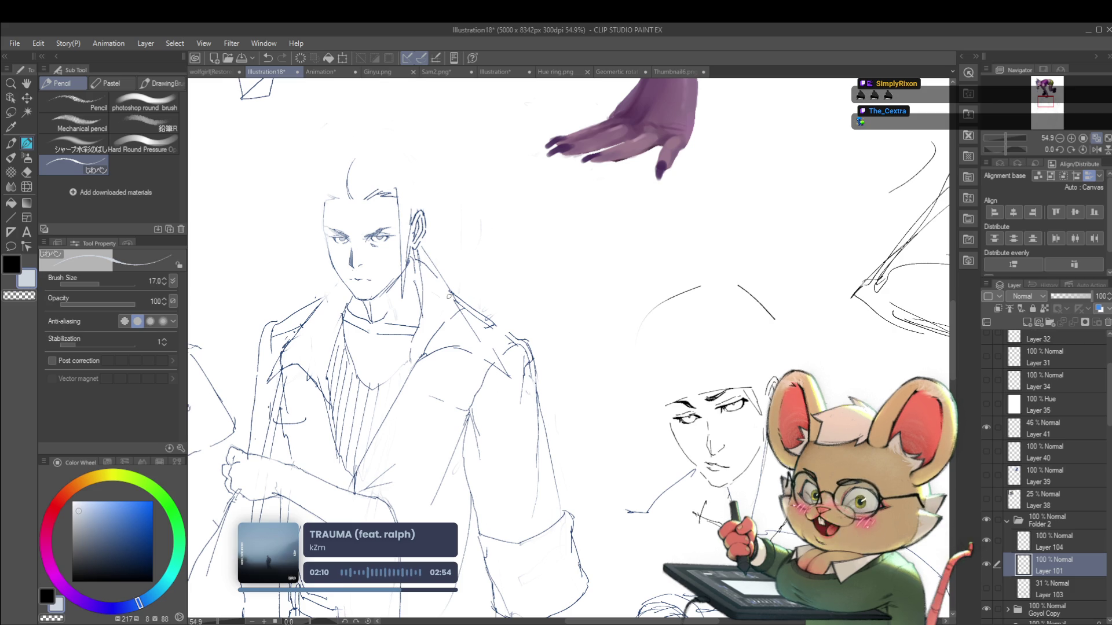
scroll(321, 249, up, 3)
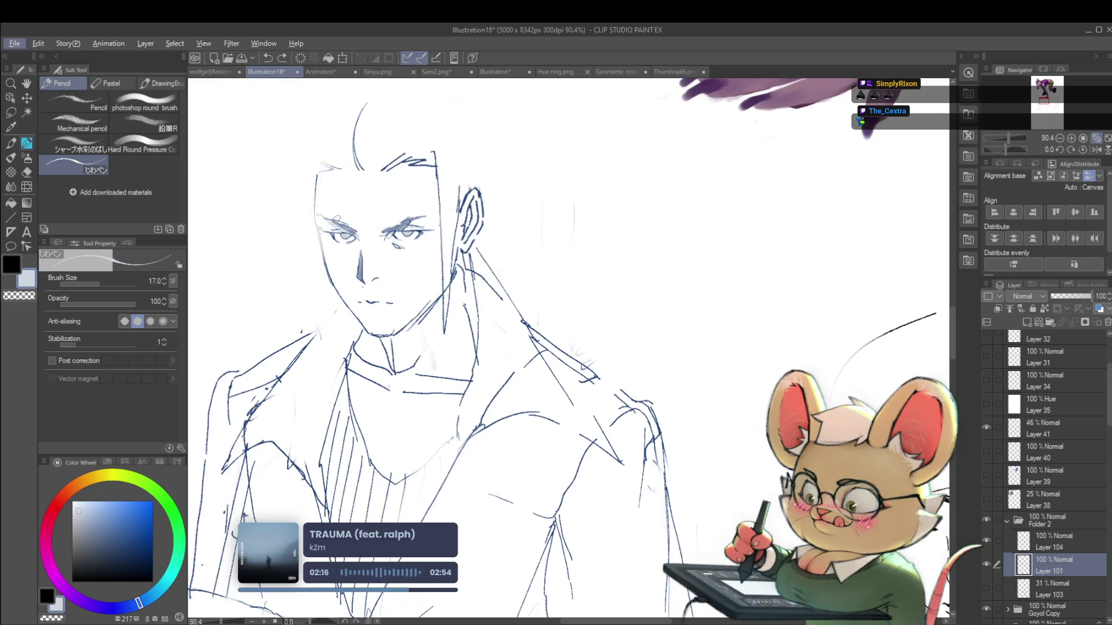
scroll(417, 178, up, 1)
scroll(455, 248, up, 5)
scroll(455, 248, down, 3)
drag(251, 303, 270, 337)
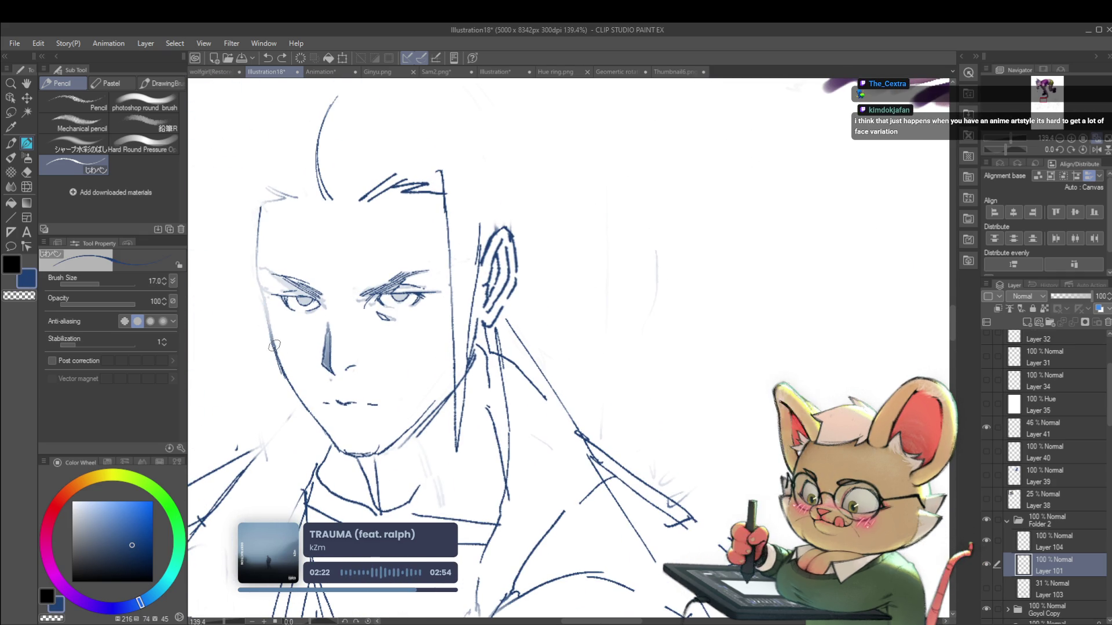
drag(262, 297, 290, 343)
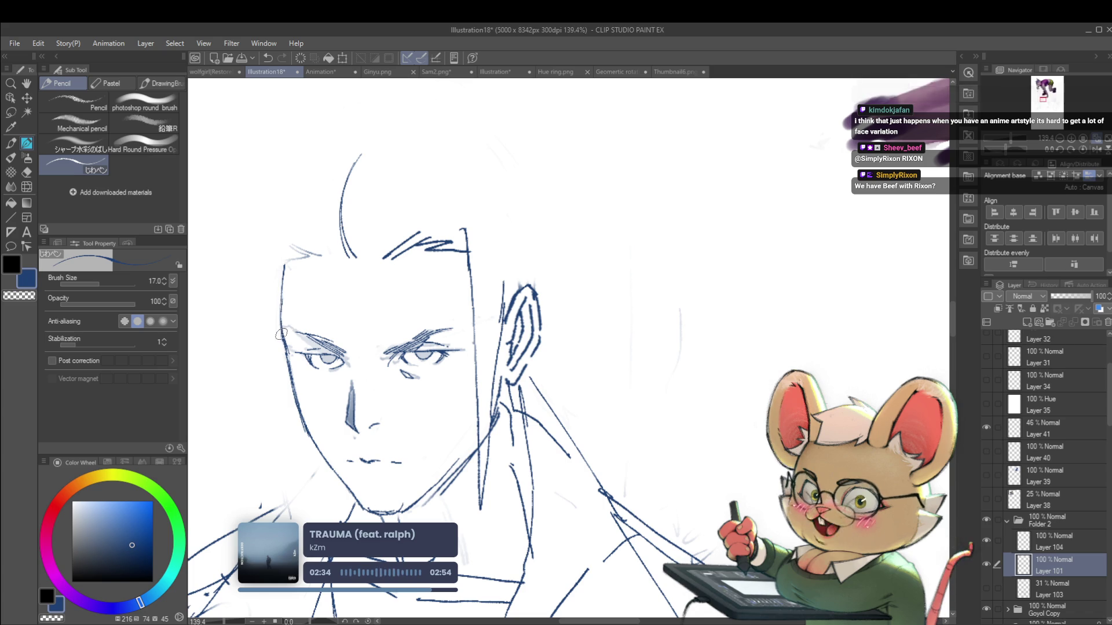
scroll(282, 258, down, 4)
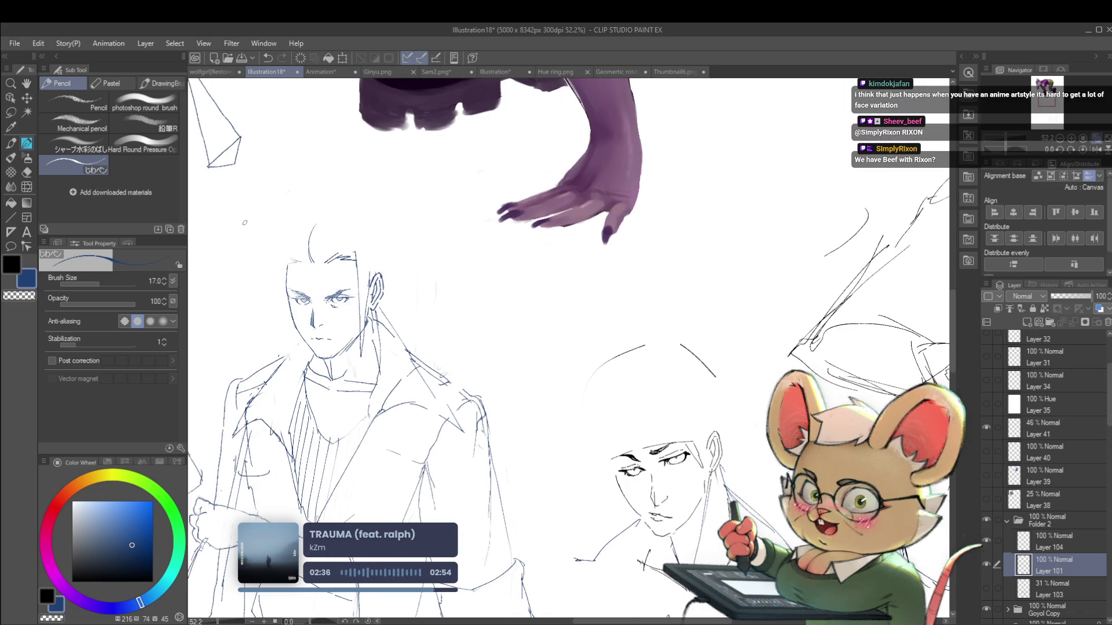
scroll(340, 279, up, 2)
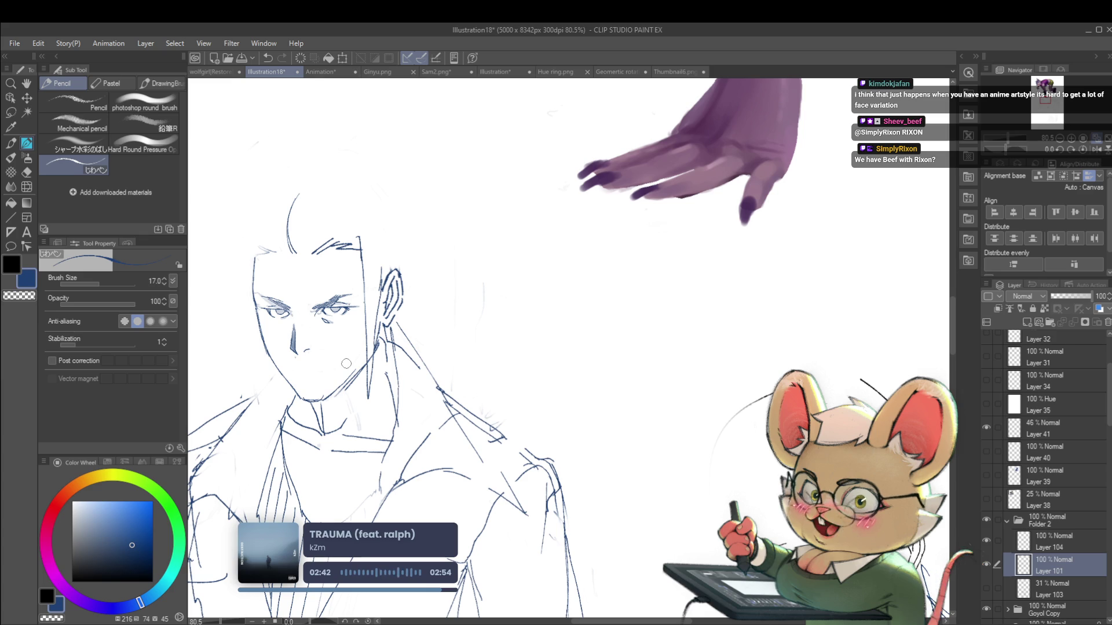
scroll(295, 374, up, 2)
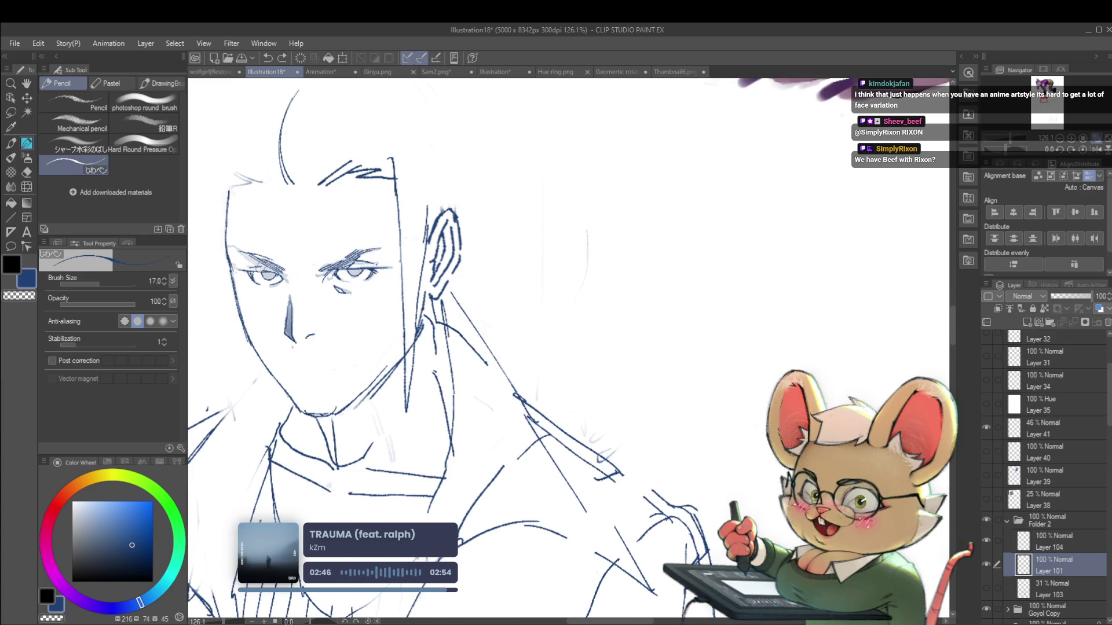
scroll(279, 265, down, 4)
scroll(277, 305, up, 2)
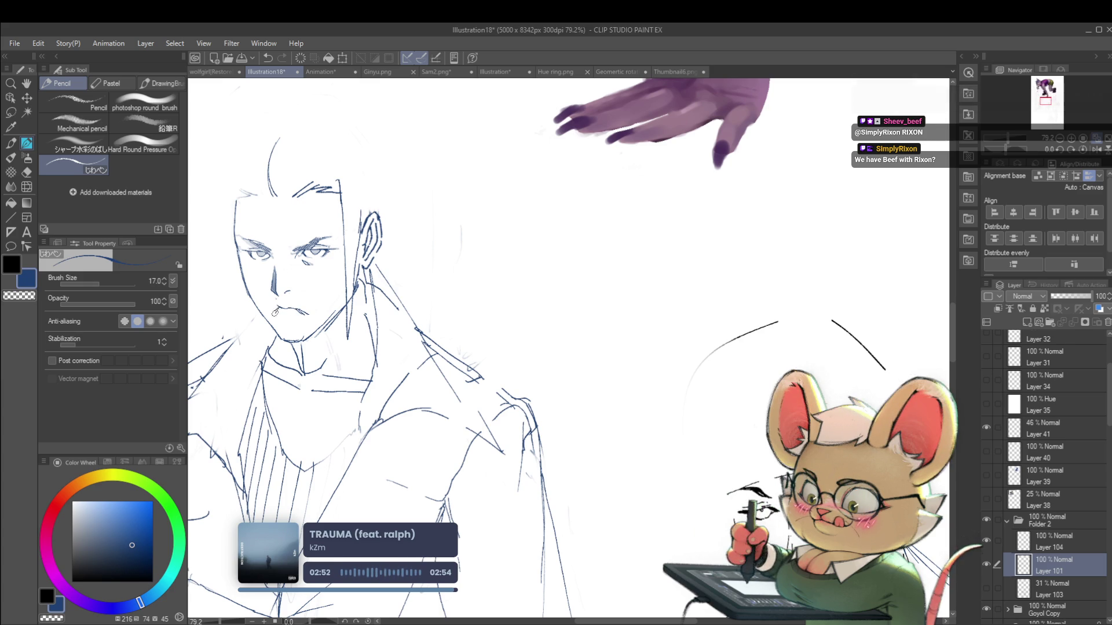
scroll(238, 266, down, 5)
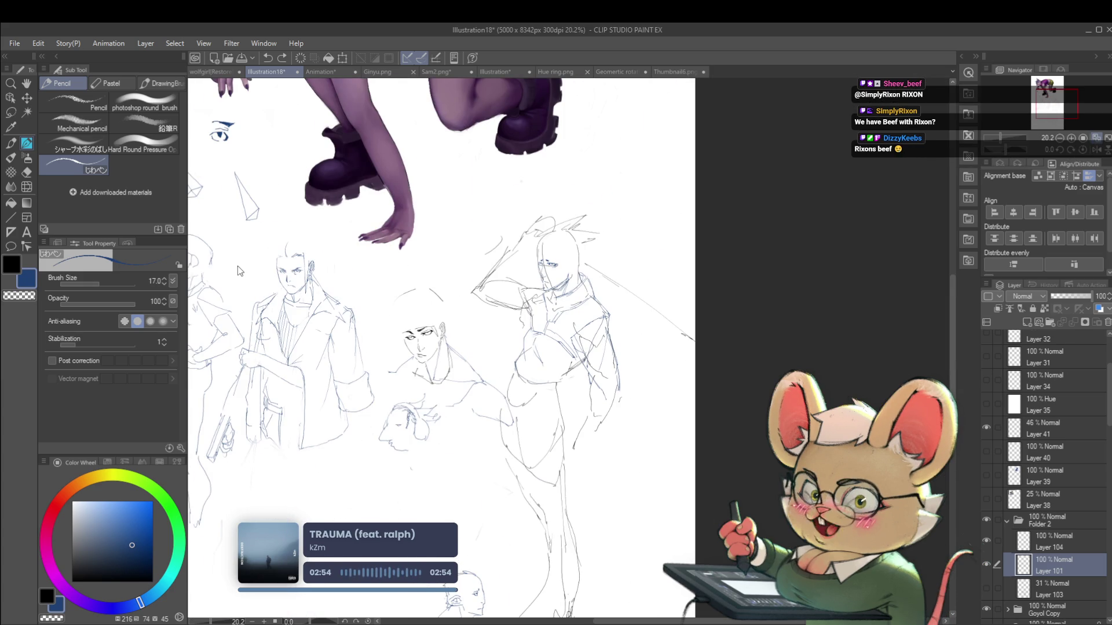
scroll(237, 266, up, 6)
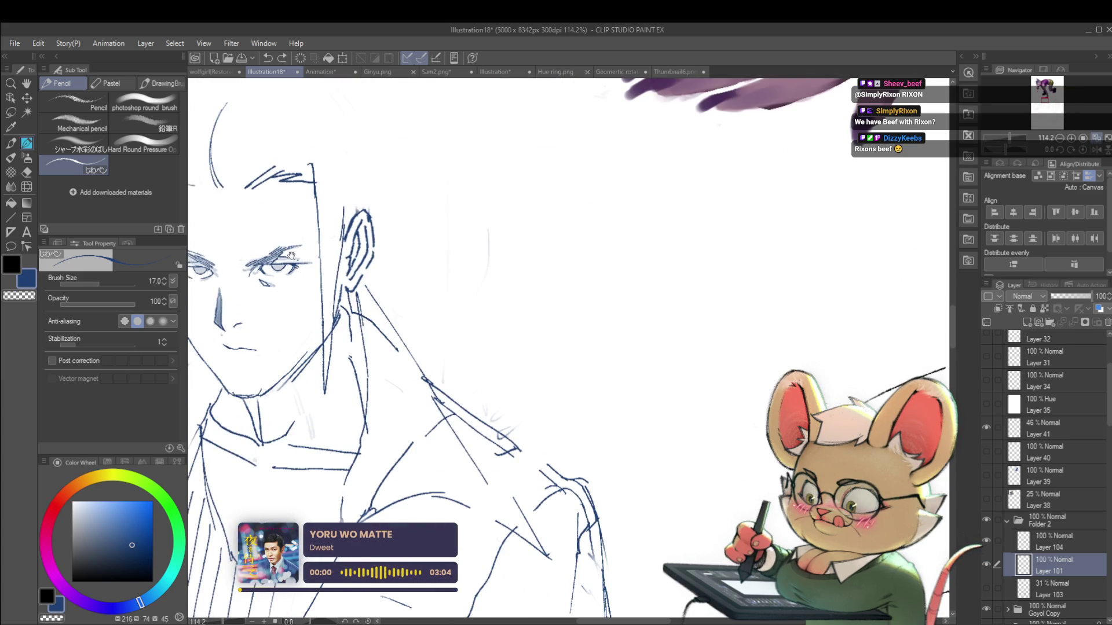
drag(294, 257, 378, 257)
scroll(349, 246, down, 5)
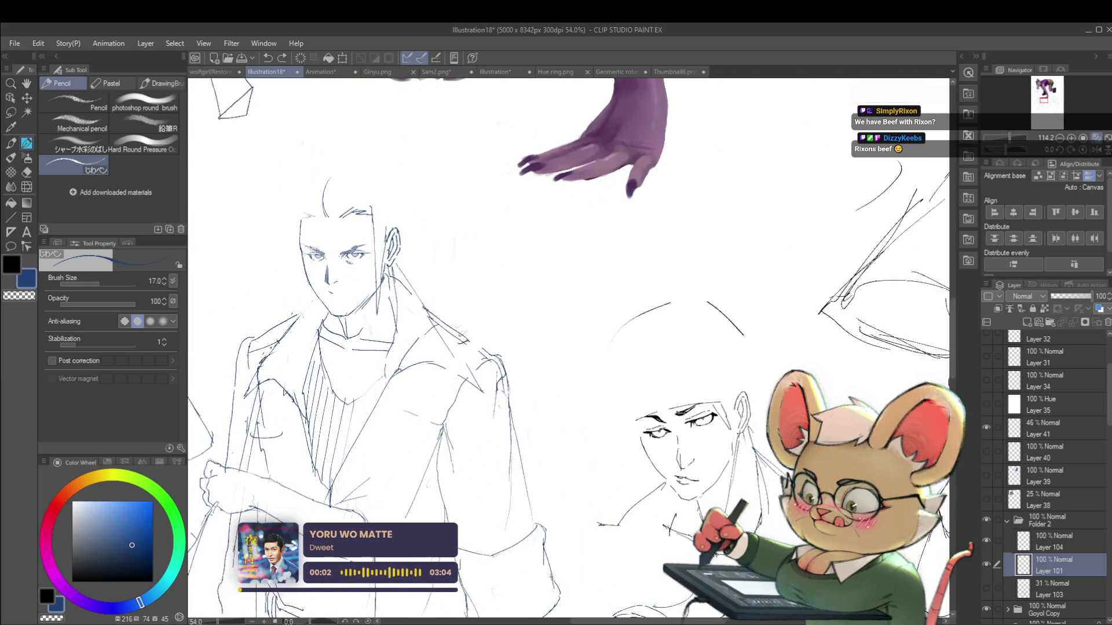
scroll(313, 232, up, 6)
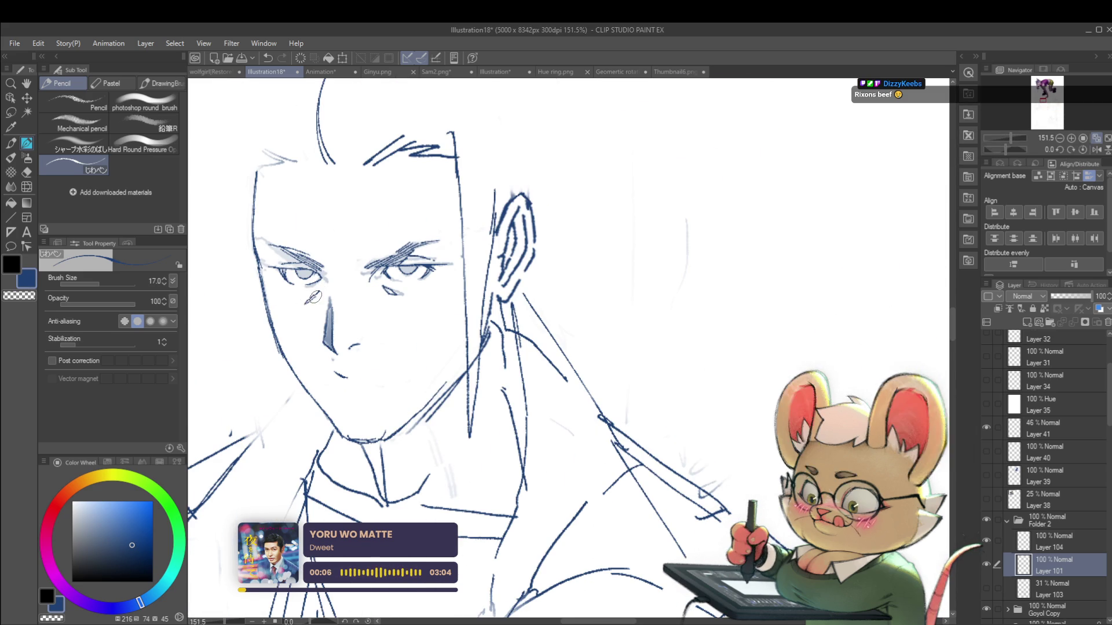
scroll(654, 293, down, 5)
scroll(653, 293, down, 1)
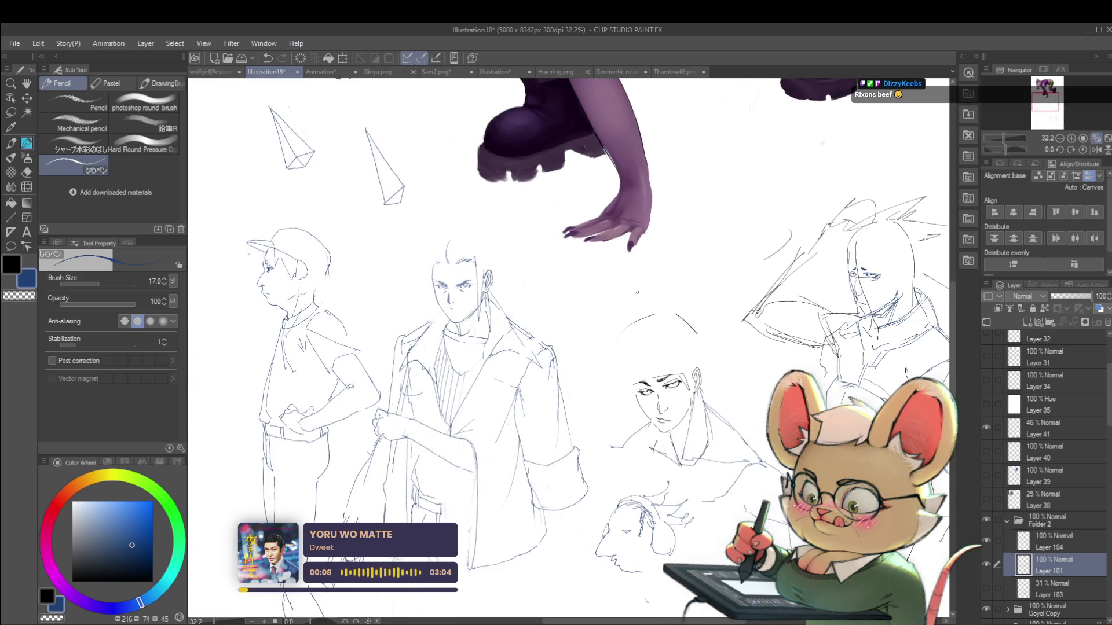
click(1100, 149)
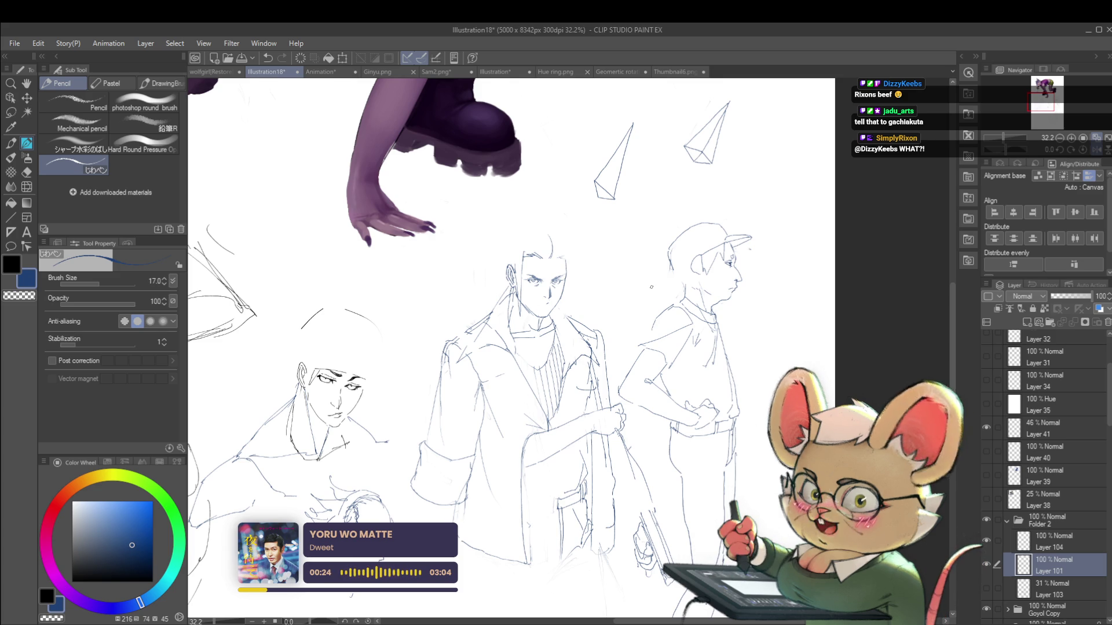
click(1095, 151)
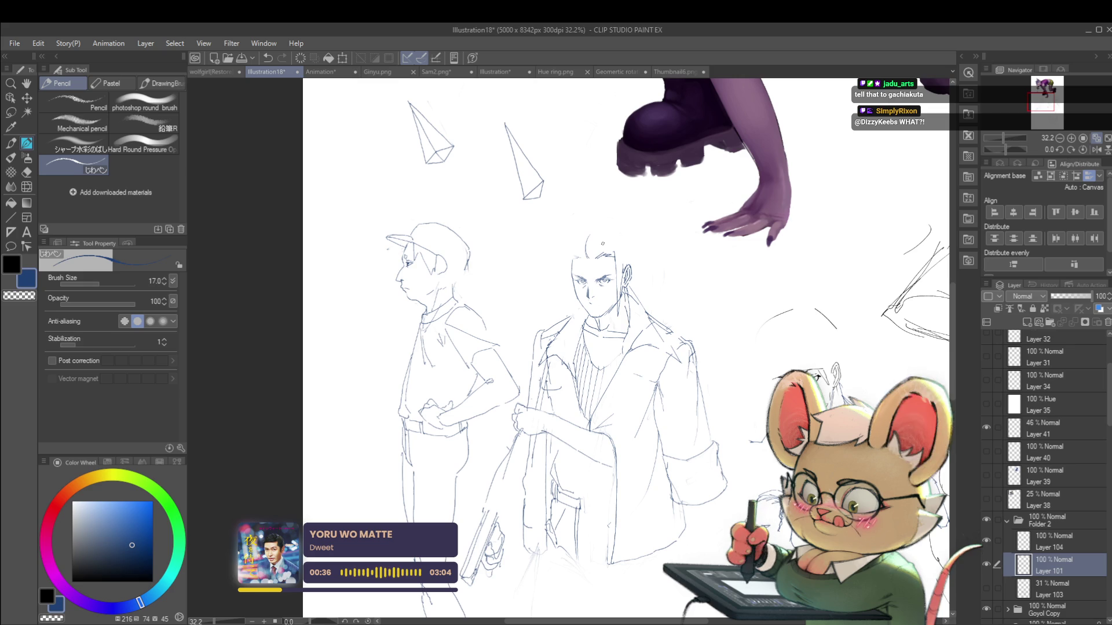
drag(648, 267, 594, 257)
scroll(638, 283, up, 3)
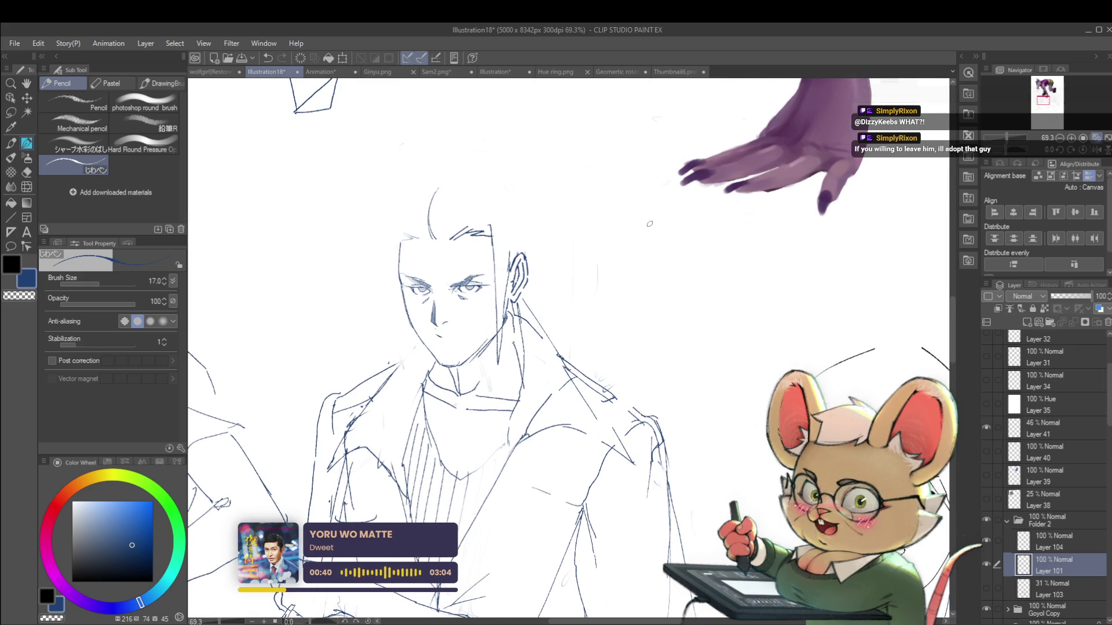
drag(635, 253, 600, 285)
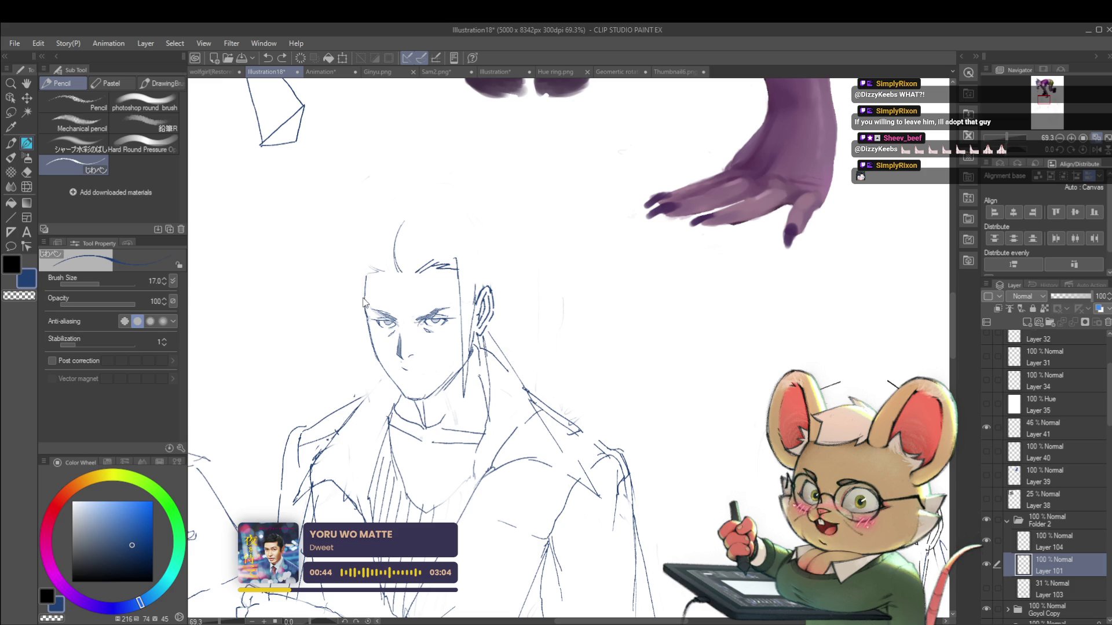
Replace the arc over the sketched head with spiky hair strokes
drag(375, 246, 427, 218)
key(ctrl+z)
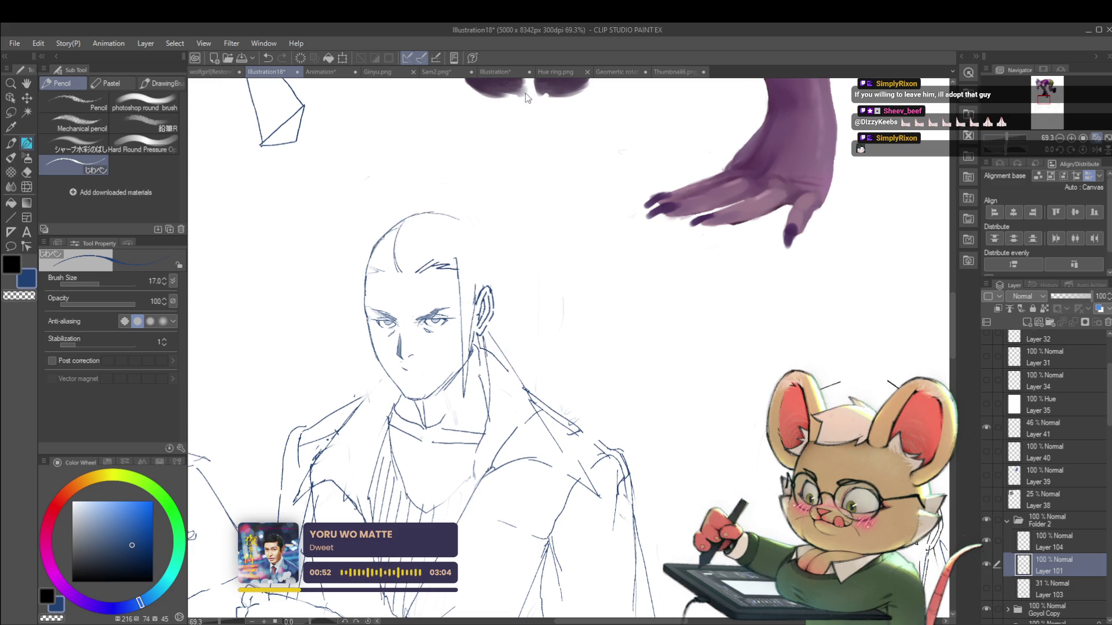
drag(526, 196, 496, 231)
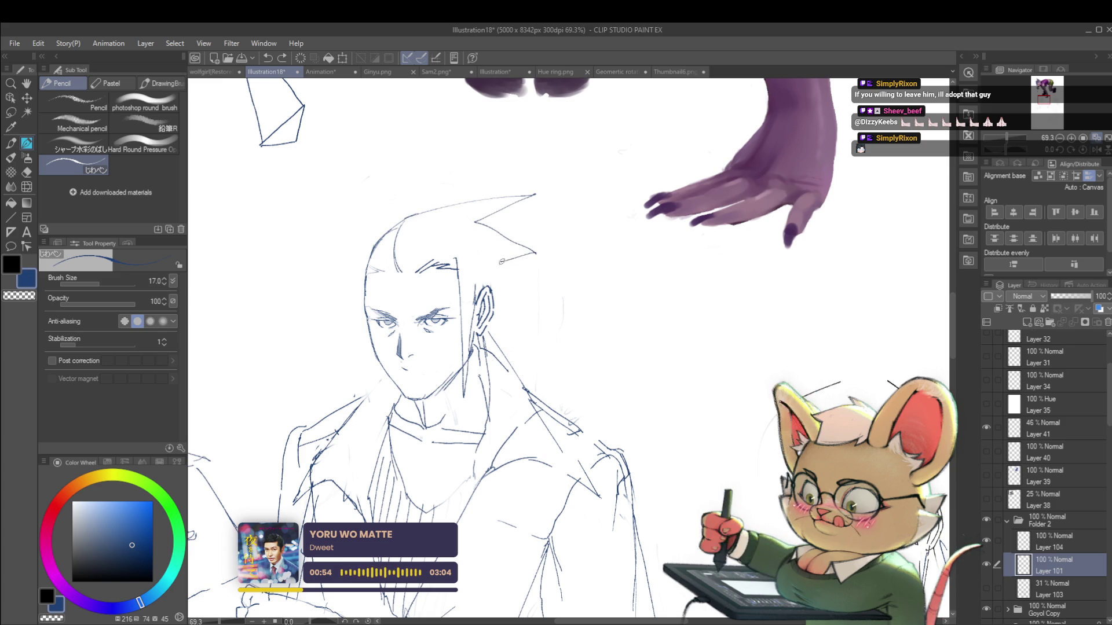
Mirror the canvas view horizontally and zoom around to inspect the figures
scroll(500, 261, down, 6)
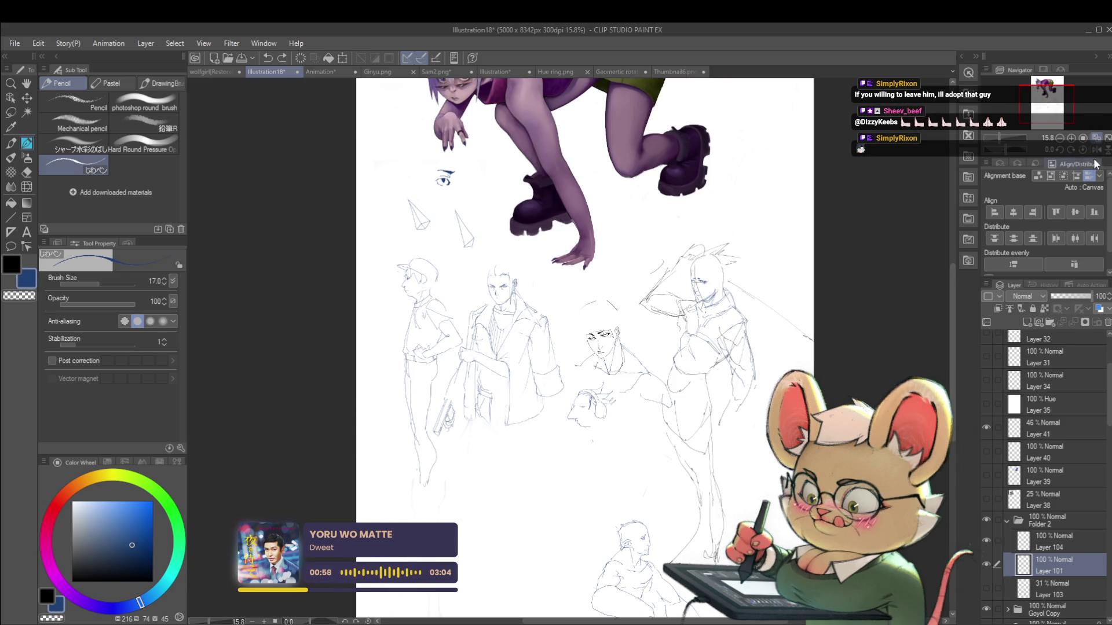
click(1092, 151)
scroll(686, 271, up, 4)
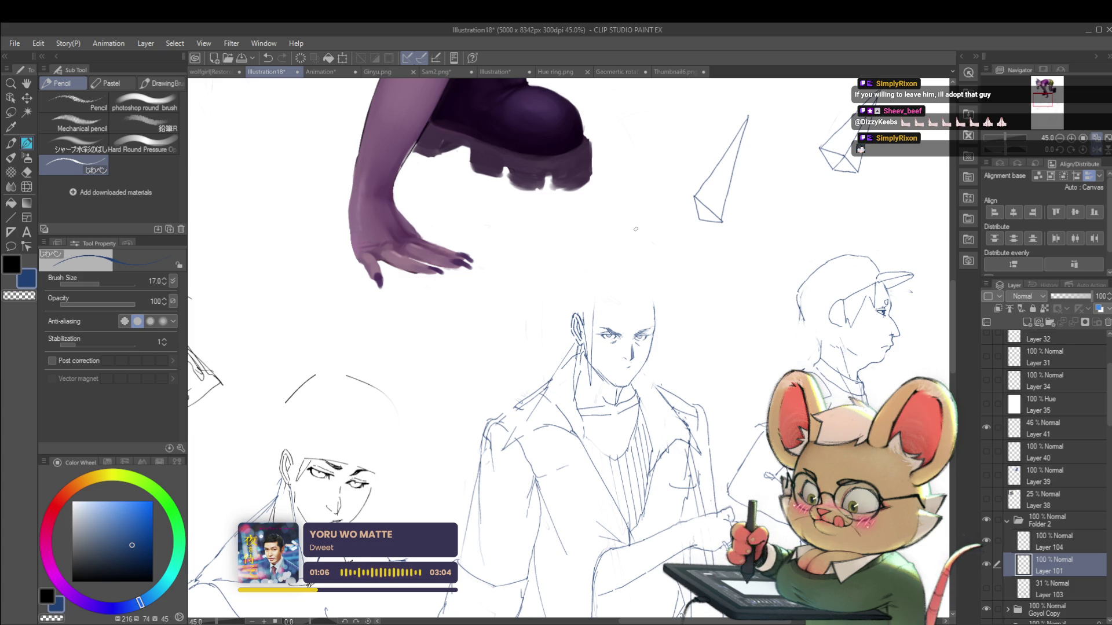
scroll(619, 350, up, 2)
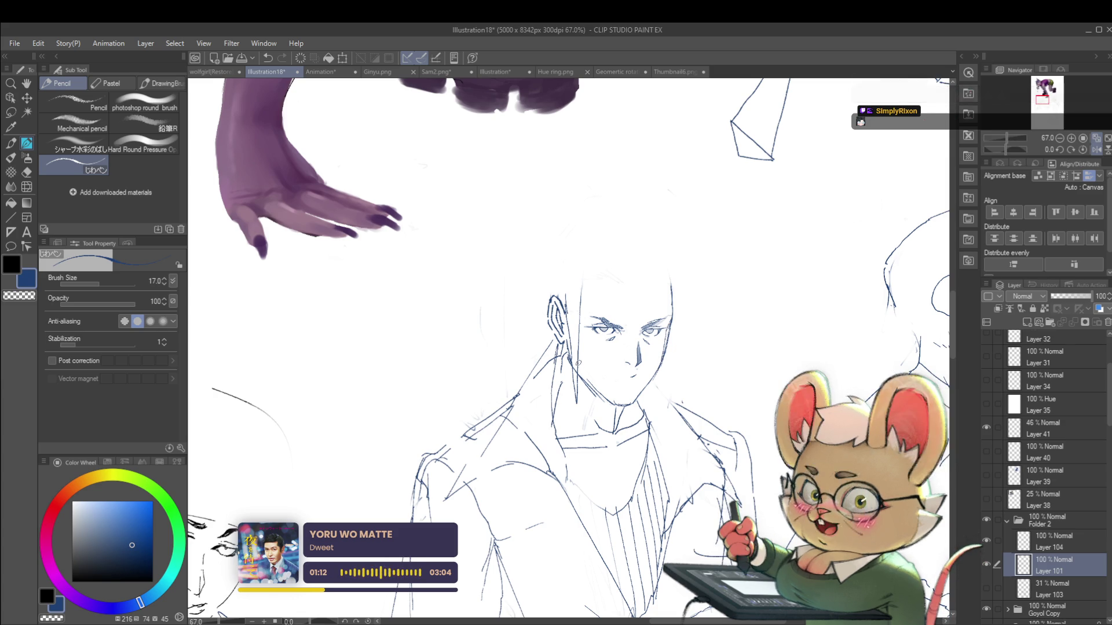
scroll(625, 400, down, 2)
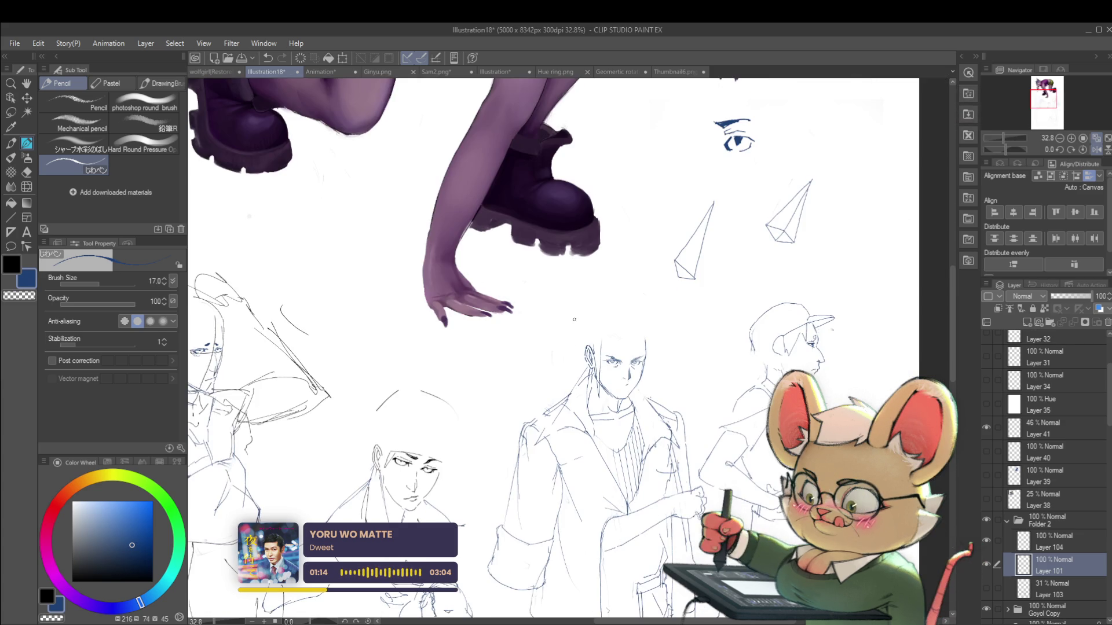
scroll(589, 350, up, 2)
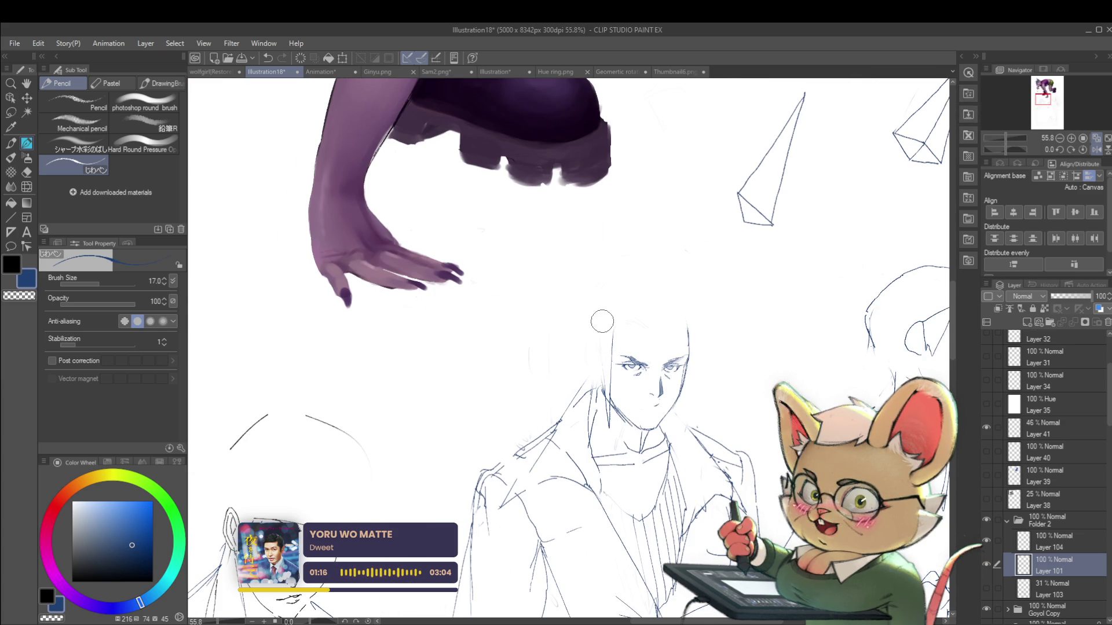
scroll(605, 369, down, 3)
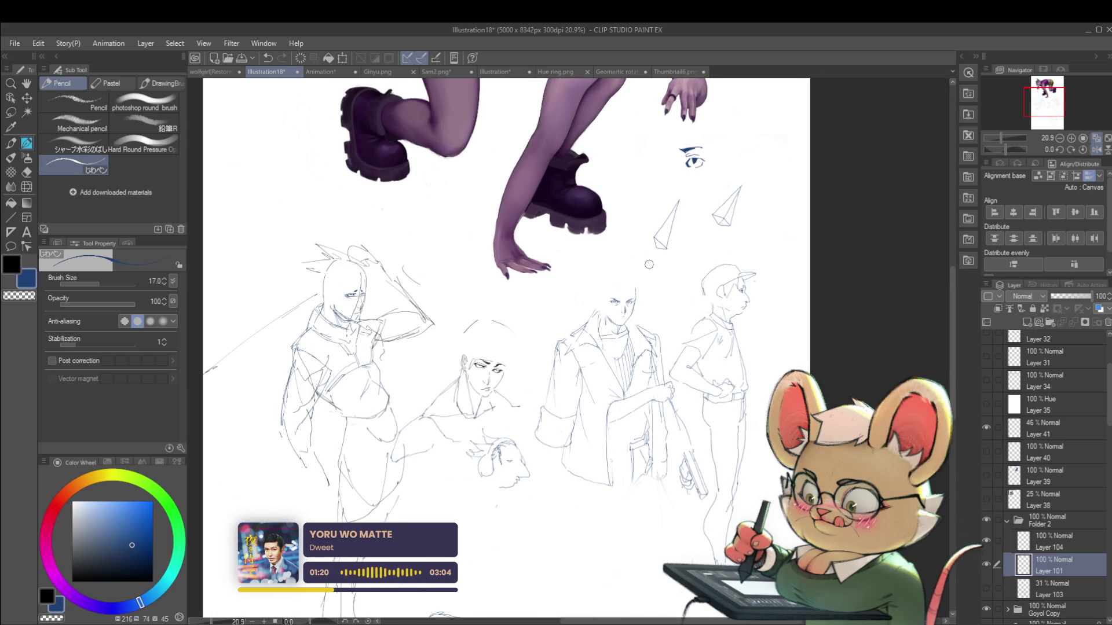
scroll(600, 314, up, 2)
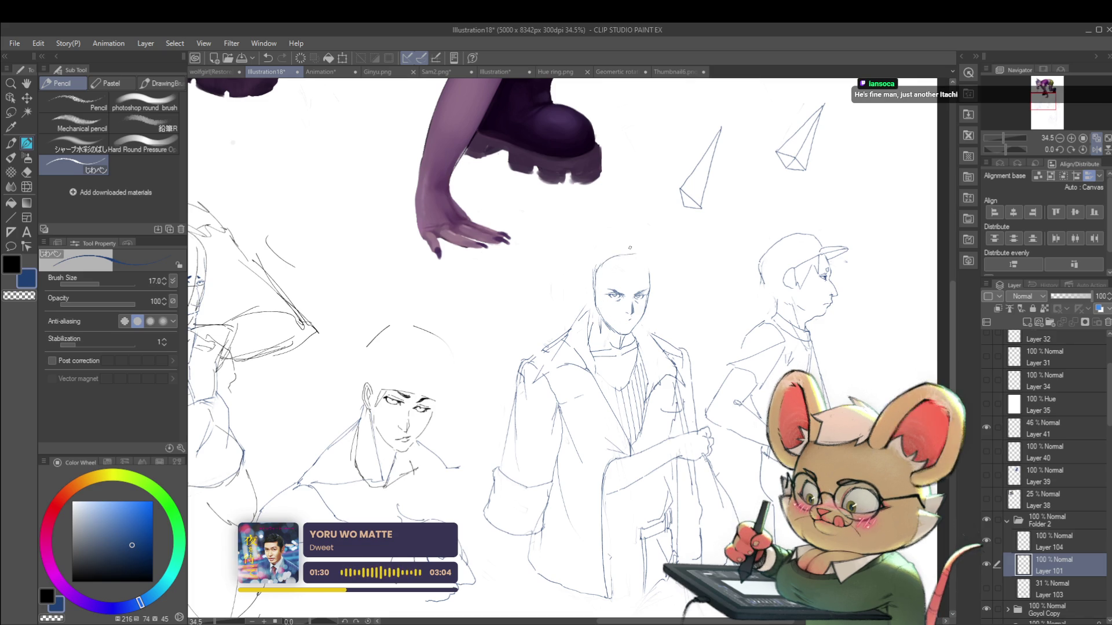
Flip the view and draw a new curve over the coated figure's head
drag(674, 239, 656, 219)
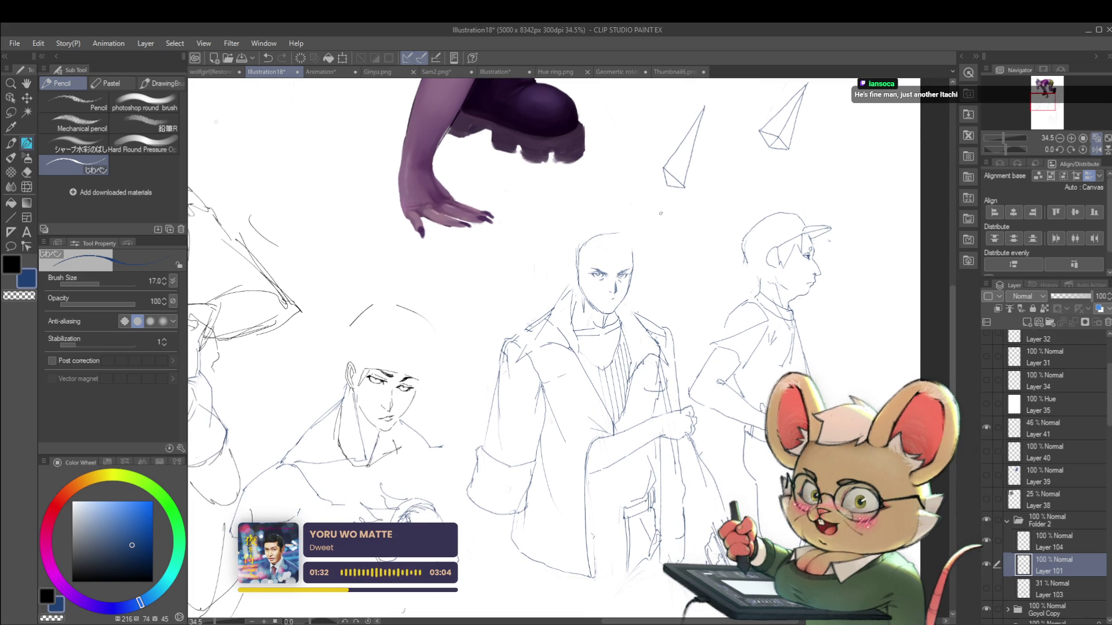
click(1096, 150)
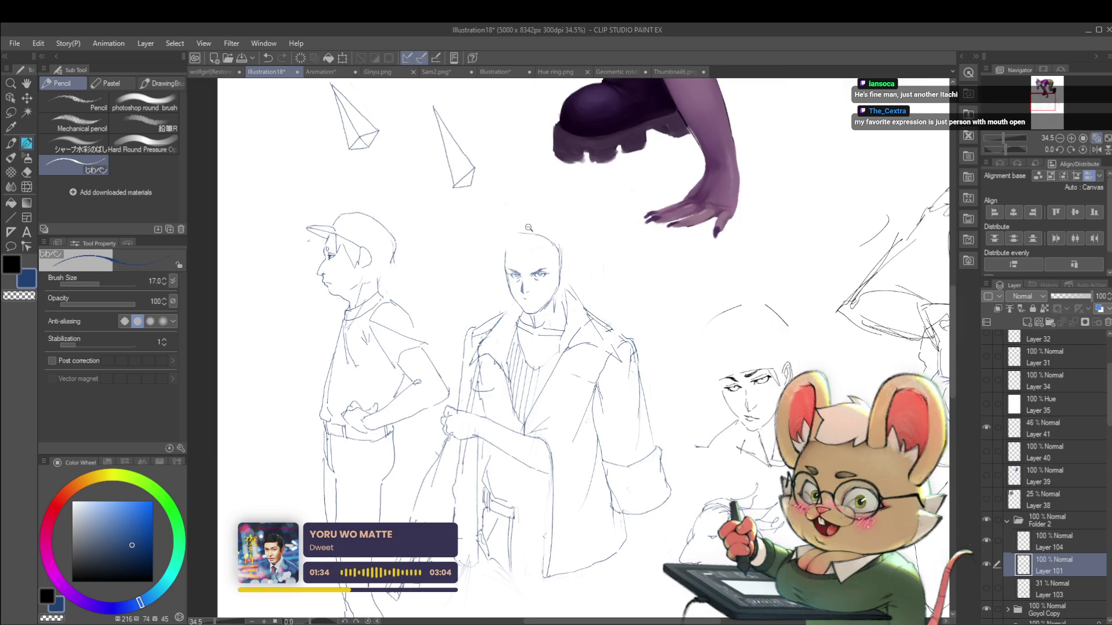
scroll(559, 264, up, 3)
drag(559, 271, 577, 244)
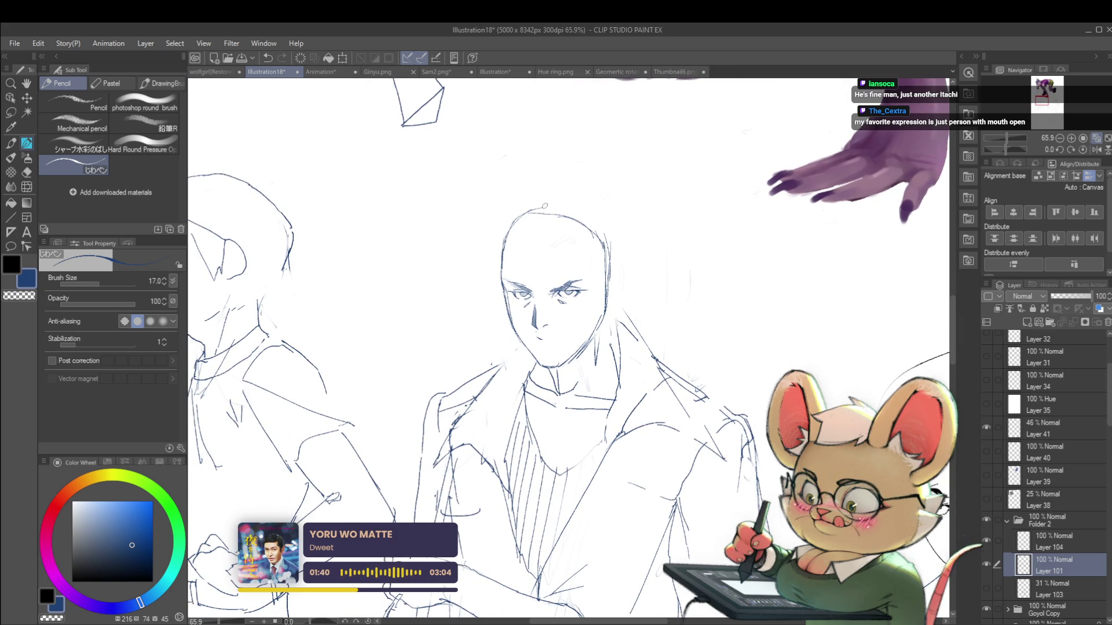
drag(541, 206, 600, 228)
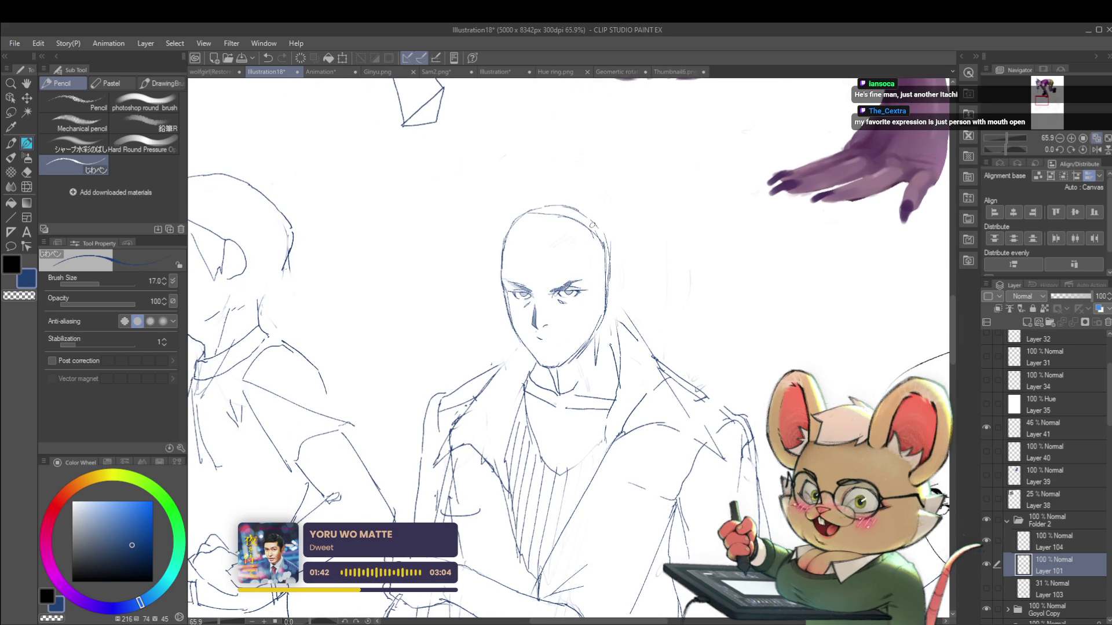
Retrace the head-top outline more cleanly, then flip the view back
scroll(573, 255, up, 10)
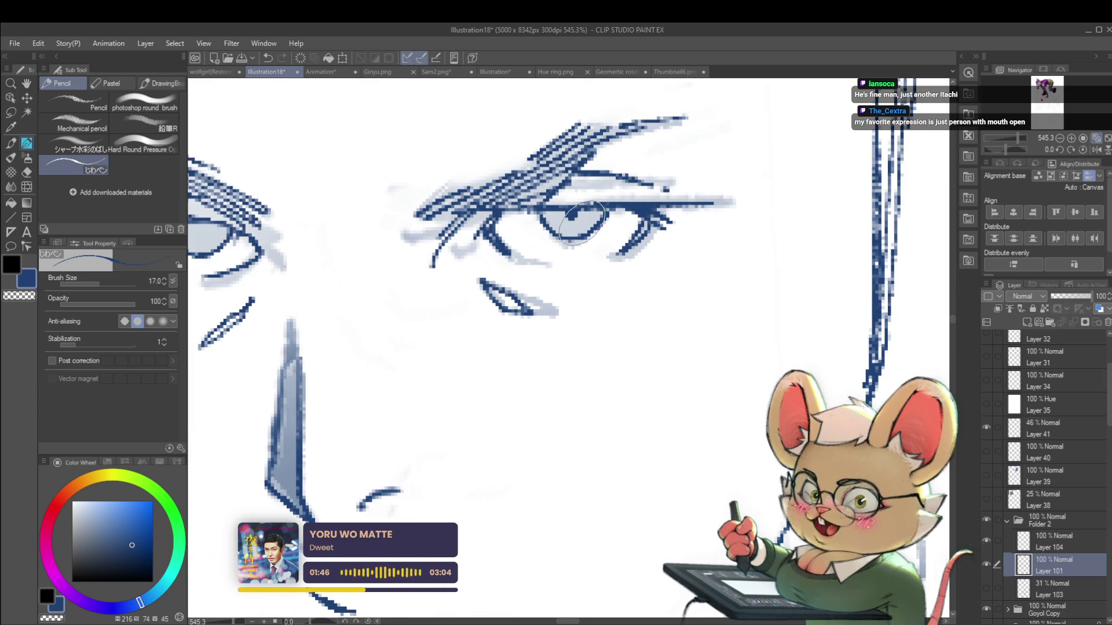
scroll(556, 226, down, 10)
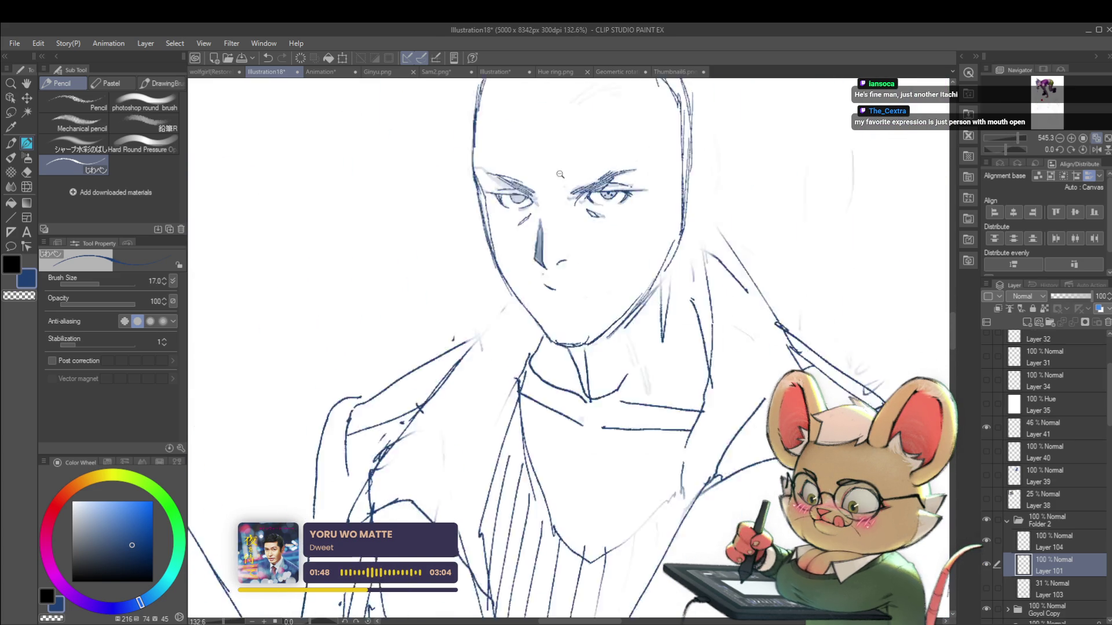
drag(619, 125, 539, 265)
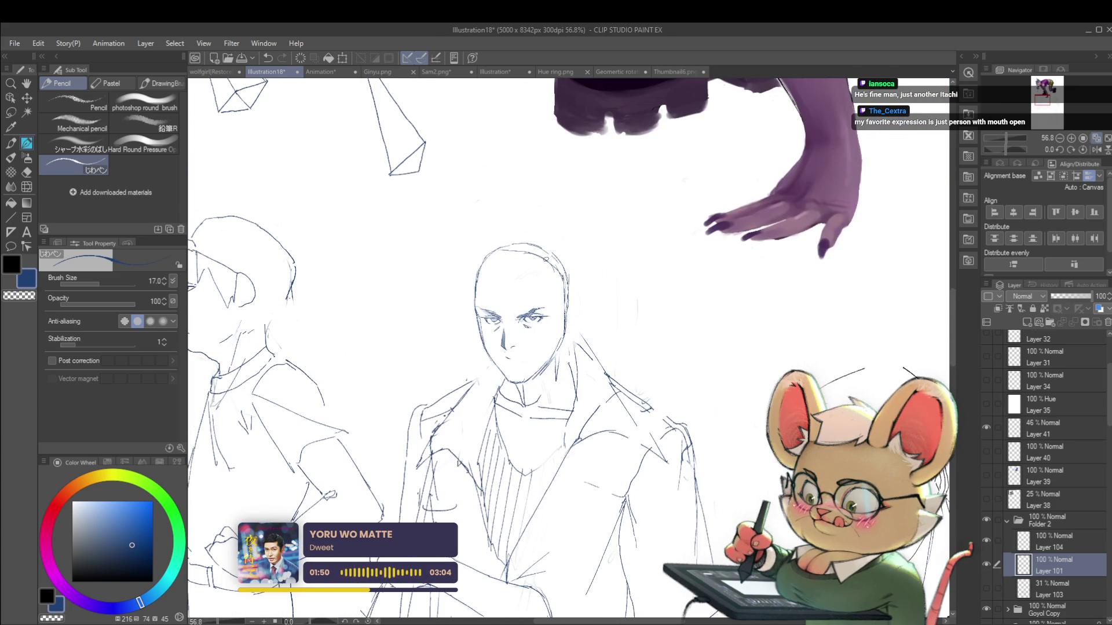
scroll(569, 265, down, 5)
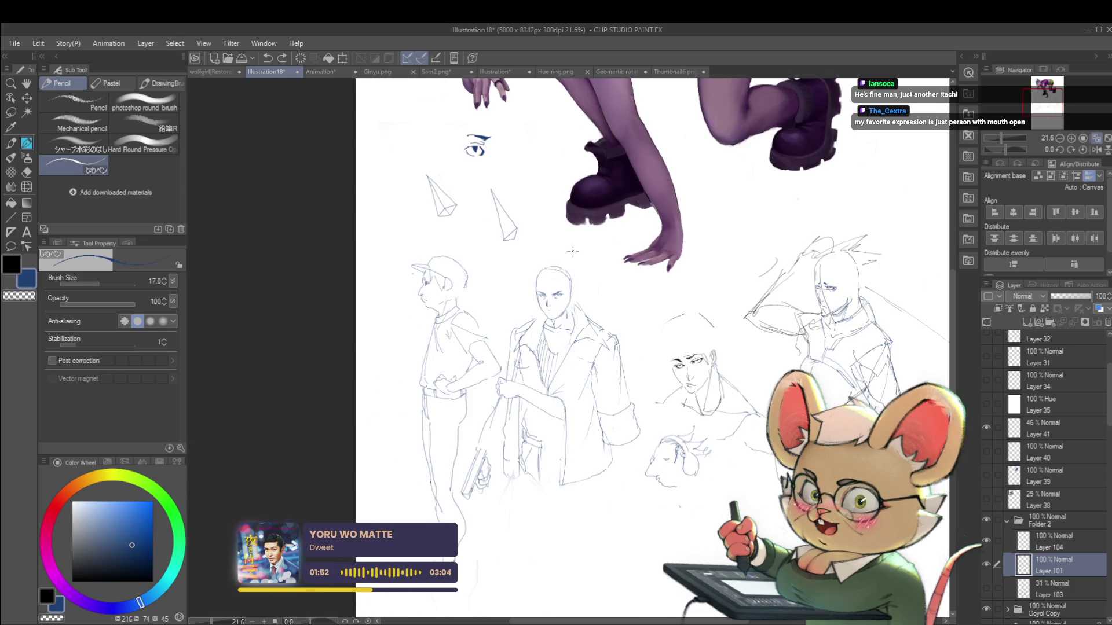
scroll(539, 241, up, 5)
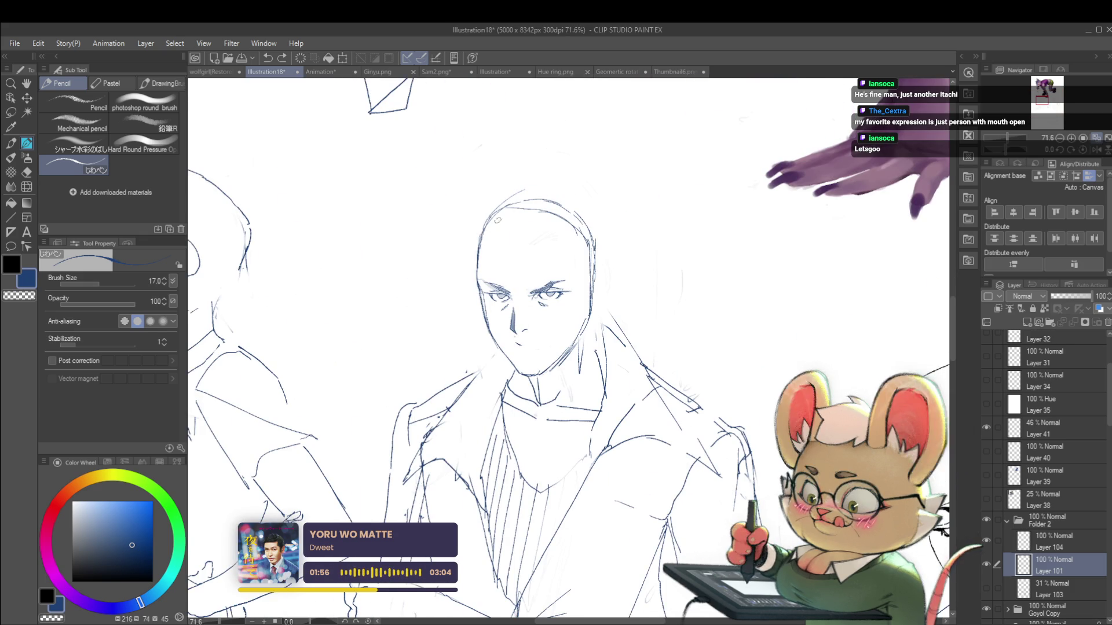
mouse_move(490, 218)
mouse_down()
mouse_move(528, 188)
mouse_move(592, 202)
mouse_up()
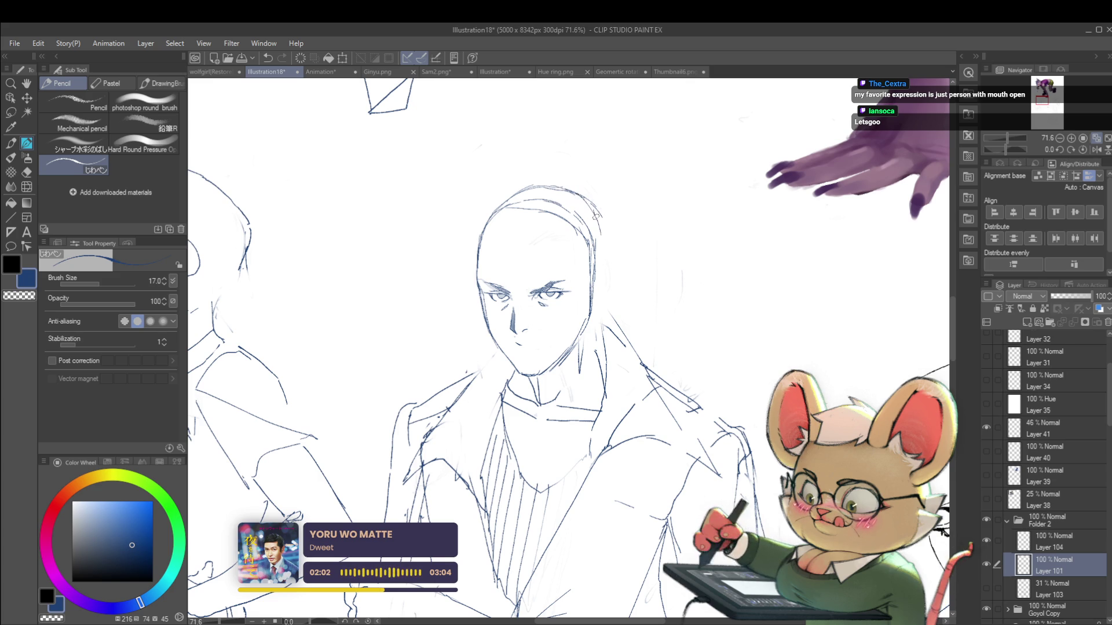
scroll(602, 239, down, 5)
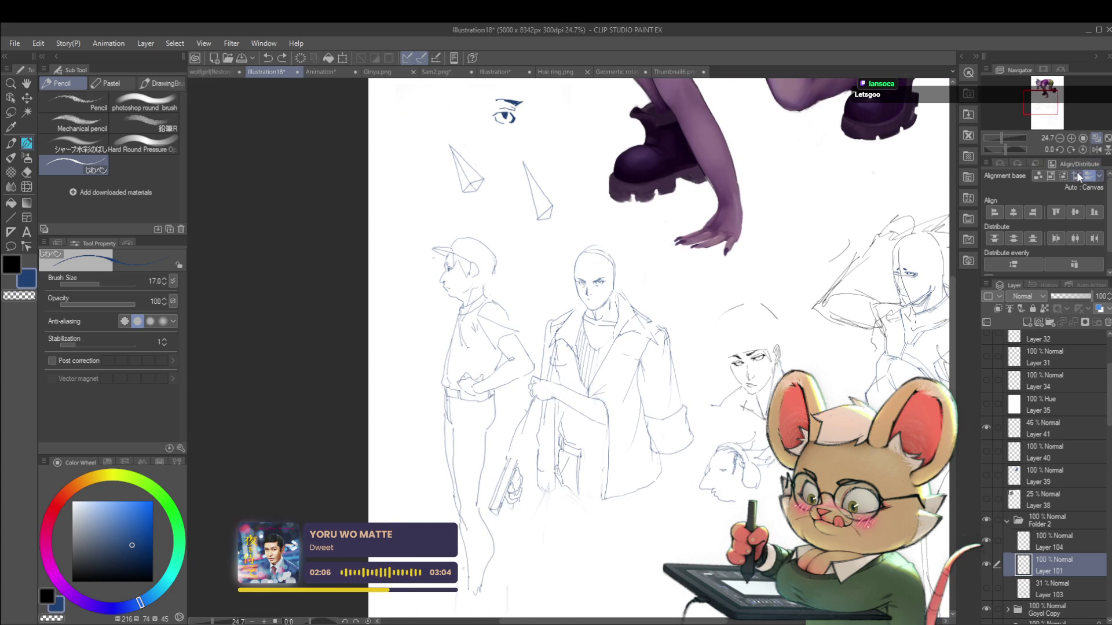
click(1097, 149)
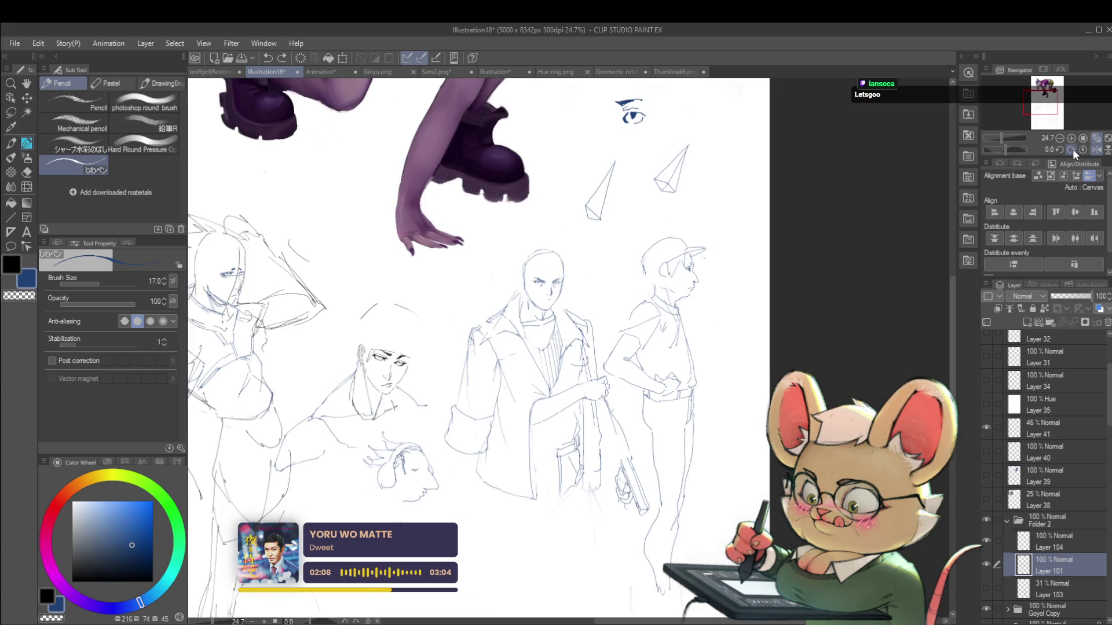
drag(356, 190, 703, 294)
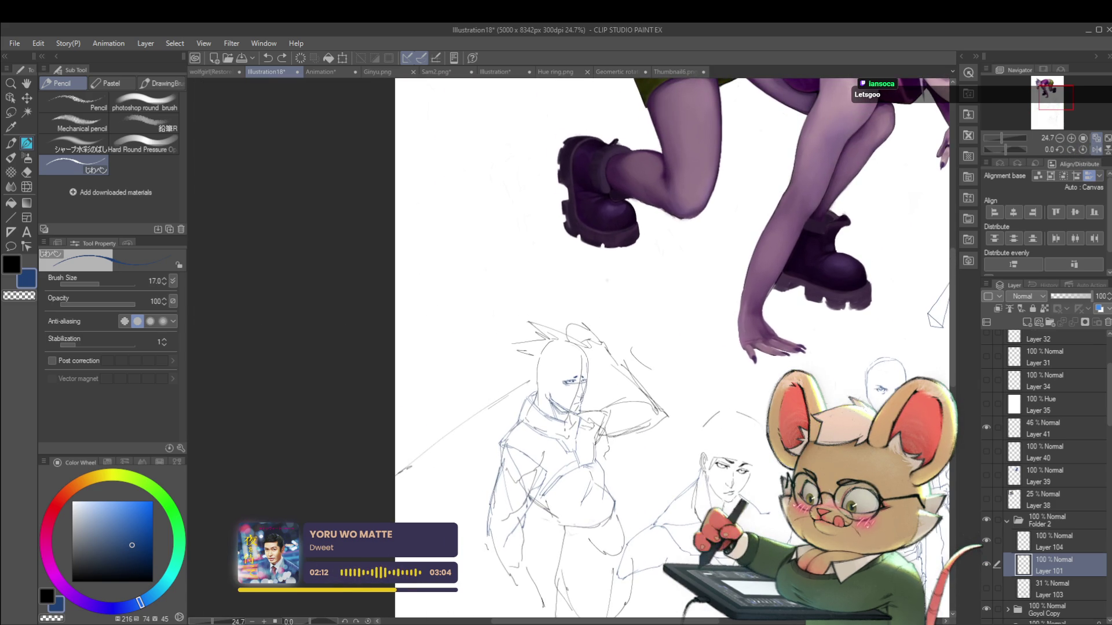
mouse_move(954, 278)
mouse_down()
mouse_move(730, 303)
mouse_move(693, 353)
mouse_move(700, 370)
mouse_up()
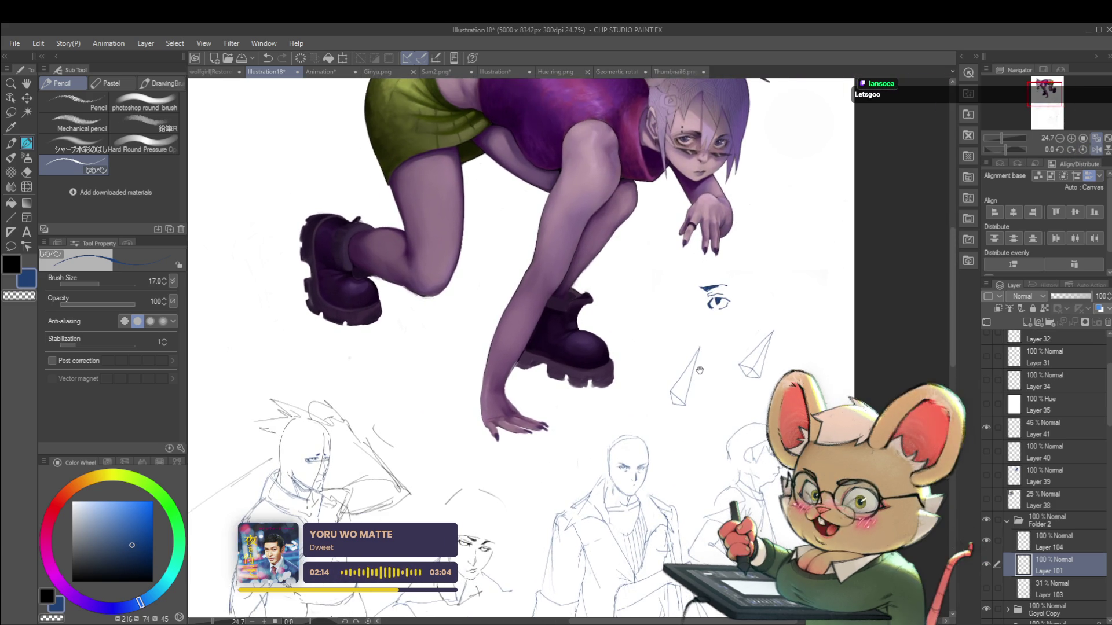
scroll(700, 371, down, 3)
drag(750, 241, 641, 144)
mouse_move(721, 348)
mouse_down()
mouse_move(716, 197)
mouse_move(707, 218)
mouse_up()
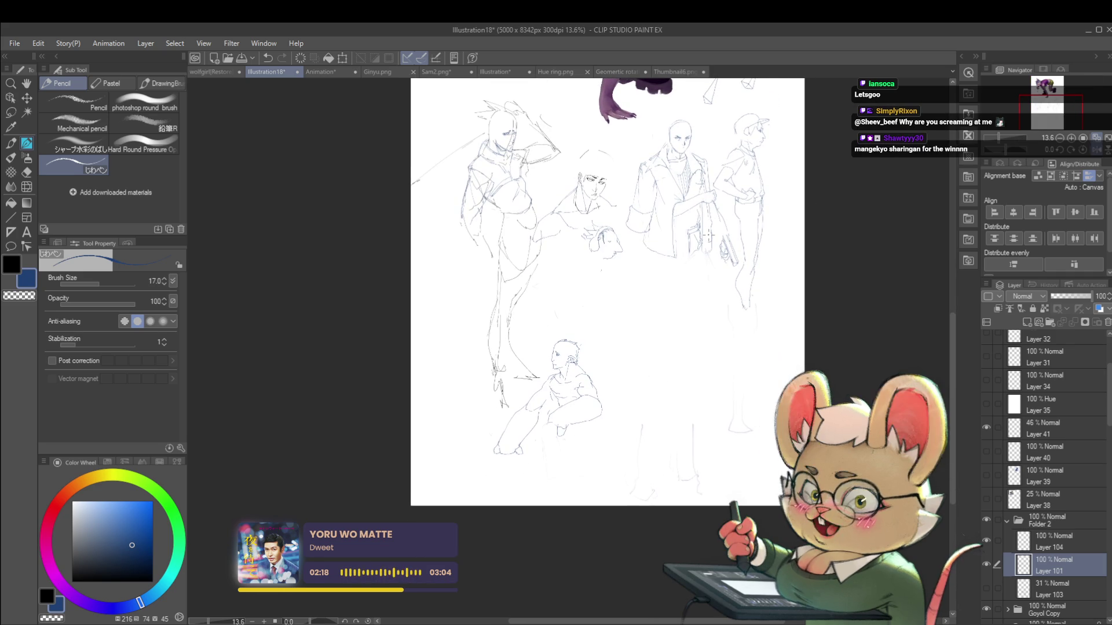
scroll(671, 107, up, 6)
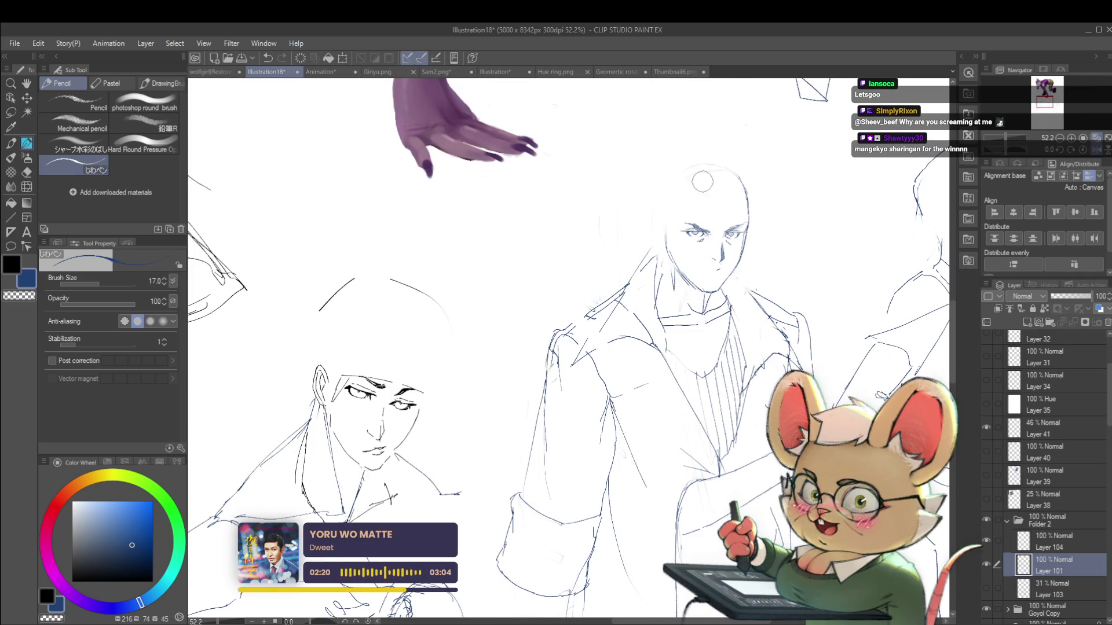
scroll(713, 180, down, 5)
drag(712, 180, 701, 105)
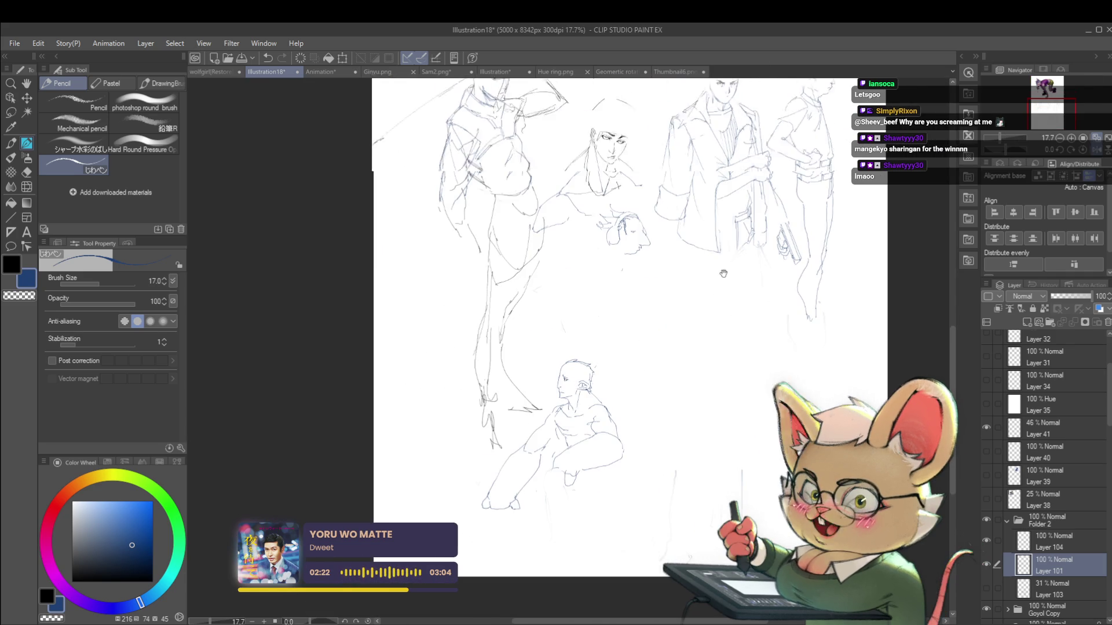
drag(688, 306, 708, 221)
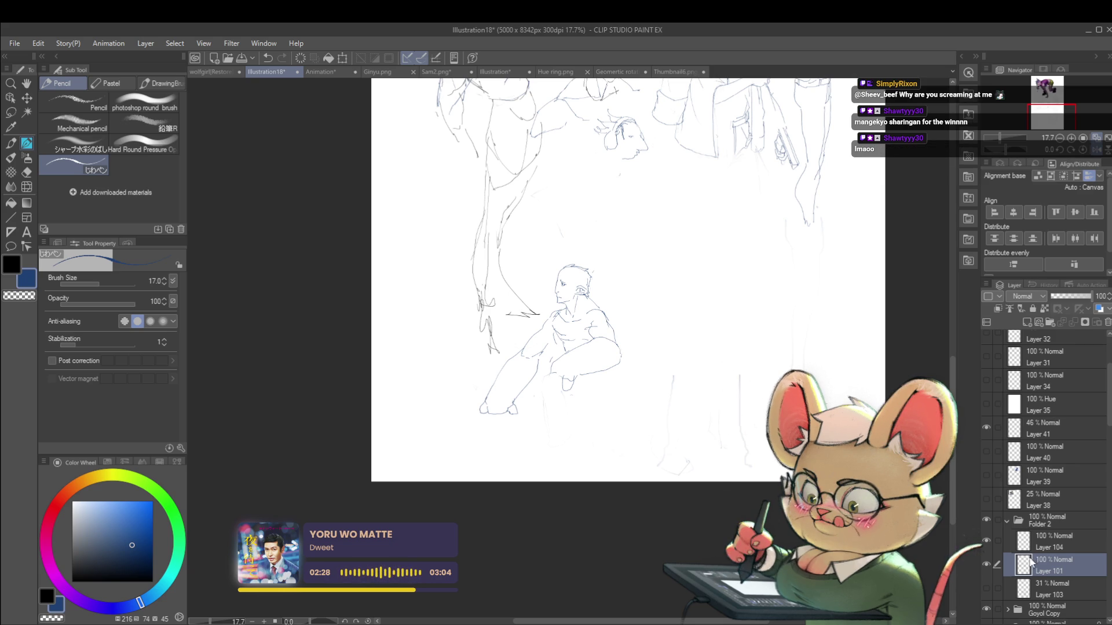
On Layer 104, sketch a short head arc with a stroke below it beside the profile head
click(1046, 542)
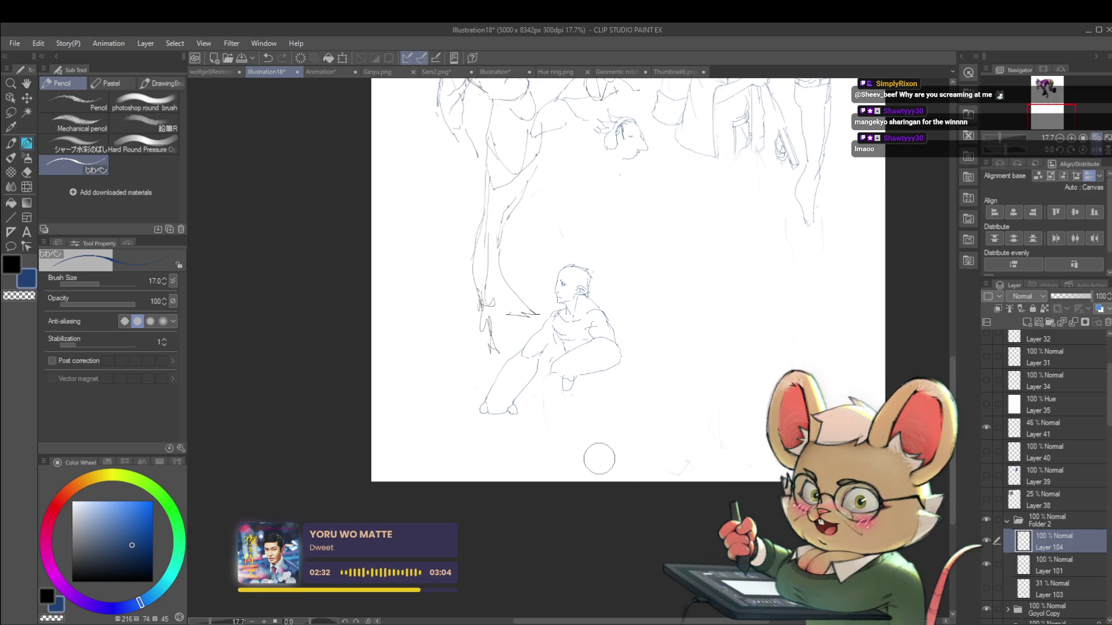
scroll(611, 260, up, 3)
mouse_move(577, 256)
mouse_down()
mouse_move(611, 256)
mouse_move(591, 318)
mouse_up()
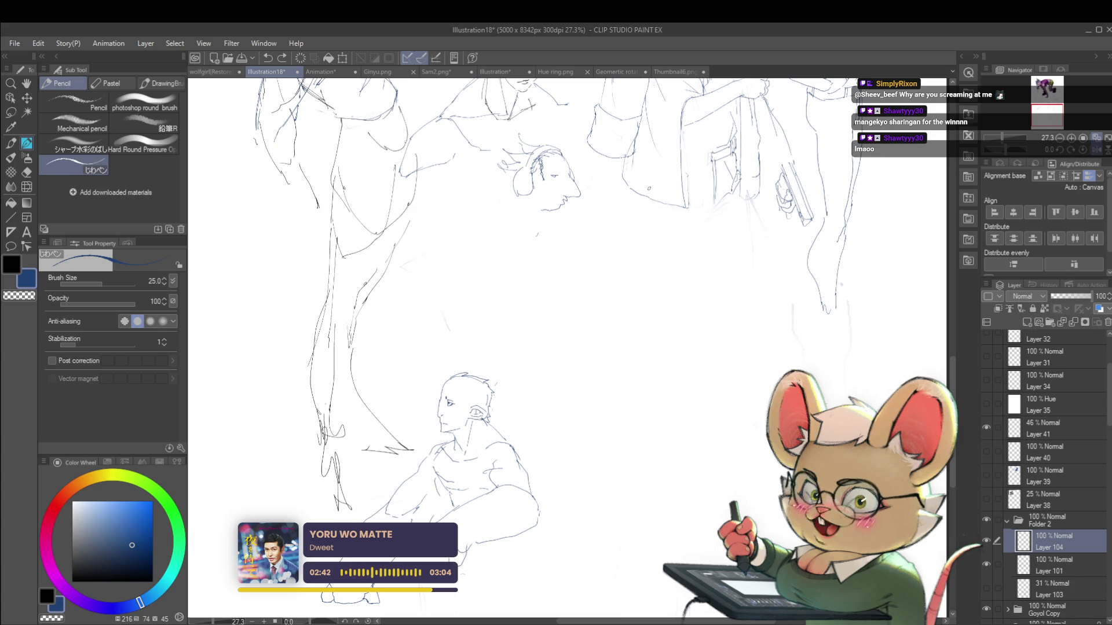
mouse_move(567, 307)
mouse_down()
mouse_move(567, 319)
mouse_move(608, 243)
mouse_move(634, 250)
mouse_up()
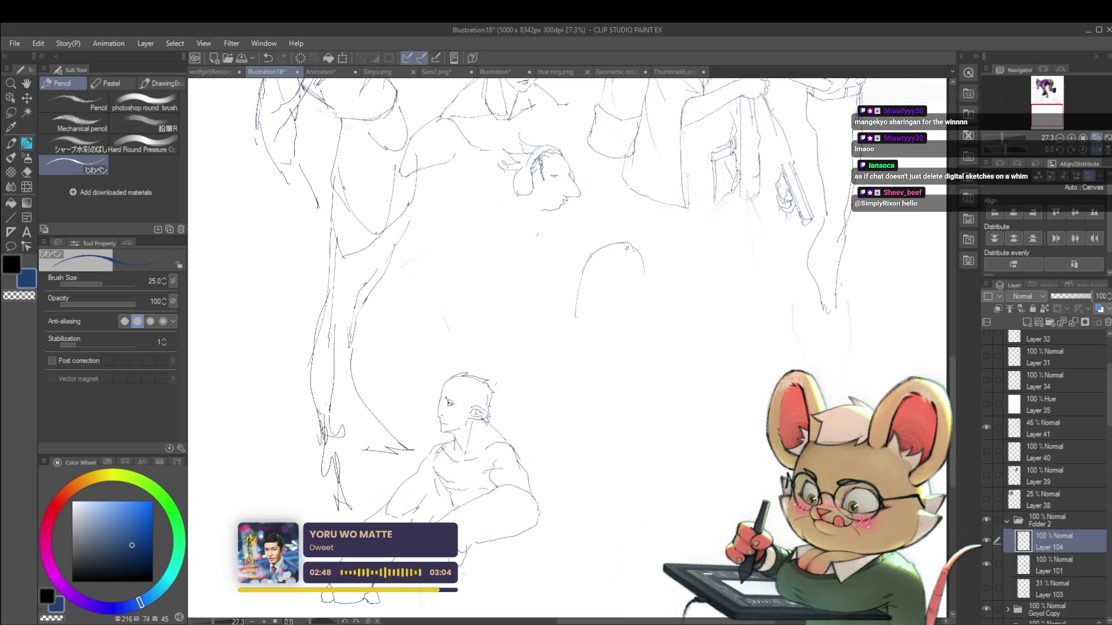
Draw the new head's arched outline and jaw line above the seated figure, undoing stray strokes
key(ctrl+z)
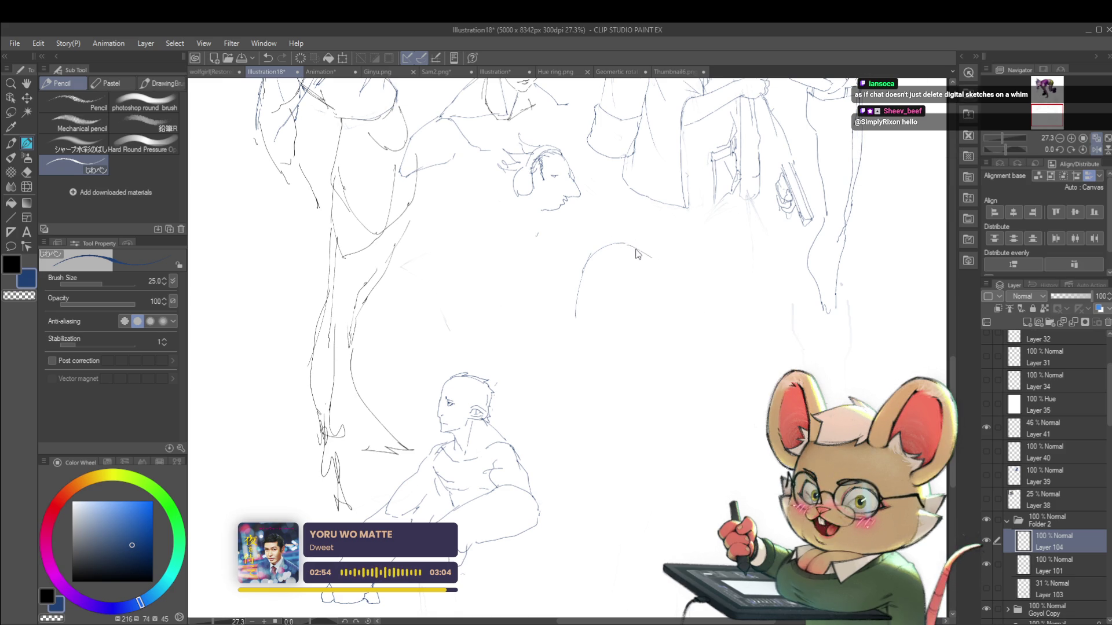
drag(660, 265, 664, 277)
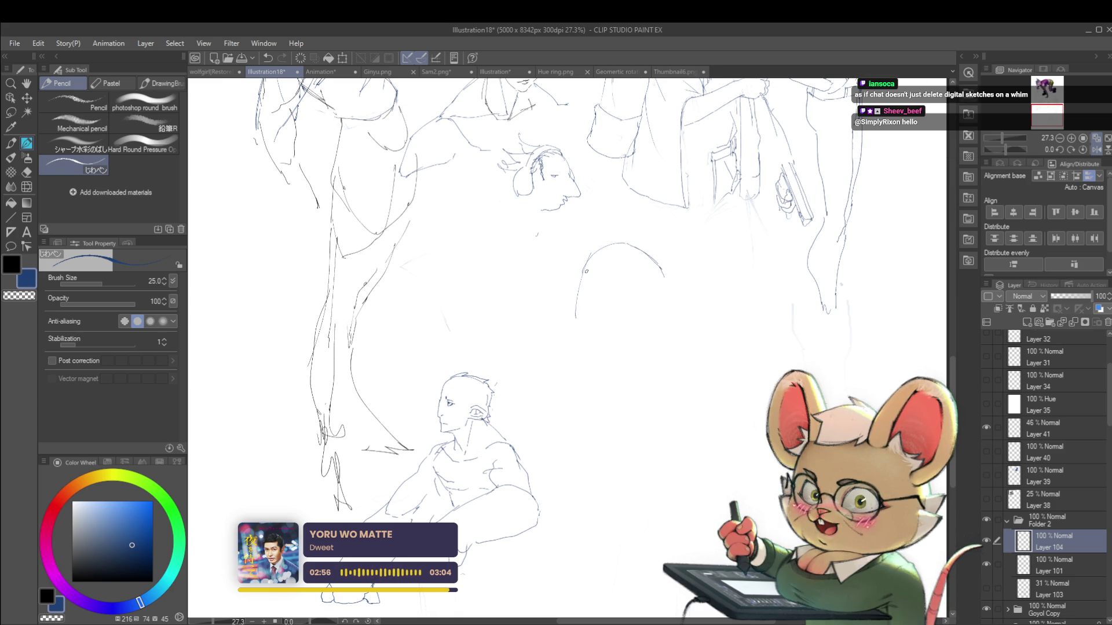
drag(577, 328, 591, 333)
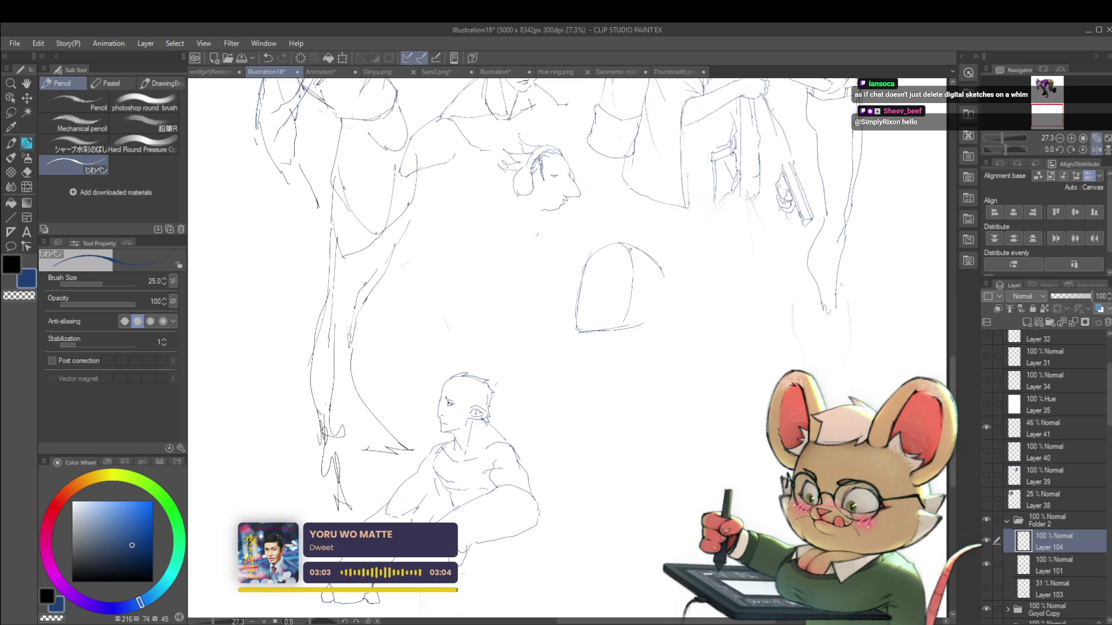
key(ctrl+z)
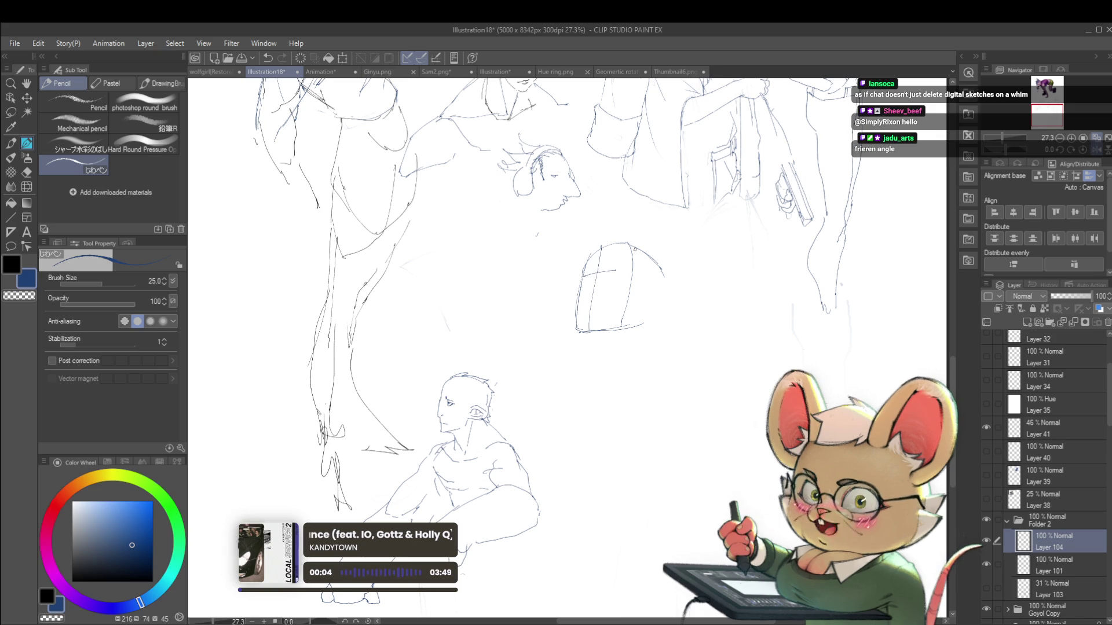
drag(644, 227, 622, 189)
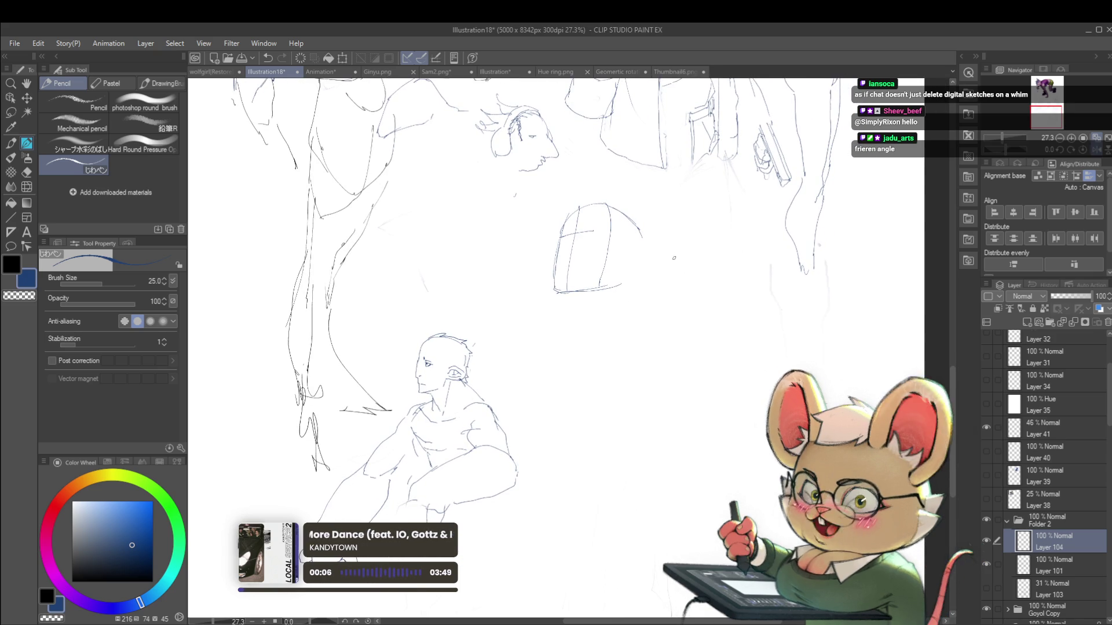
drag(560, 240, 605, 230)
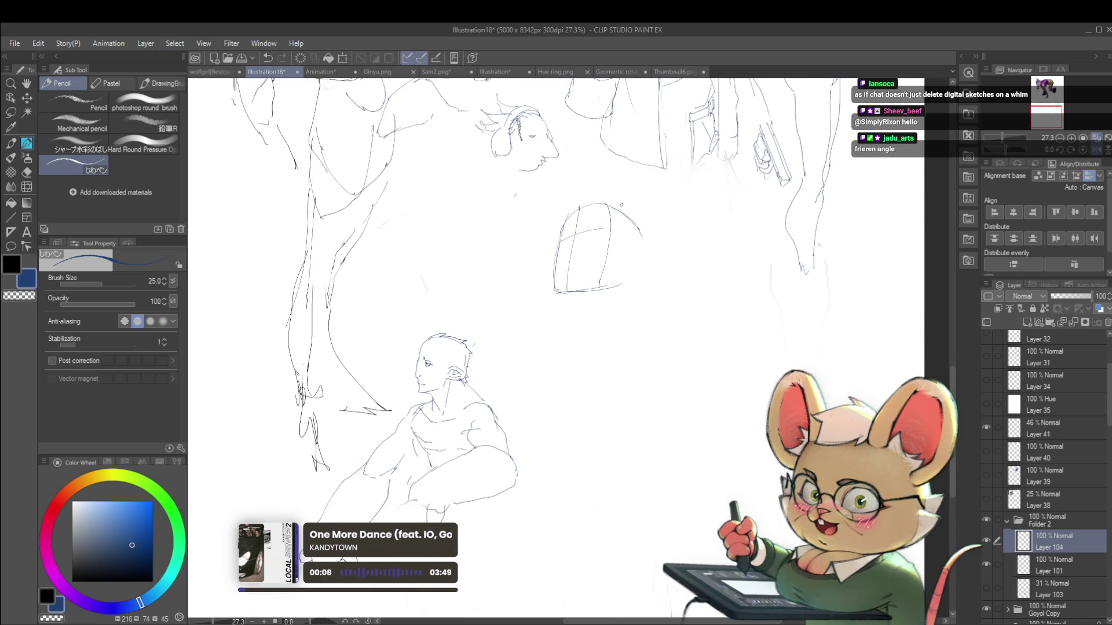
key(ctrl+z)
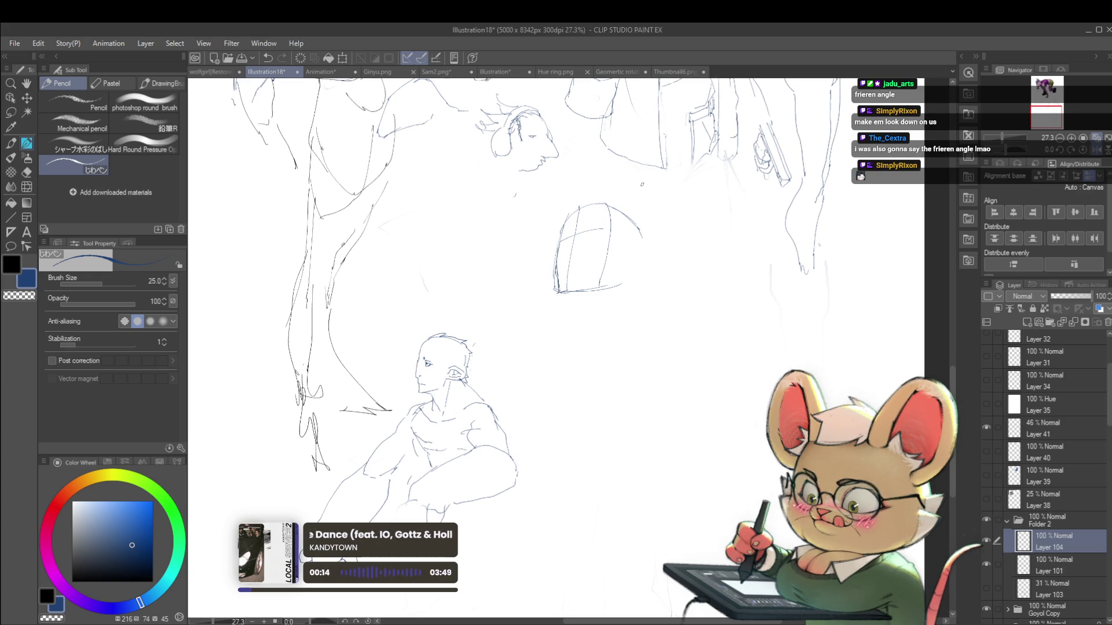
scroll(593, 236, up, 3)
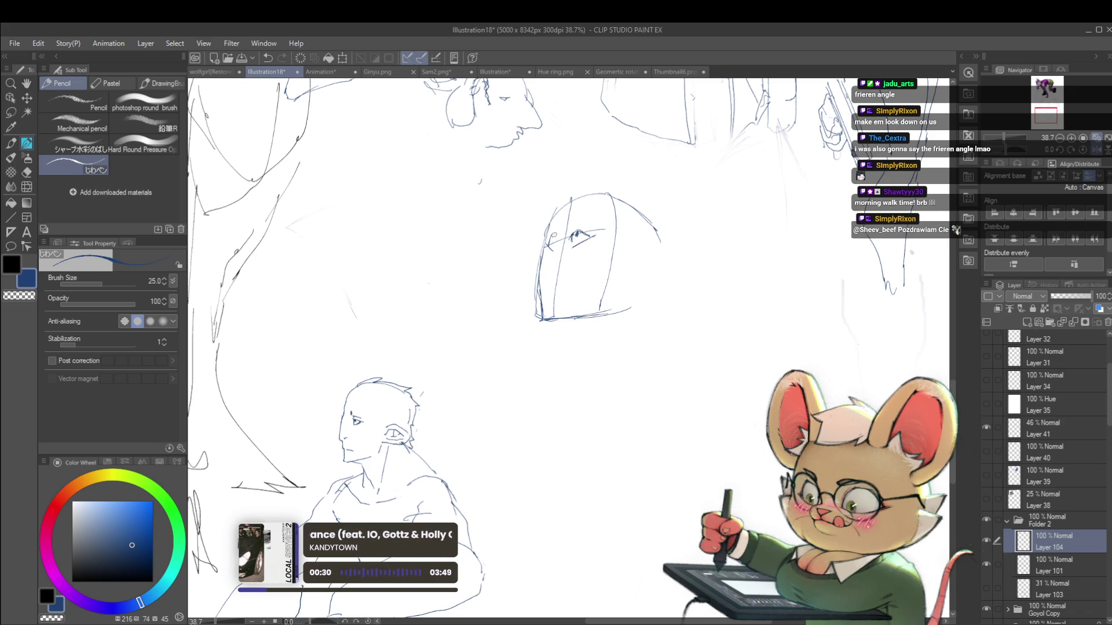
scroll(584, 238, down, 3)
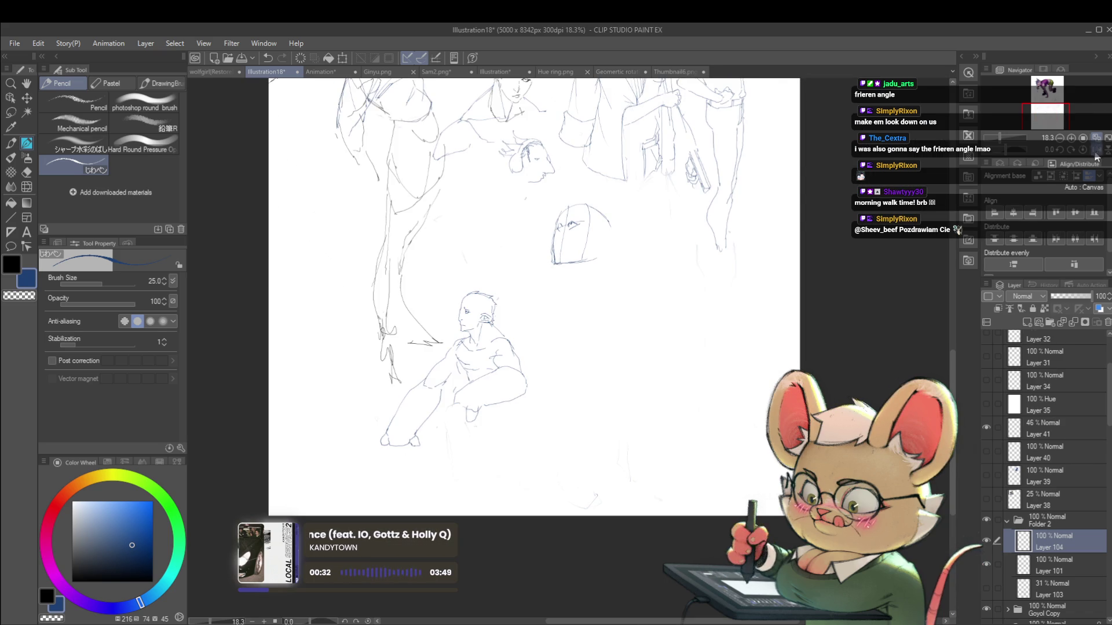
With the canvas mirrored, sketch the right eye outline and a brow mark, then flip back
click(1093, 151)
scroll(582, 229, up, 4)
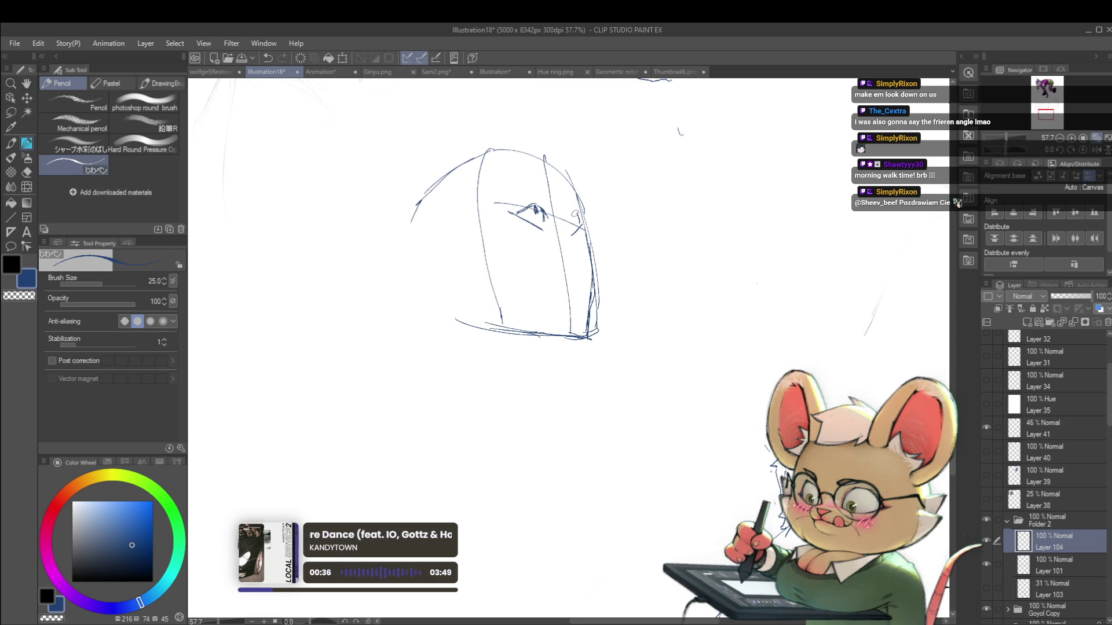
scroll(581, 220, down, 3)
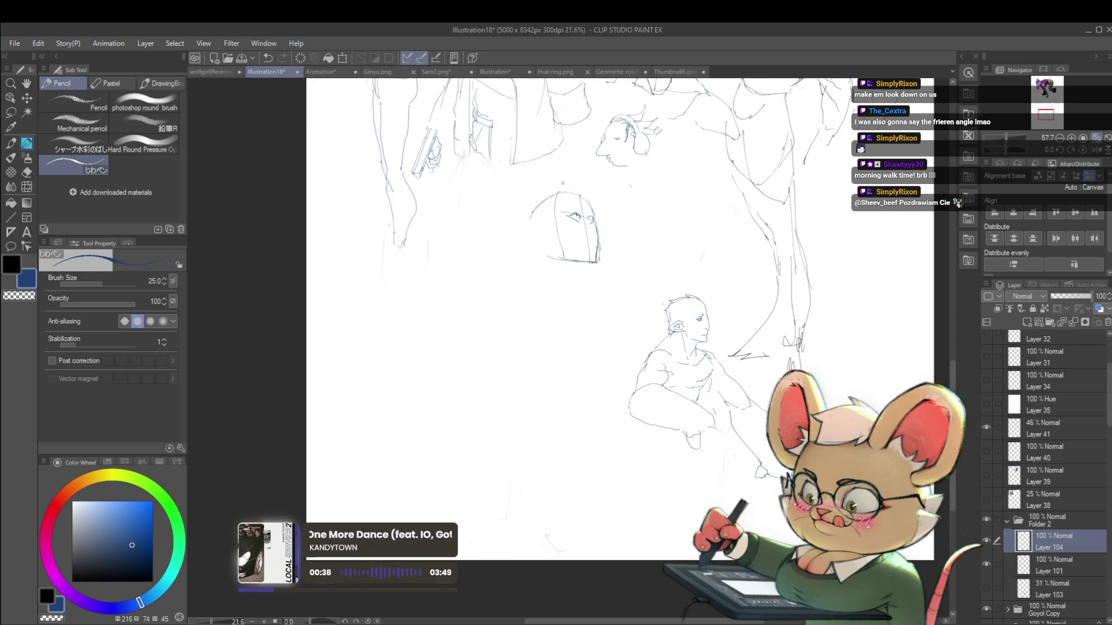
scroll(585, 203, up, 3)
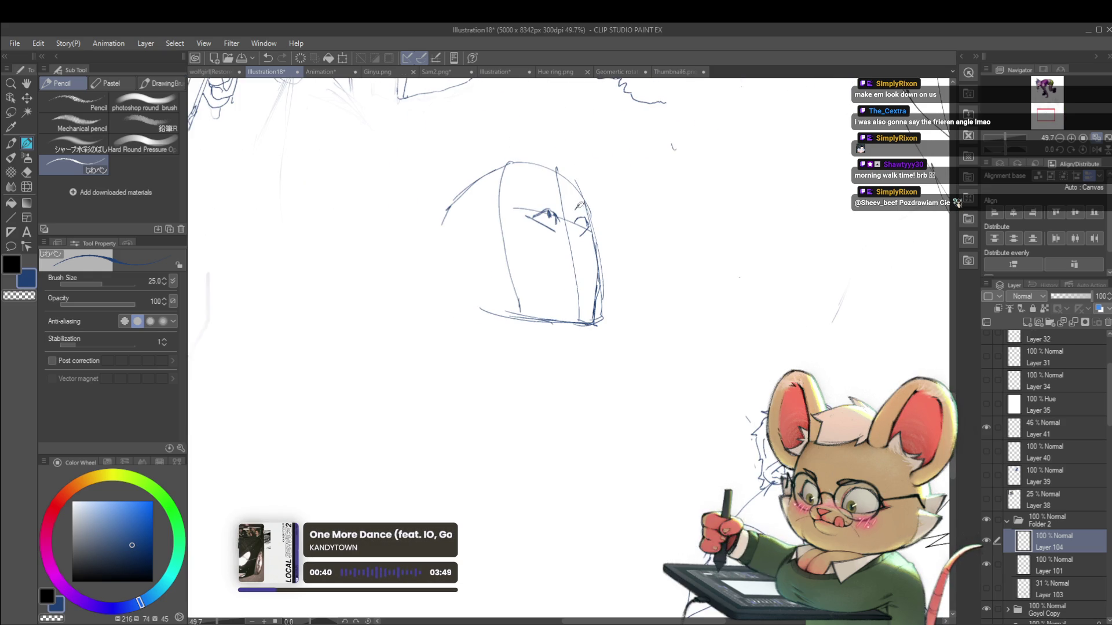
drag(578, 207, 585, 227)
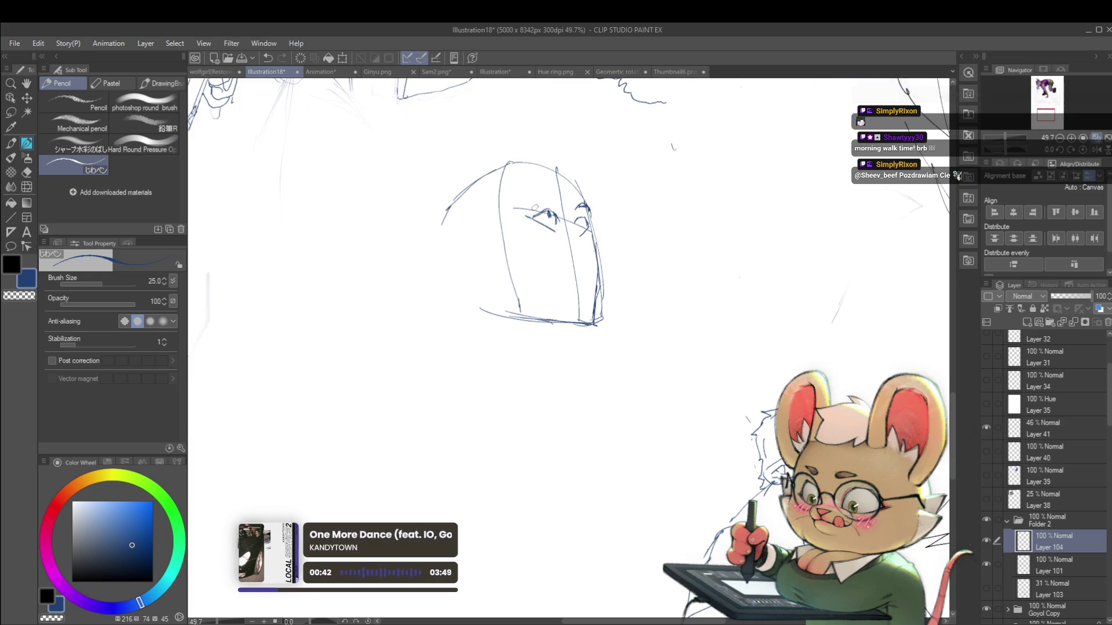
drag(555, 194, 554, 198)
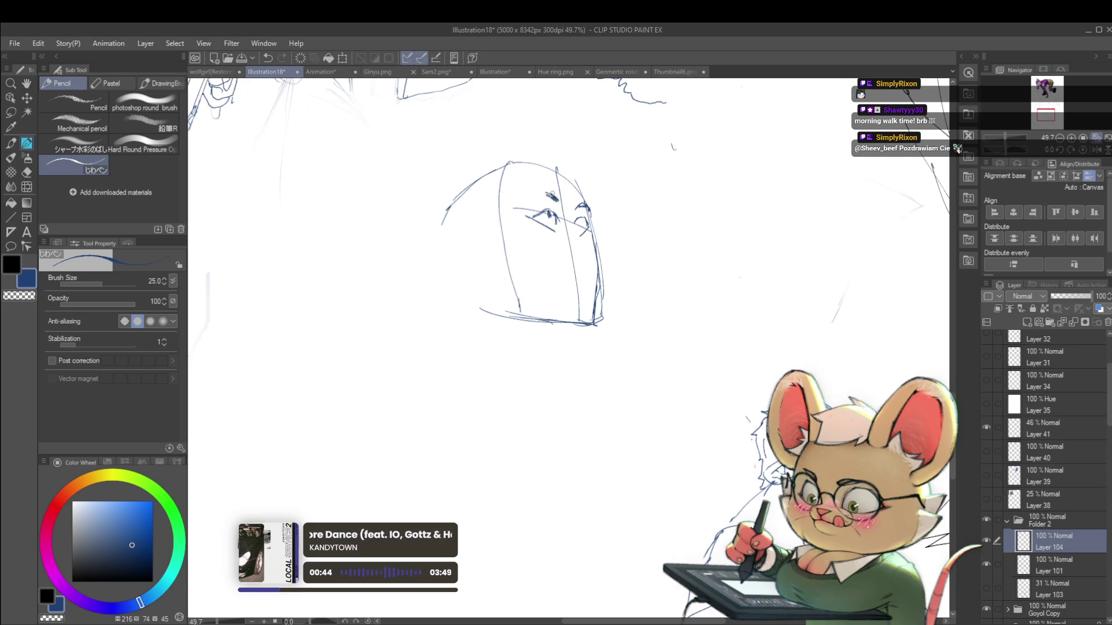
scroll(579, 192, down, 3)
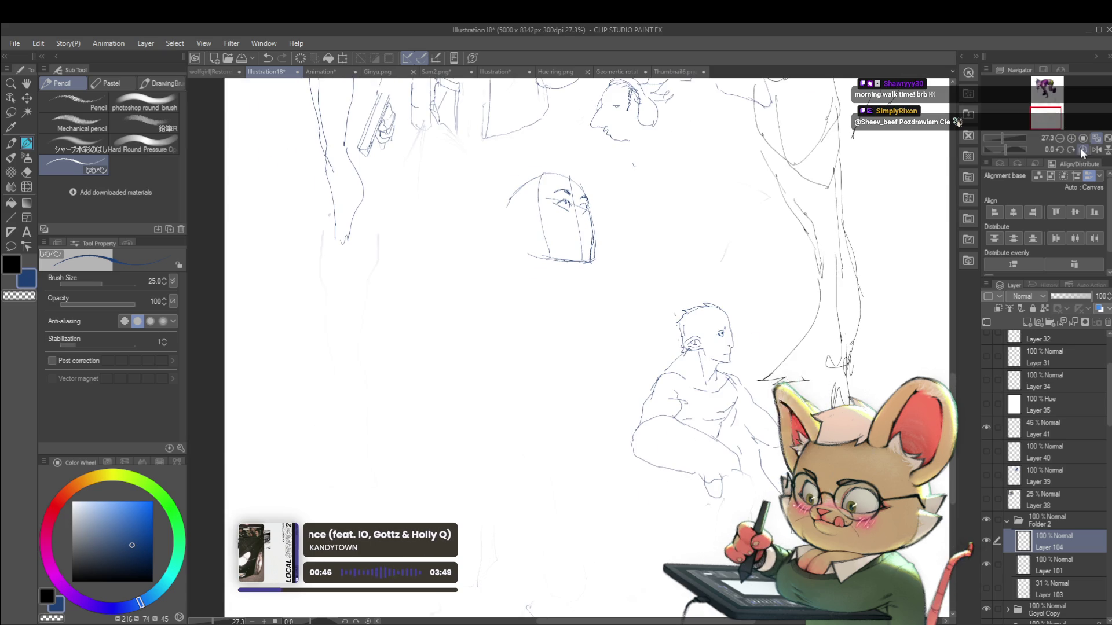
click(1094, 149)
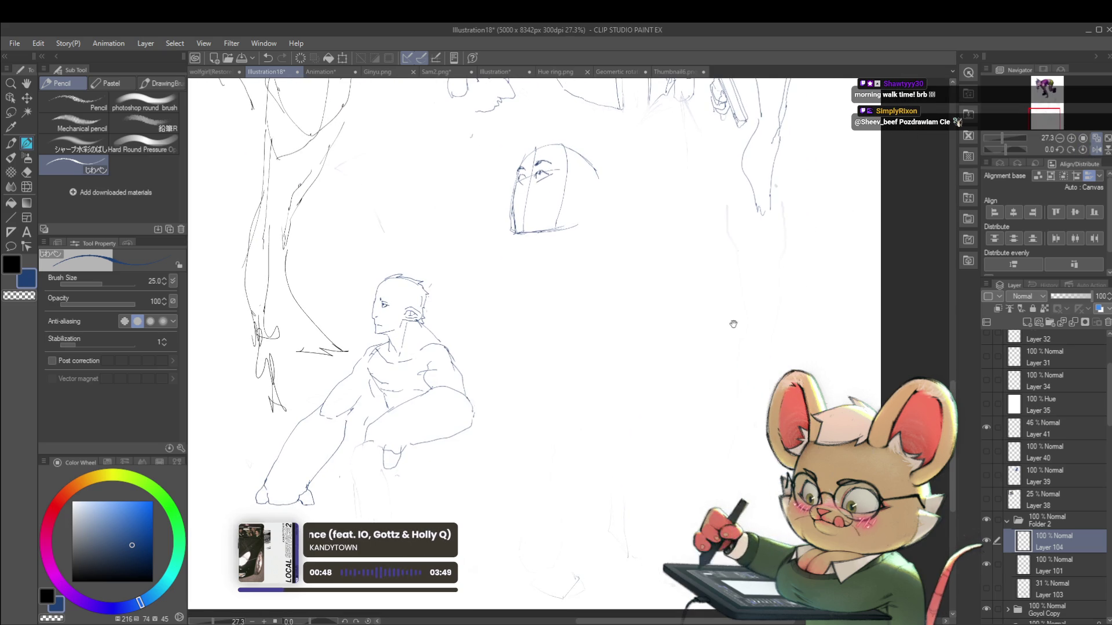
Add the left eye stroke, a smirking mouth, a line under it and the face's right side
drag(732, 327, 764, 339)
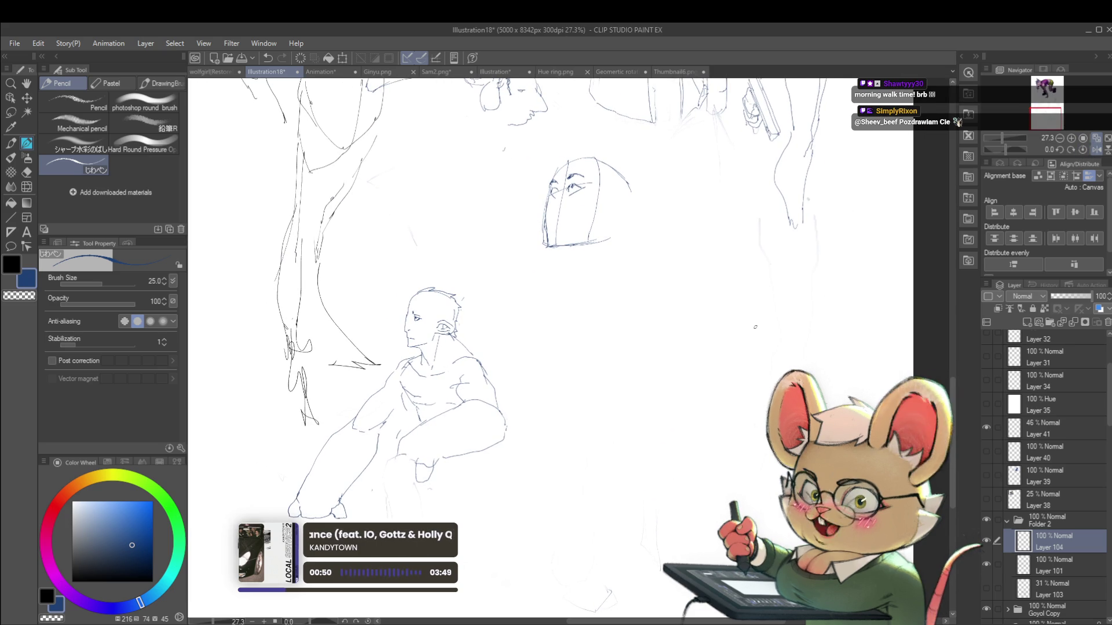
scroll(578, 190, up, 5)
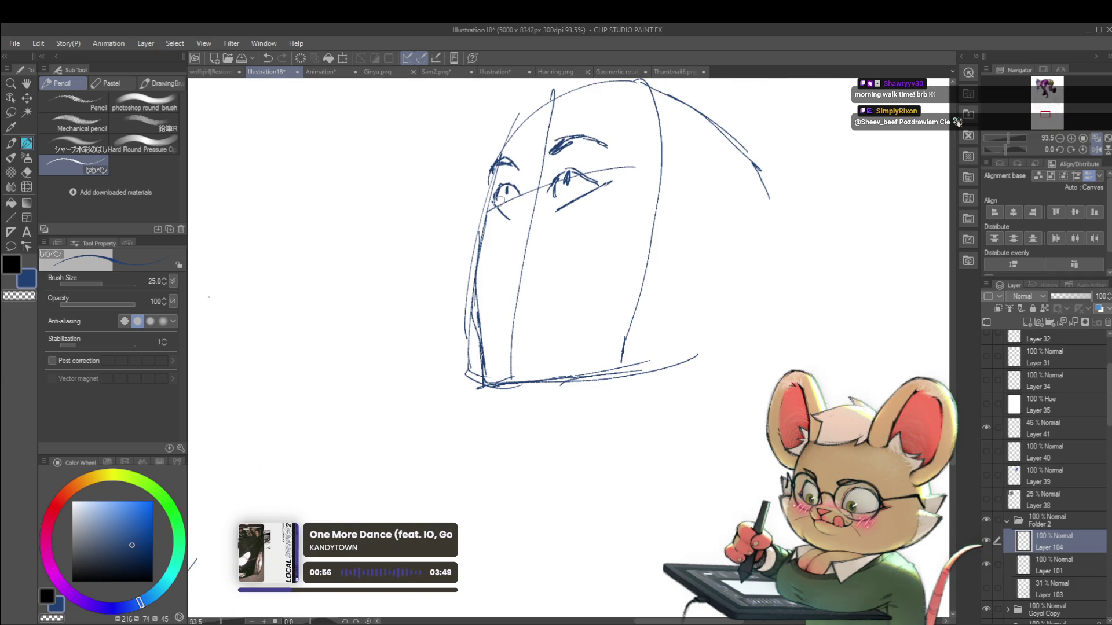
scroll(499, 202, down, 5)
scroll(515, 191, up, 3)
drag(516, 191, 521, 203)
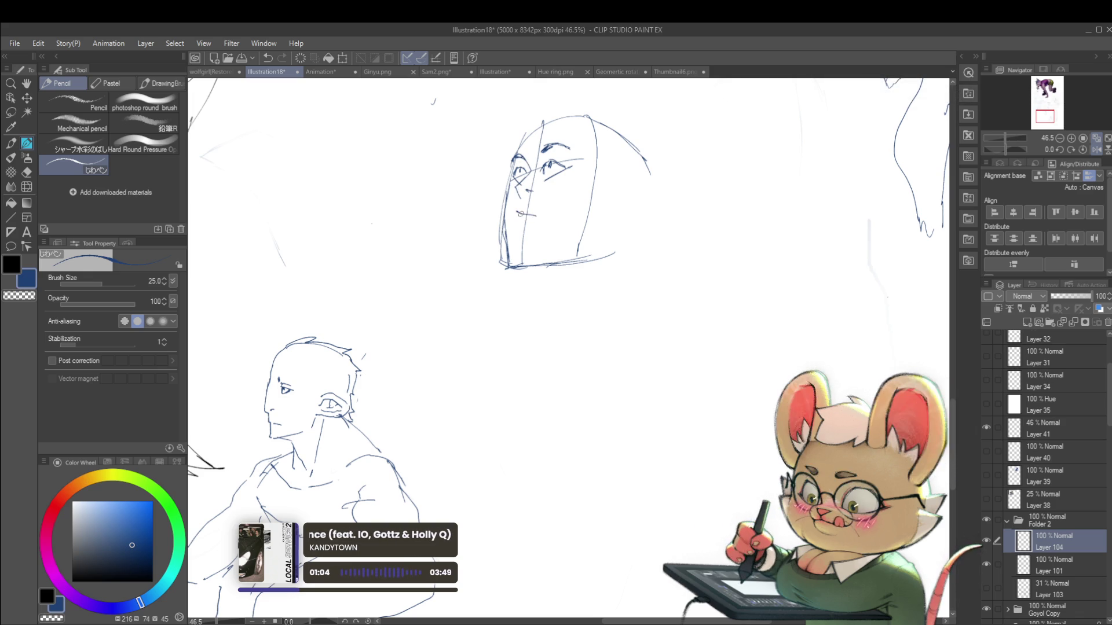
drag(534, 215, 539, 218)
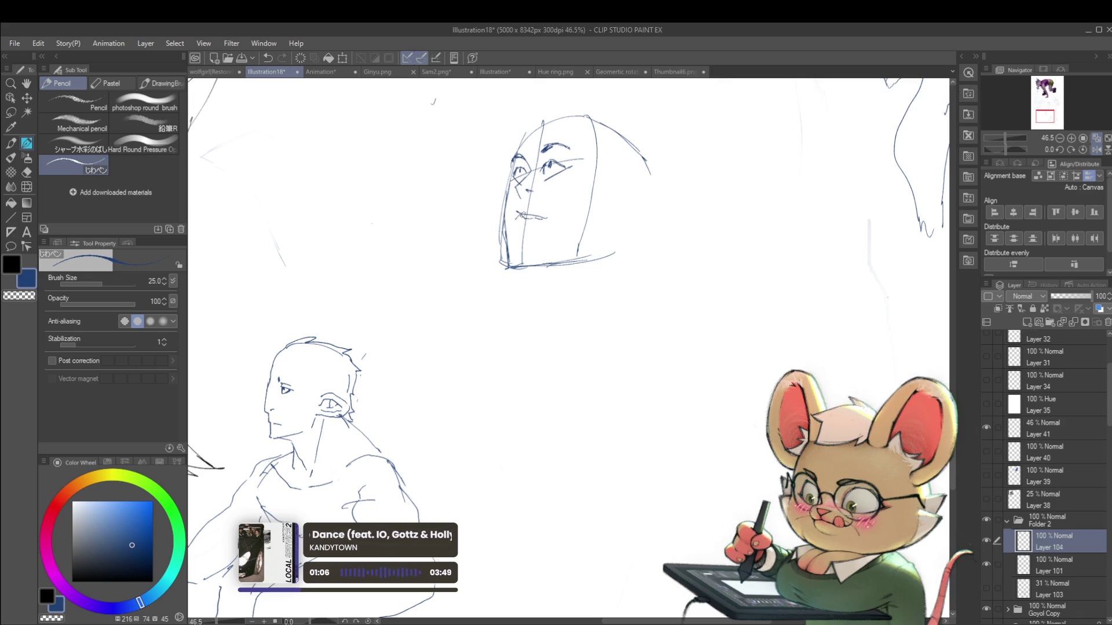
drag(518, 230, 531, 232)
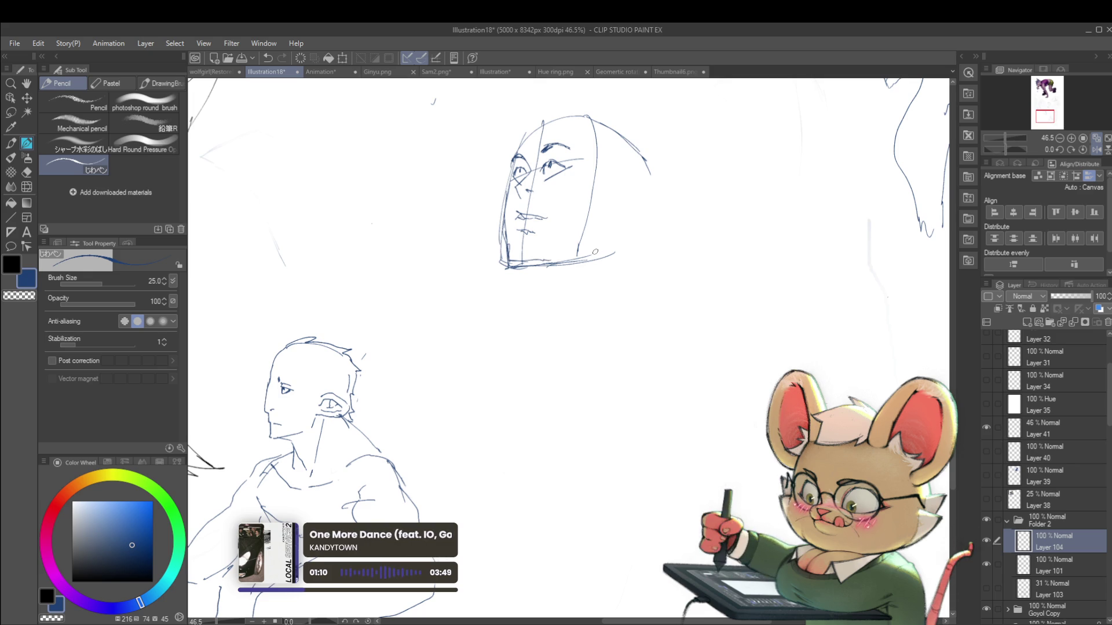
drag(595, 214, 578, 254)
scroll(594, 215, down, 2)
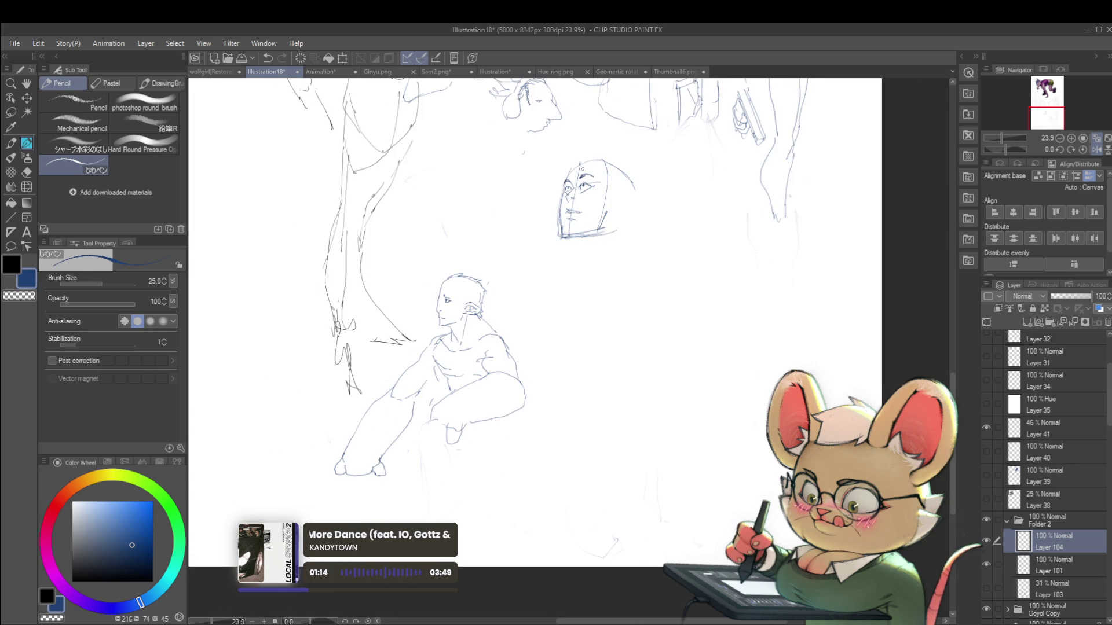
mouse_move(601, 182)
mouse_down()
mouse_move(618, 169)
mouse_move(605, 194)
mouse_move(615, 217)
mouse_move(590, 191)
mouse_move(600, 242)
mouse_up()
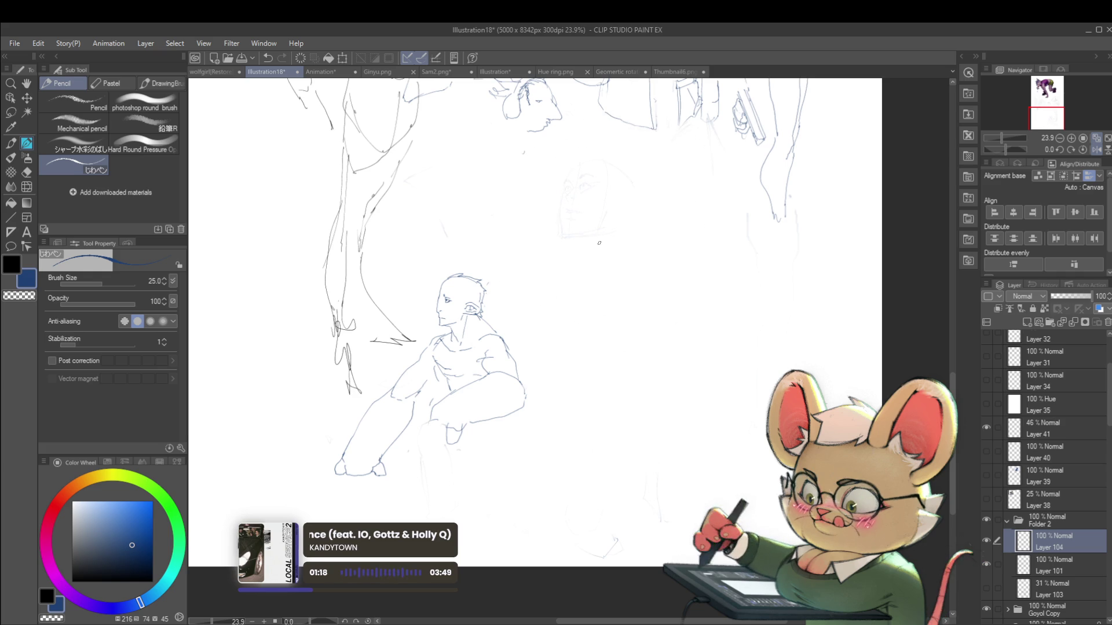
scroll(599, 243, up, 5)
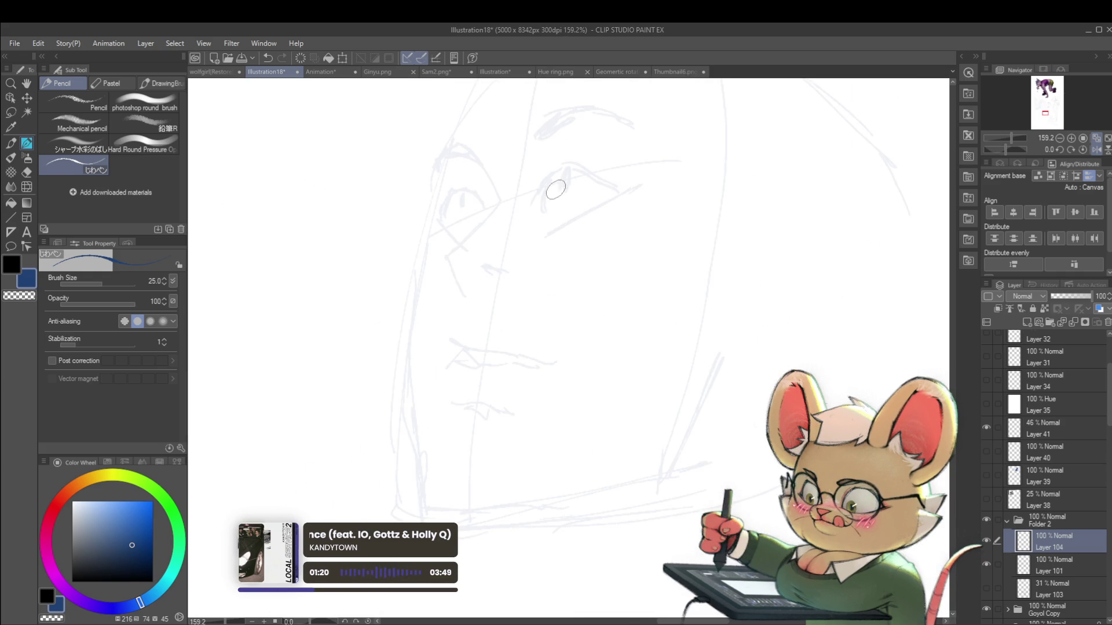
Ink the larger eye's lids and, at brush size 17, draw its iris
drag(547, 189, 577, 171)
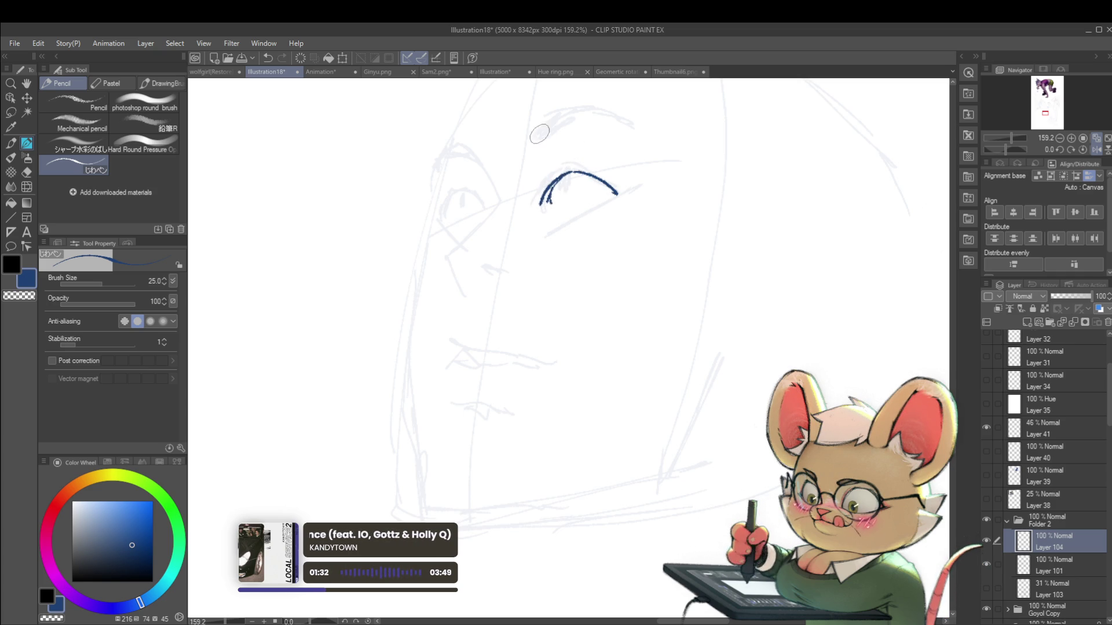
drag(549, 191, 565, 207)
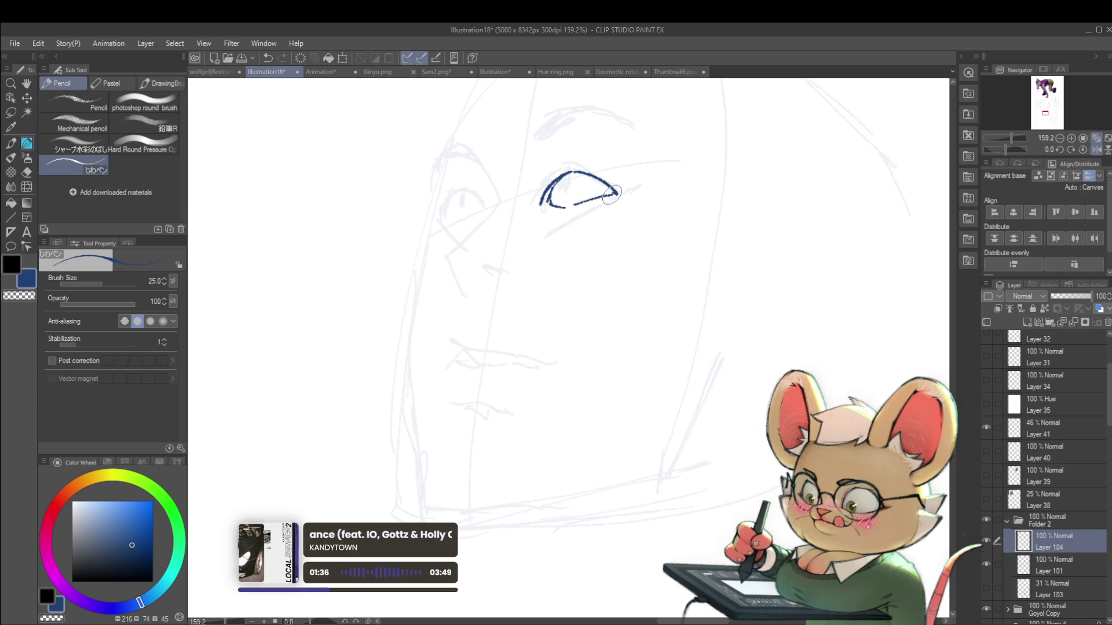
key(ctrl+minus)
scroll(579, 200, up, 3)
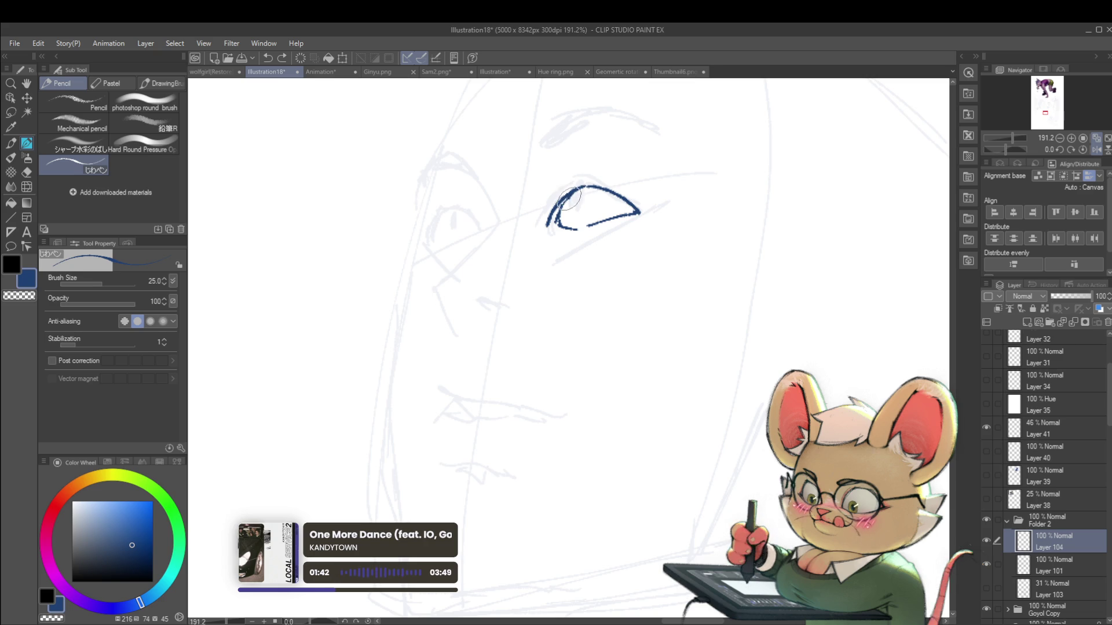
scroll(602, 168, down, 6)
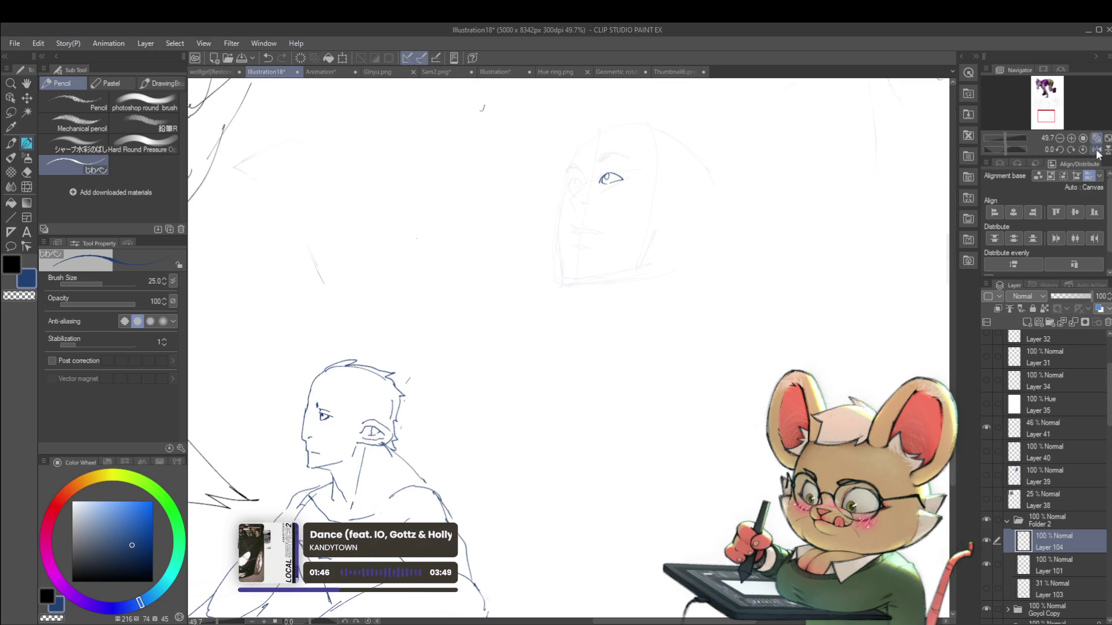
scroll(518, 166, up, 5)
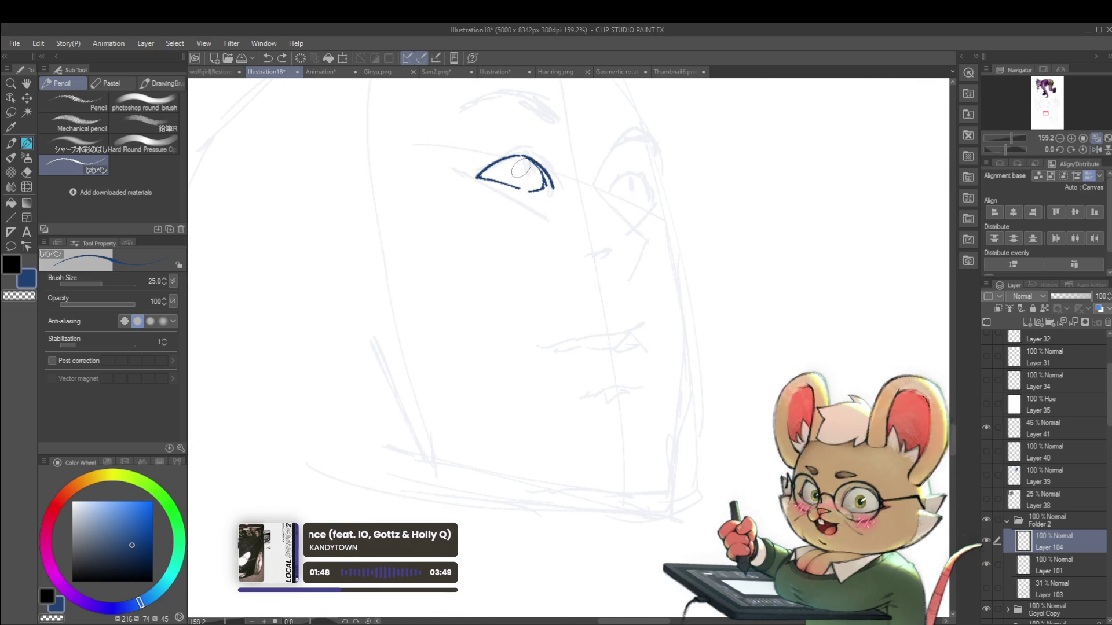
key(bracketleft)
key(bracketleft)
mouse_move(518, 166)
mouse_down()
mouse_move(538, 196)
mouse_move(539, 186)
mouse_up()
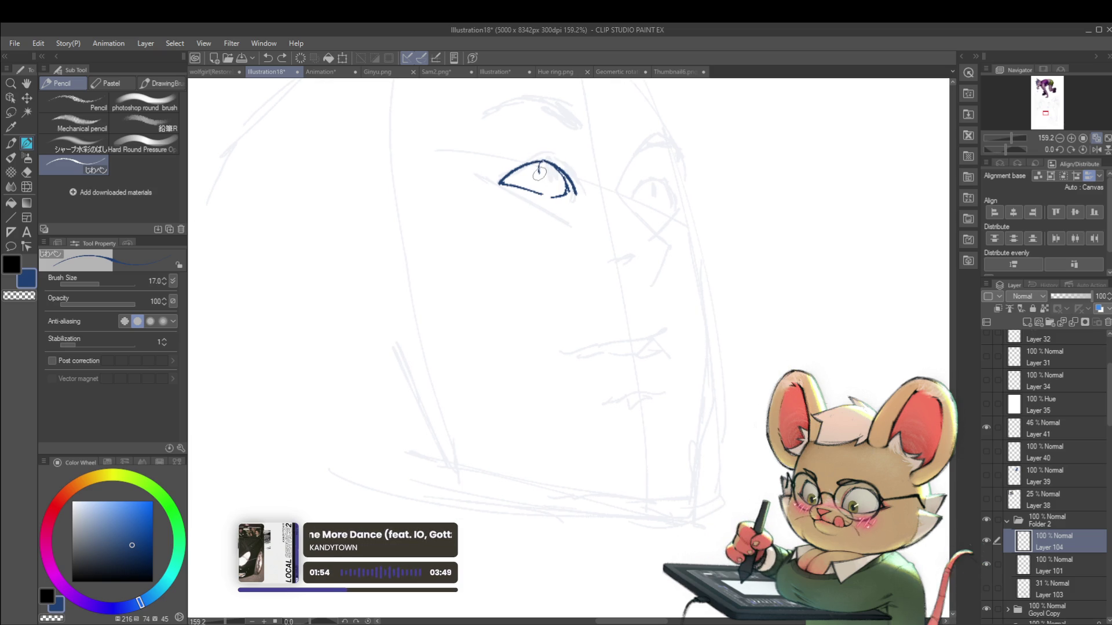
scroll(553, 165, down, 4)
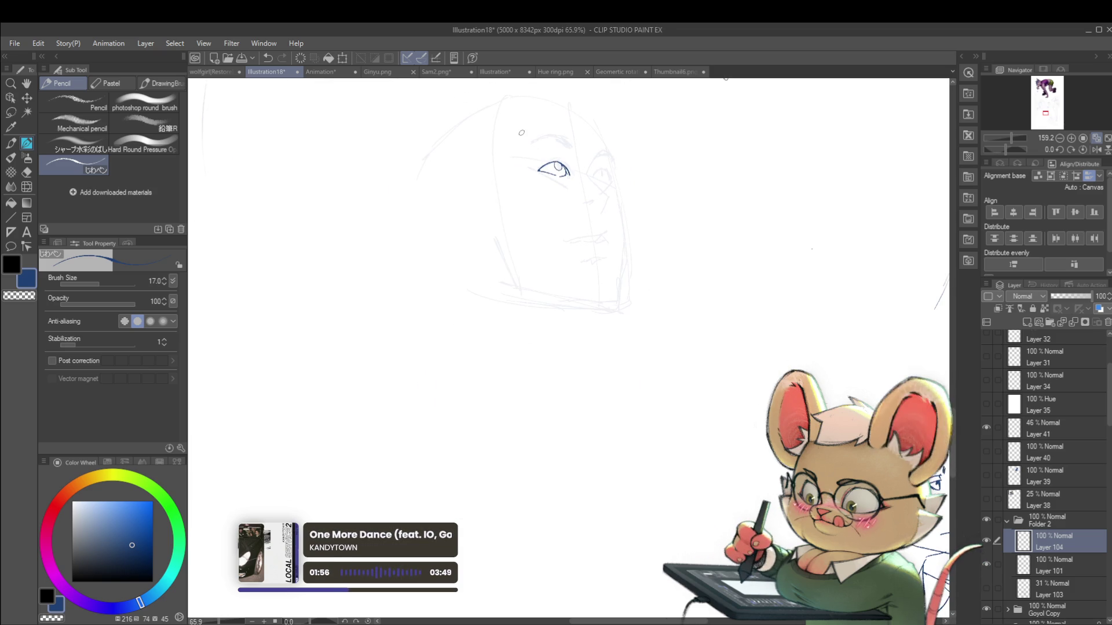
scroll(535, 164, up, 5)
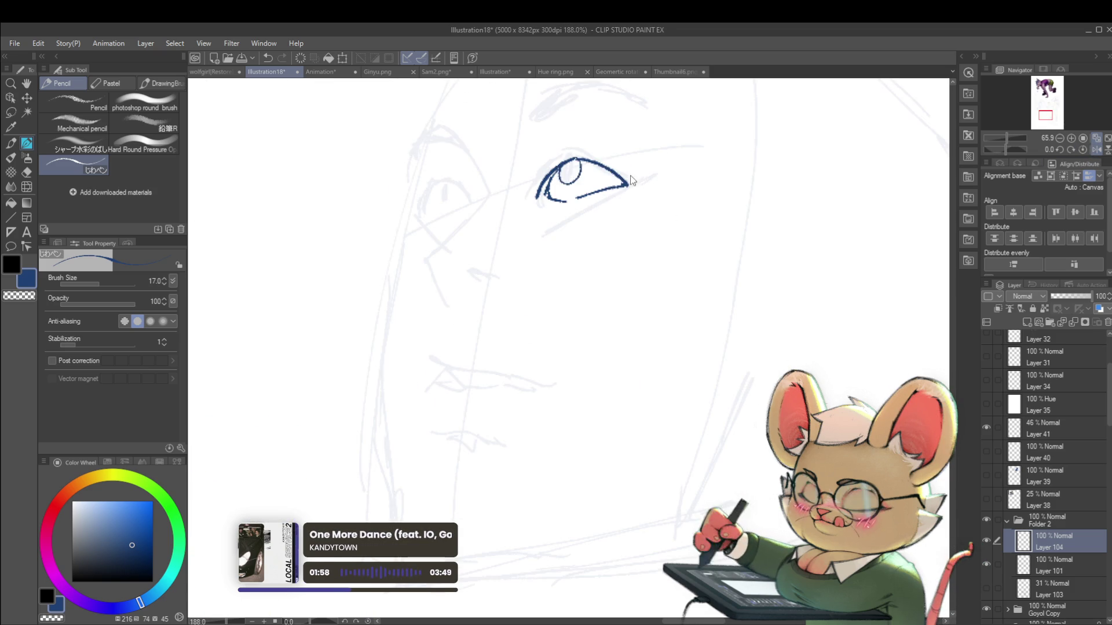
drag(599, 169, 625, 184)
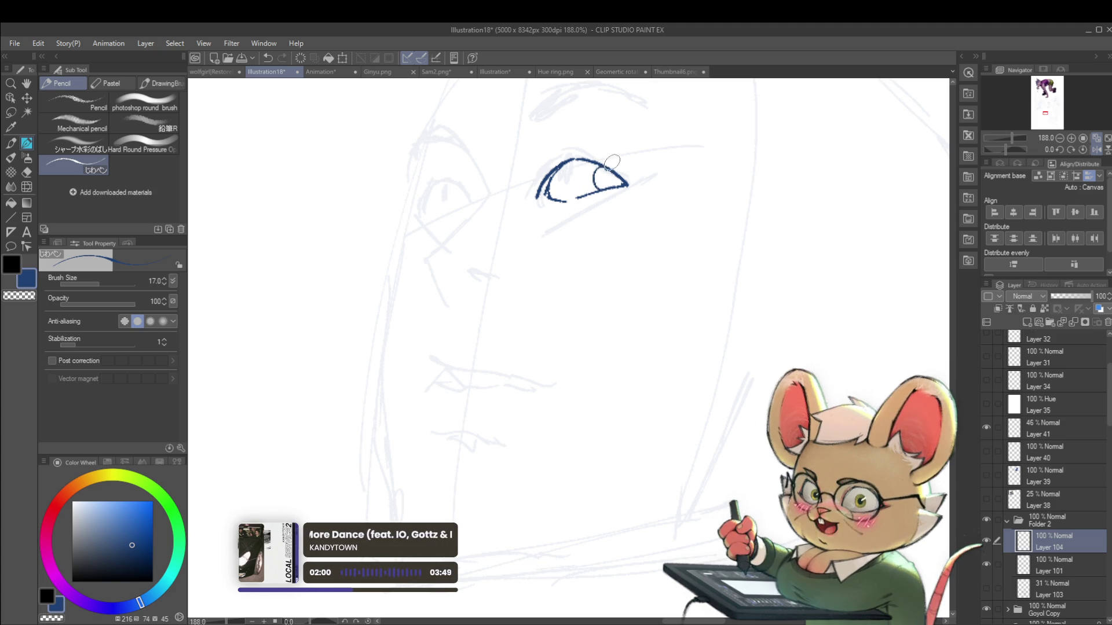
Ink the second eye's upper and lower lids
scroll(630, 174, down, 4)
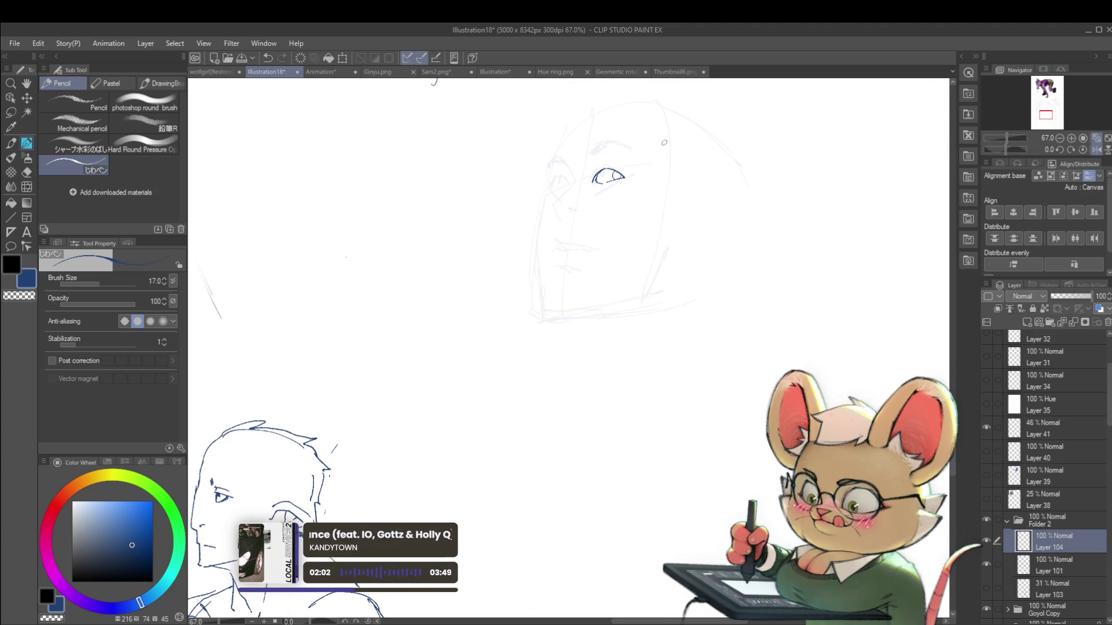
scroll(660, 146, up, 4)
scroll(493, 281, up, 3)
drag(455, 226, 489, 238)
mouse_move(420, 281)
mouse_down()
mouse_move(435, 251)
mouse_move(470, 244)
mouse_up()
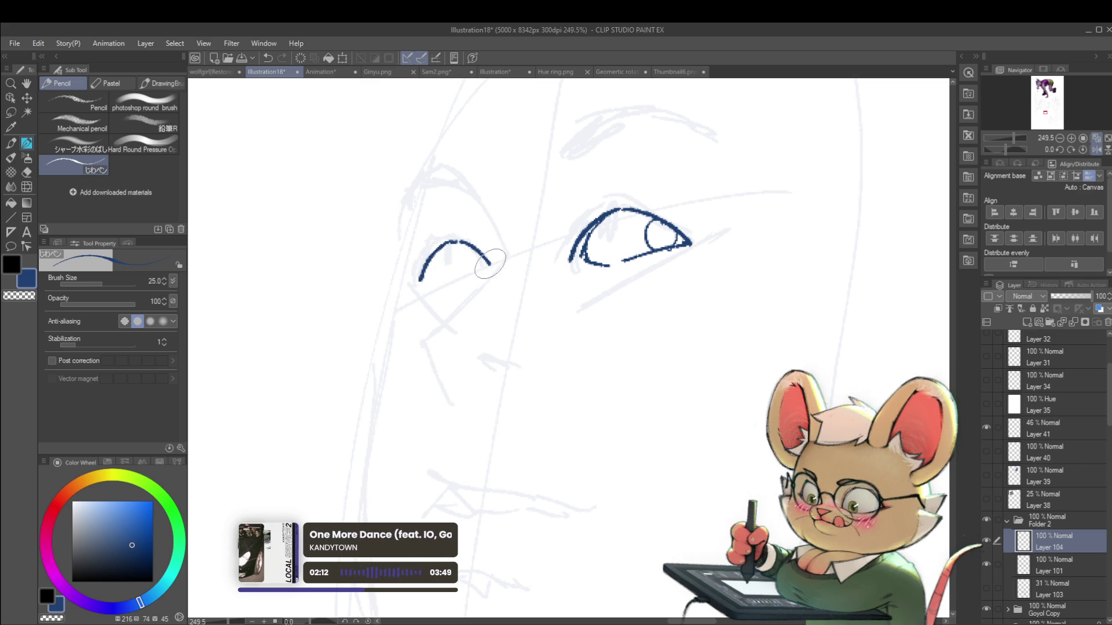
mouse_move(427, 282)
mouse_down()
mouse_move(450, 289)
mouse_move(479, 273)
mouse_up()
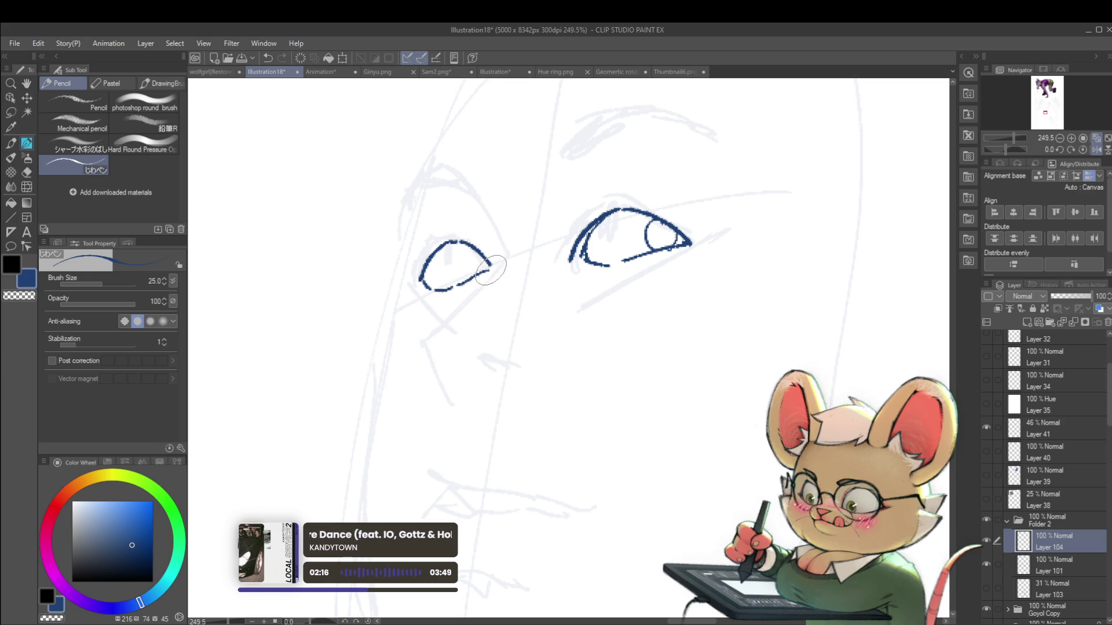
scroll(489, 267, down, 10)
scroll(488, 240, up, 8)
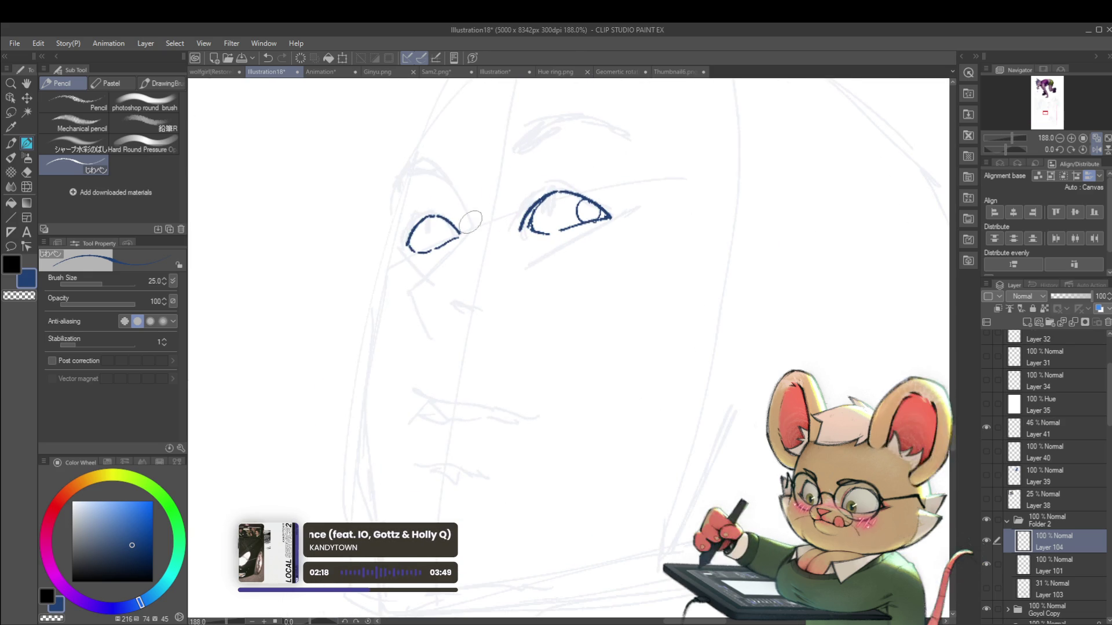
key(m)
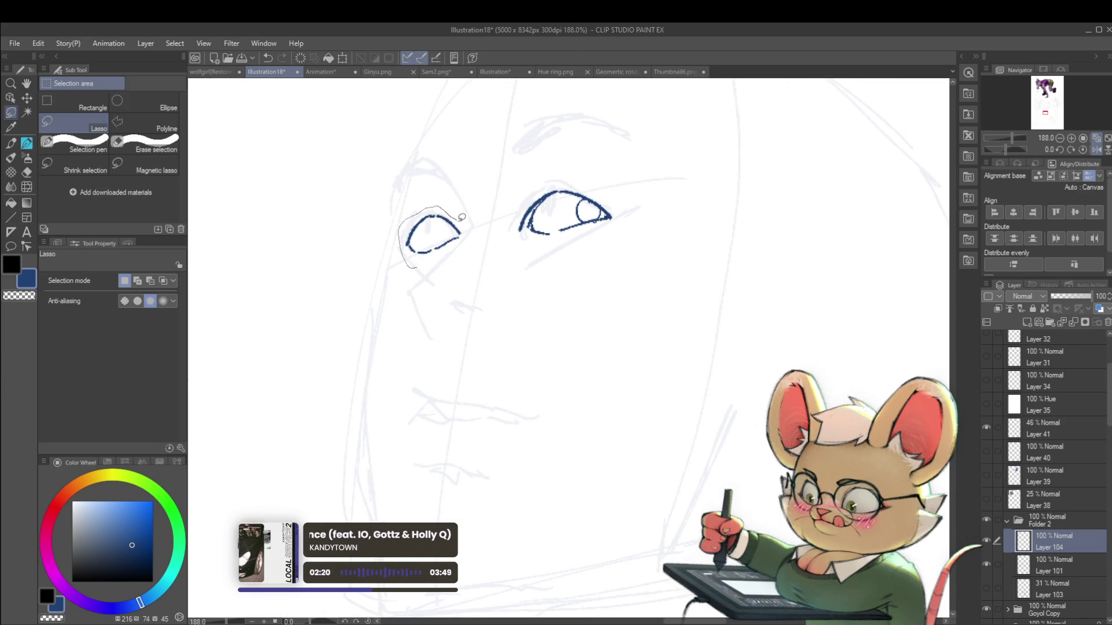
Transform the lassoed smaller eye to nudge it slightly upward, then return to the pencil
key(ctrl+t)
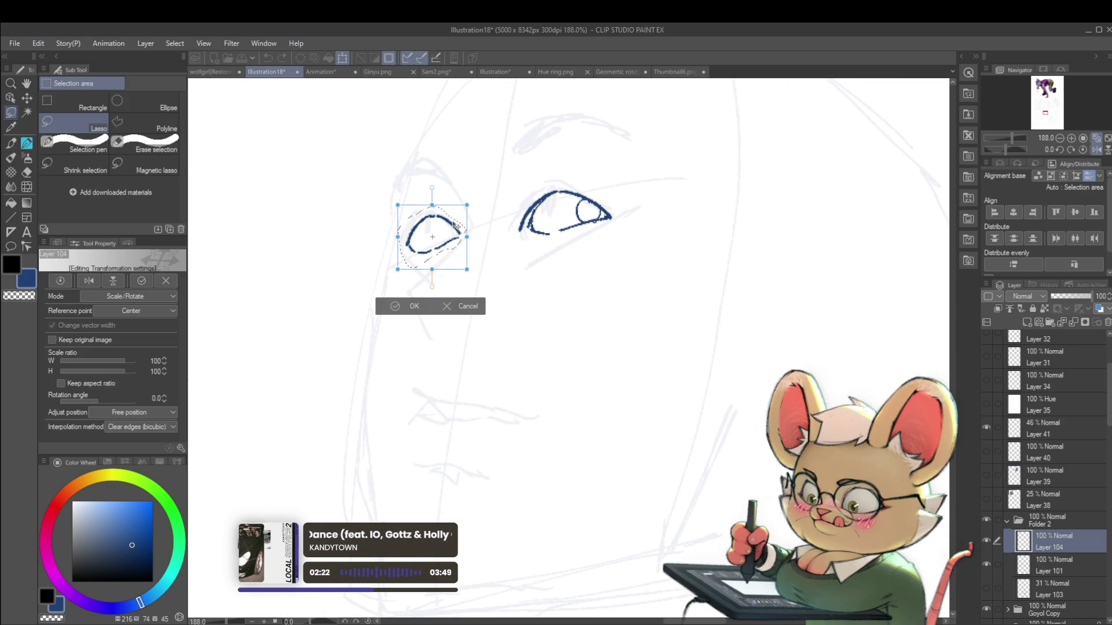
drag(460, 230, 459, 230)
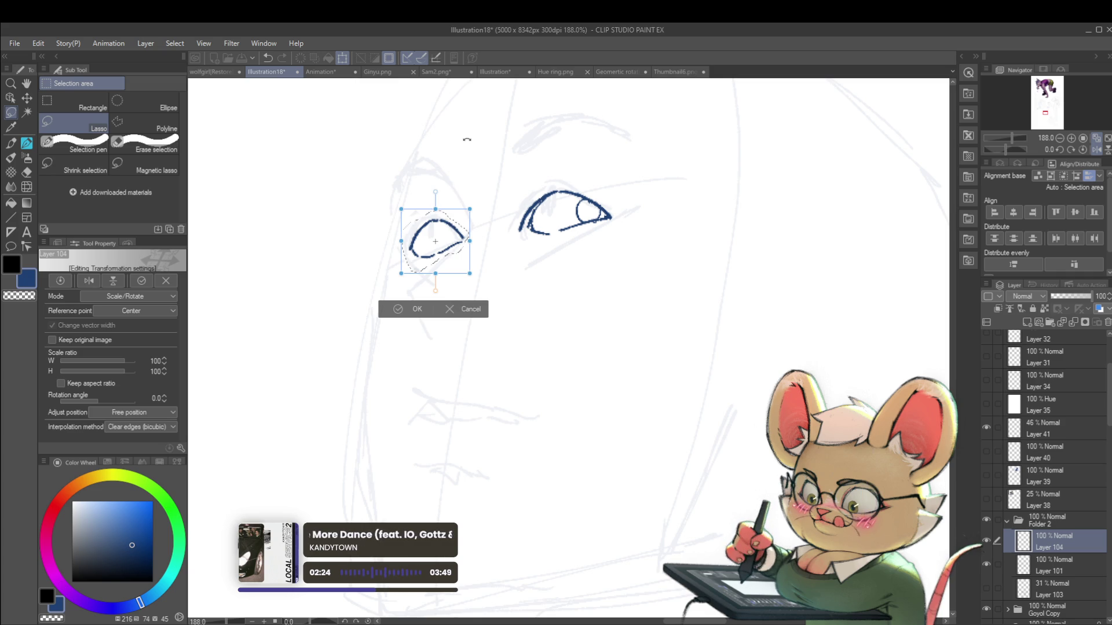
key(Return)
key(p)
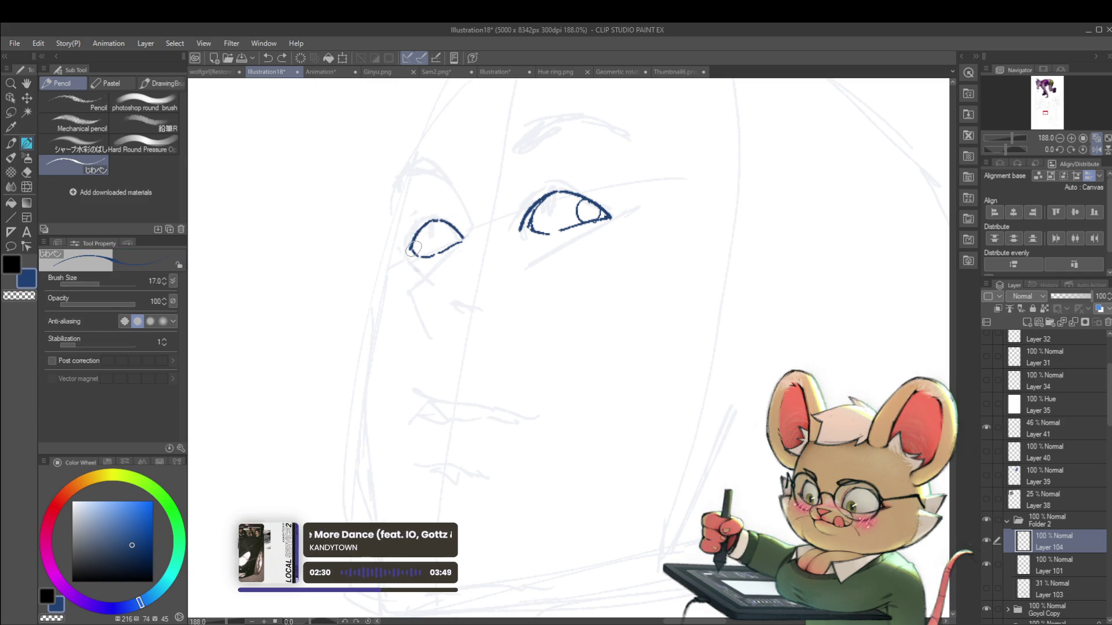
Refine the smaller eye's iris, undoing stray strokes inside and beside it
scroll(423, 246, up, 3)
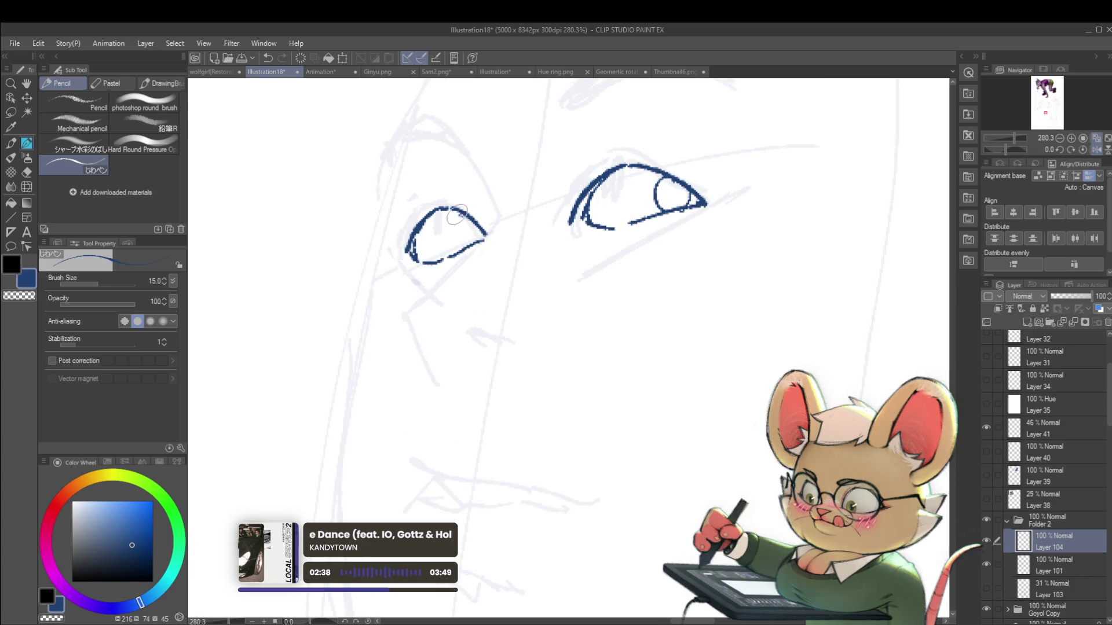
key(ctrl+z)
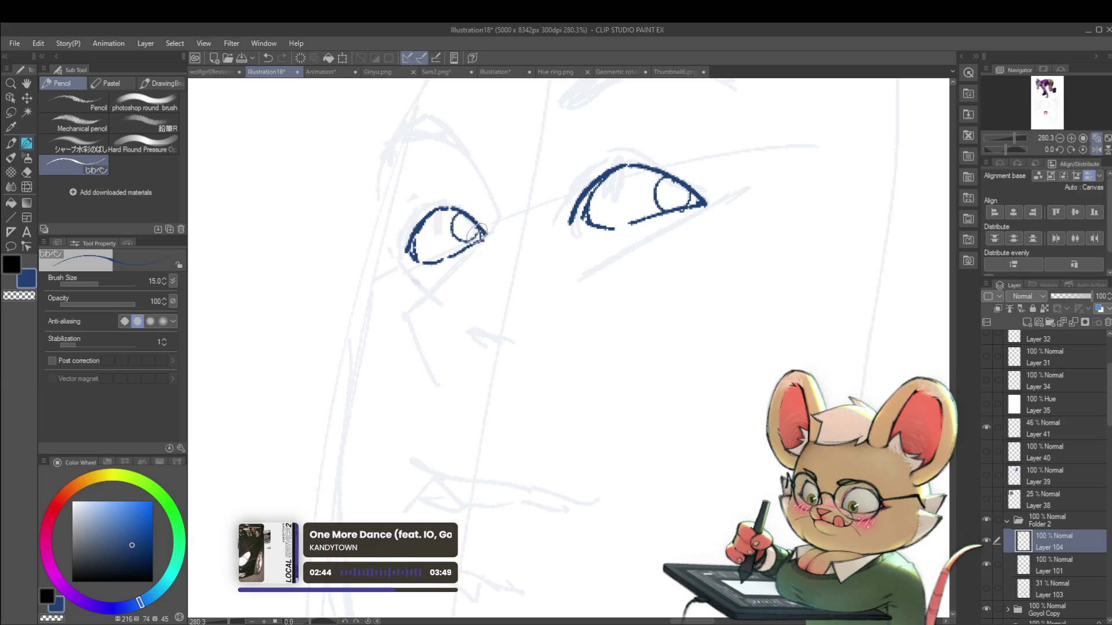
scroll(476, 237, down, 10)
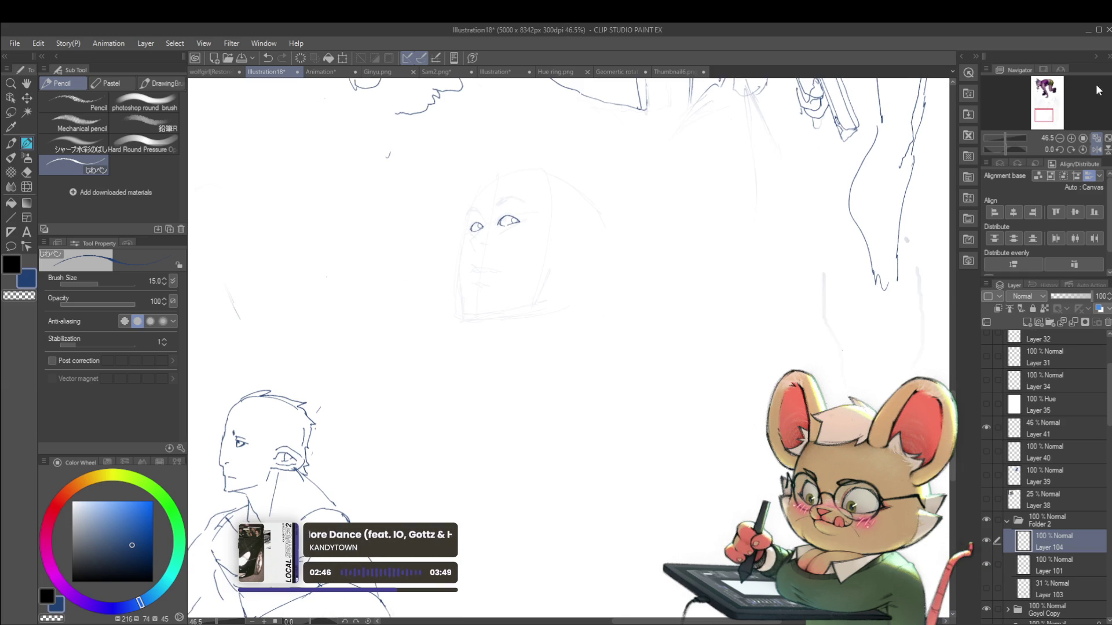
drag(498, 232, 634, 232)
scroll(659, 230, up, 8)
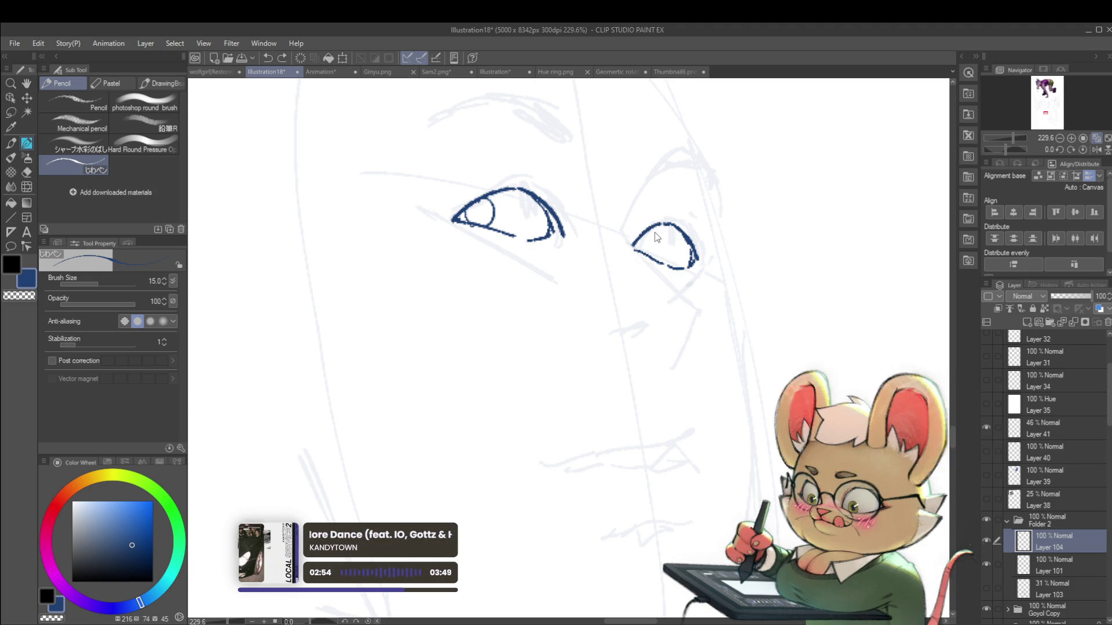
key(ctrl+z)
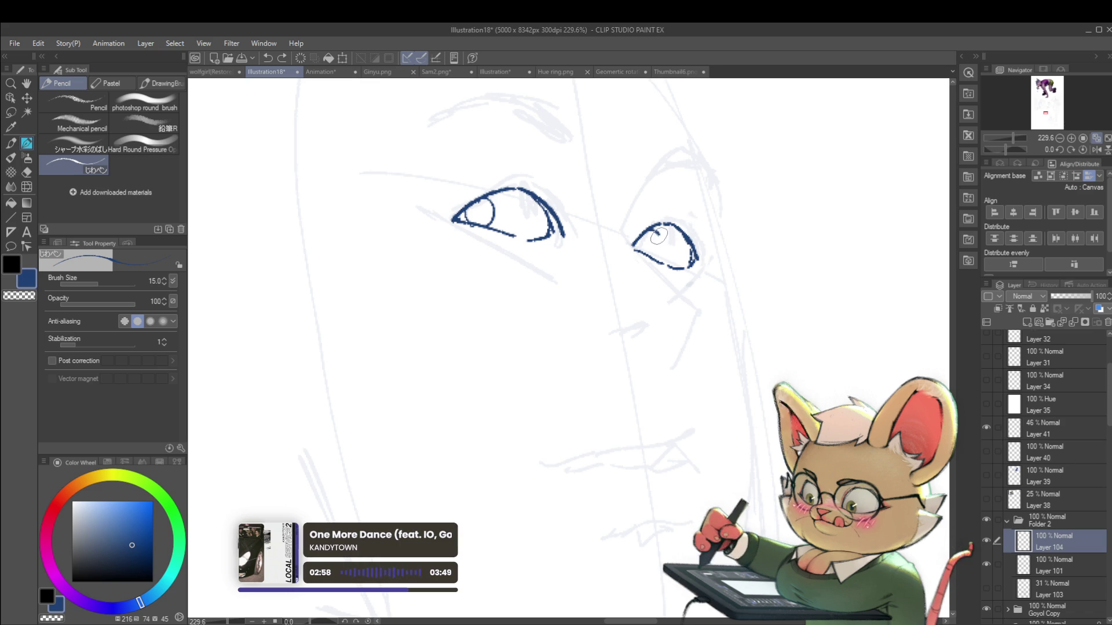
scroll(652, 253, down, 8)
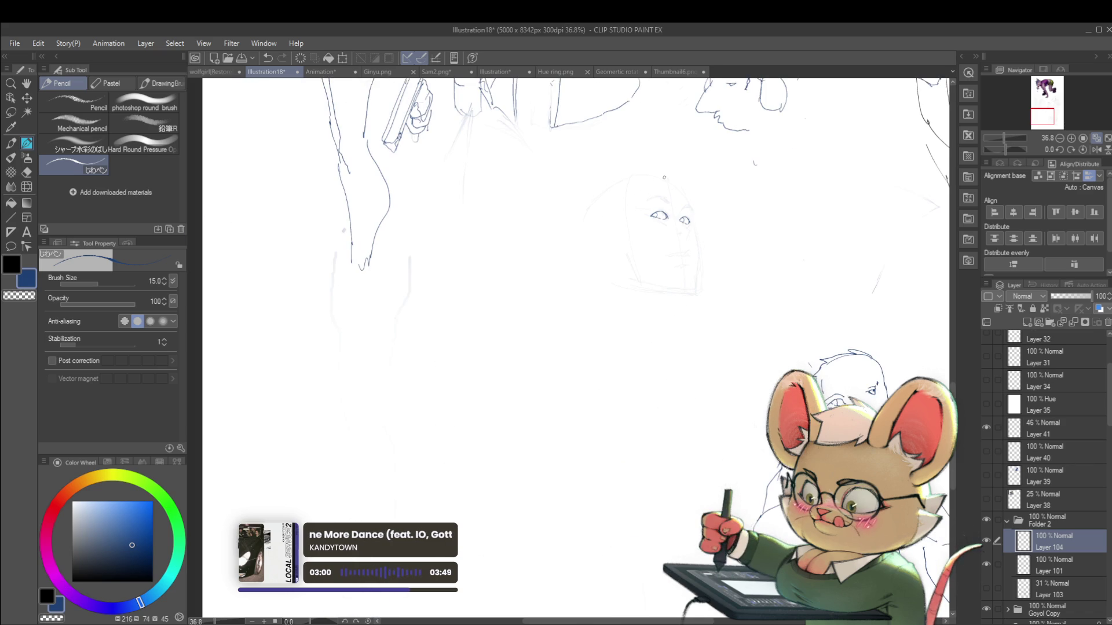
Remove the stray mark above the eye and draw a blue eyebrow over the larger eye
scroll(671, 231, up, 6)
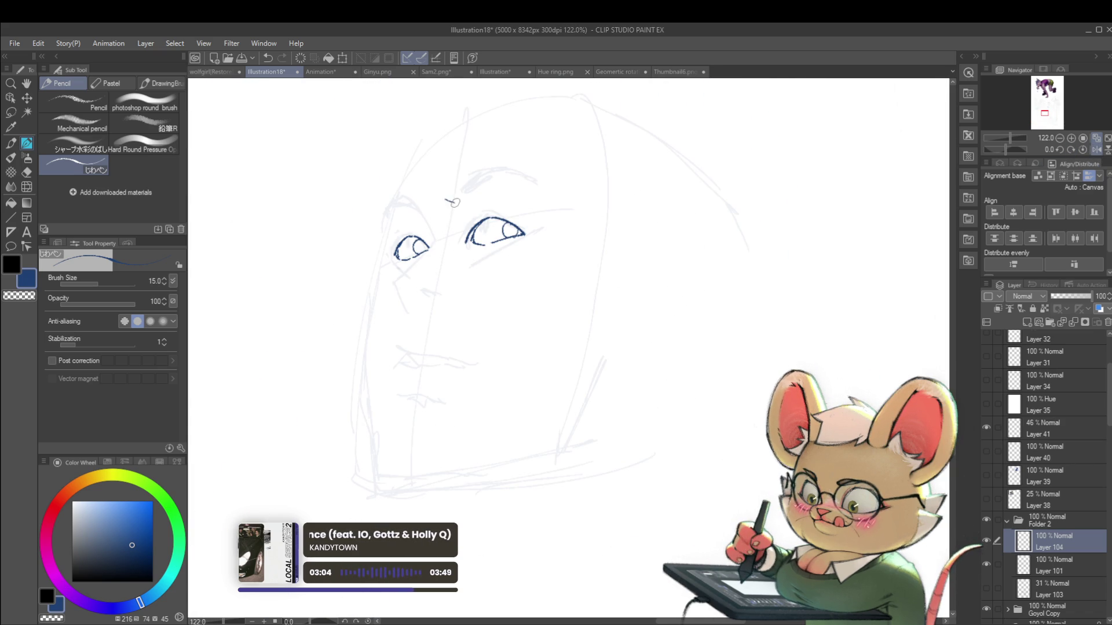
drag(497, 227, 511, 261)
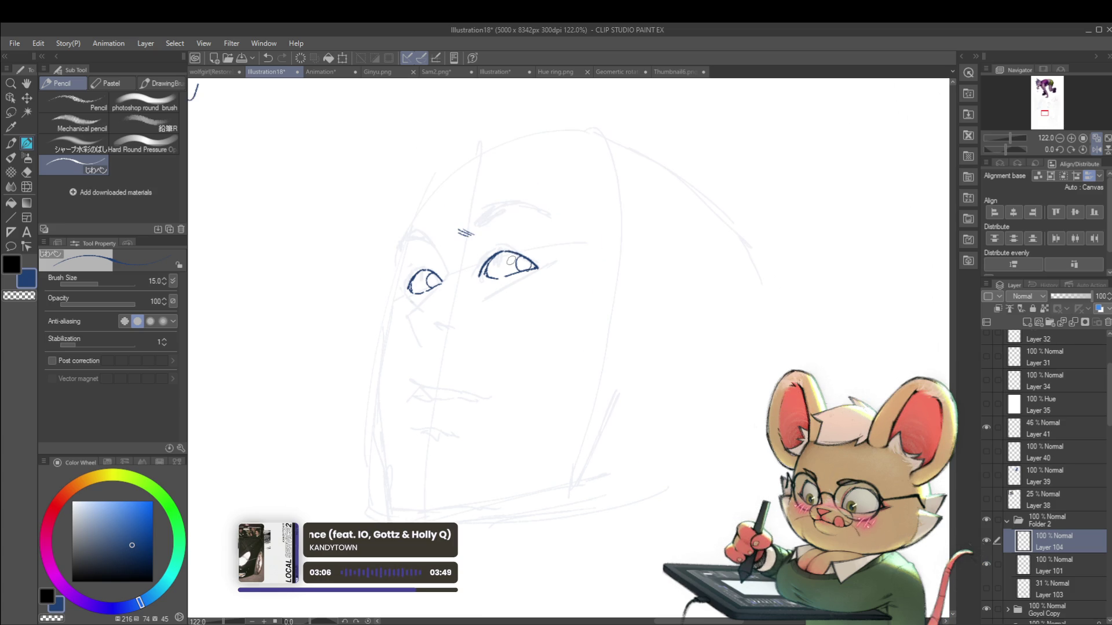
key(ctrl+z)
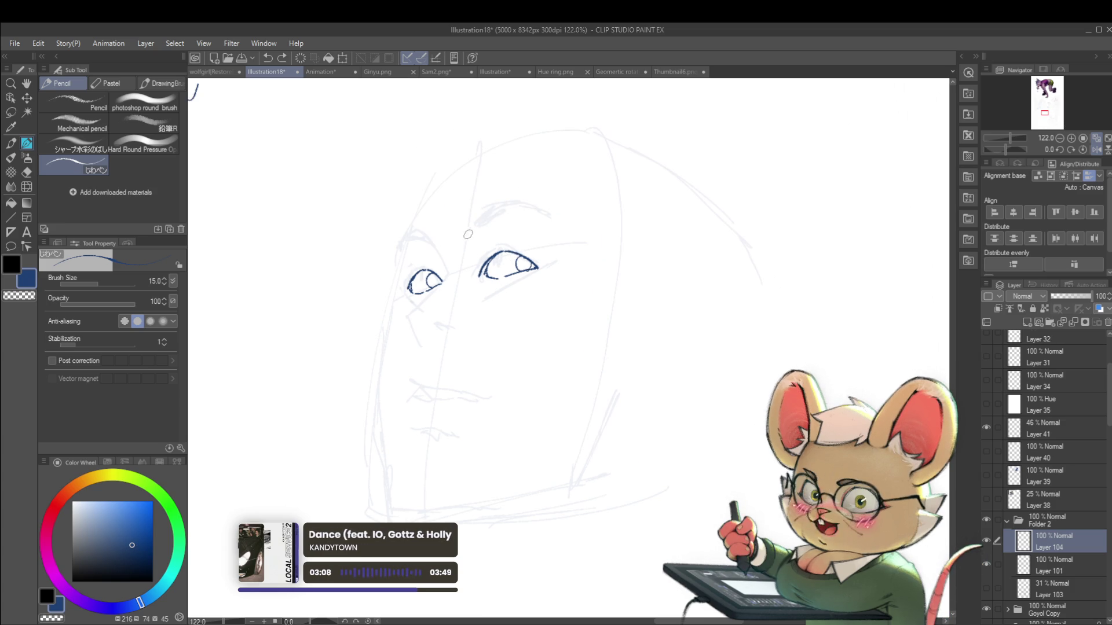
mouse_move(465, 238)
mouse_down()
mouse_move(528, 215)
mouse_move(502, 196)
mouse_move(591, 227)
mouse_up()
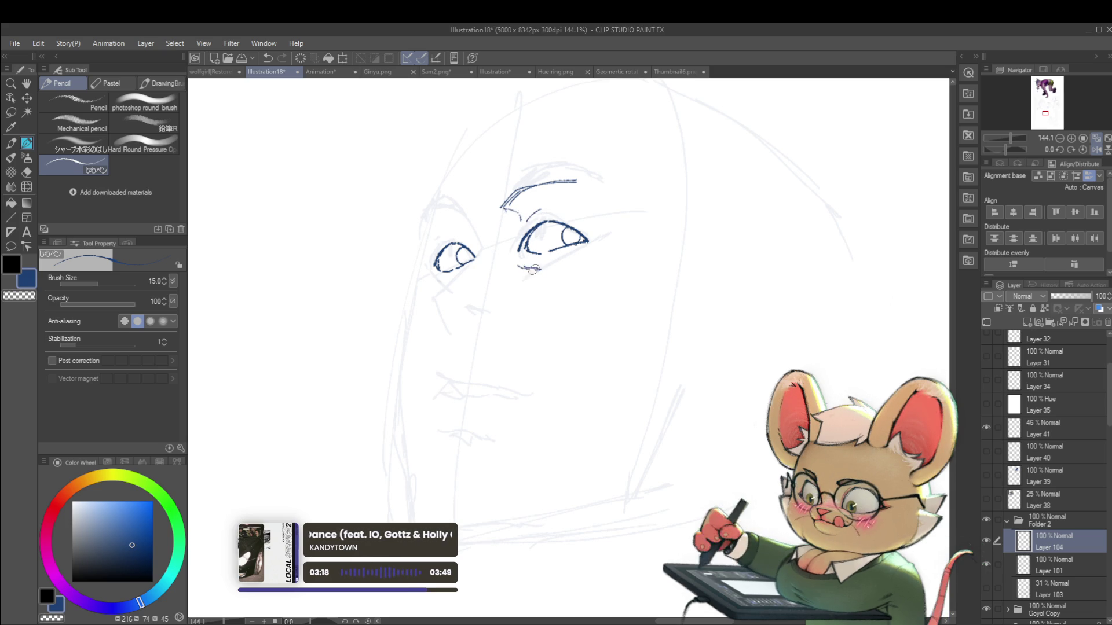
Line the face side, cheek and jaw, undo the last forehead stroke, and mirror the view
mouse_move(272, 79)
mouse_down()
mouse_move(249, 81)
mouse_move(282, 103)
mouse_up()
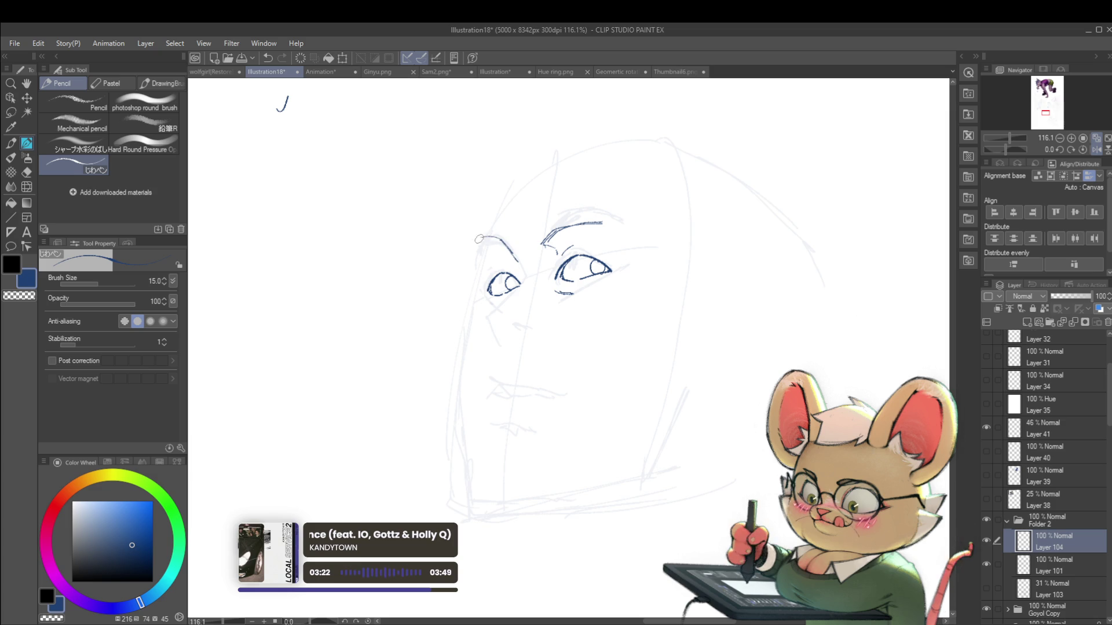
drag(479, 238, 477, 288)
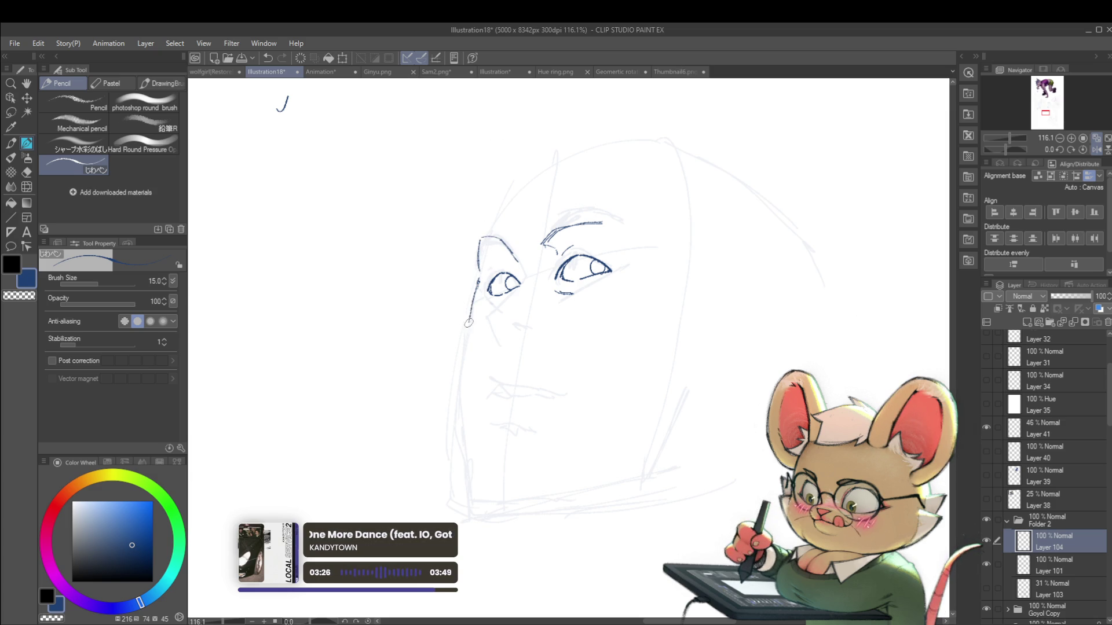
drag(468, 327, 488, 430)
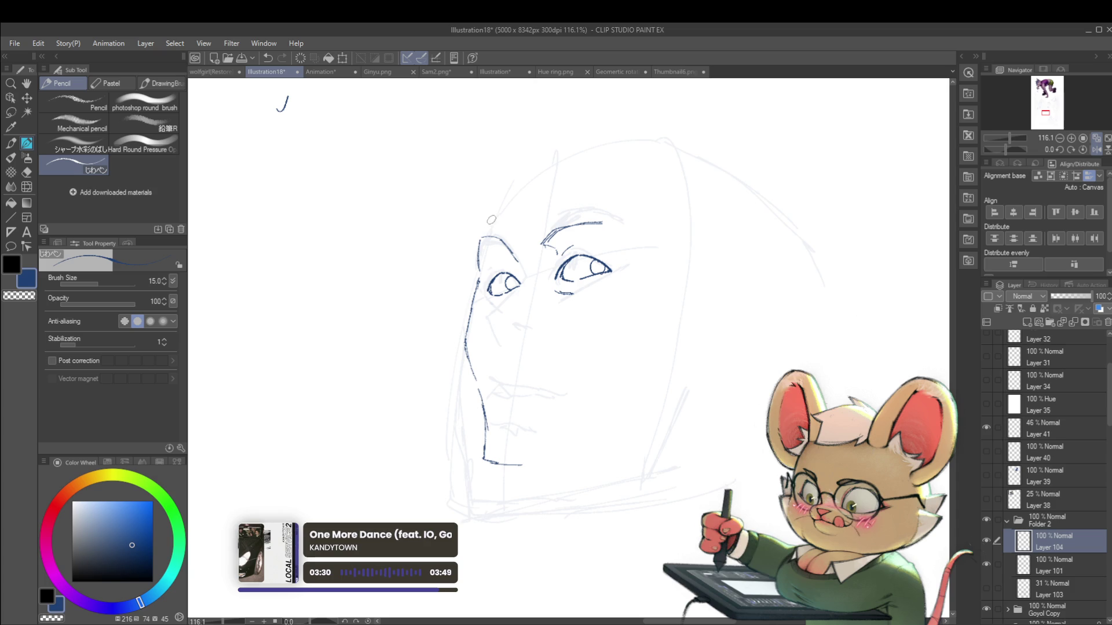
key(ctrl+z)
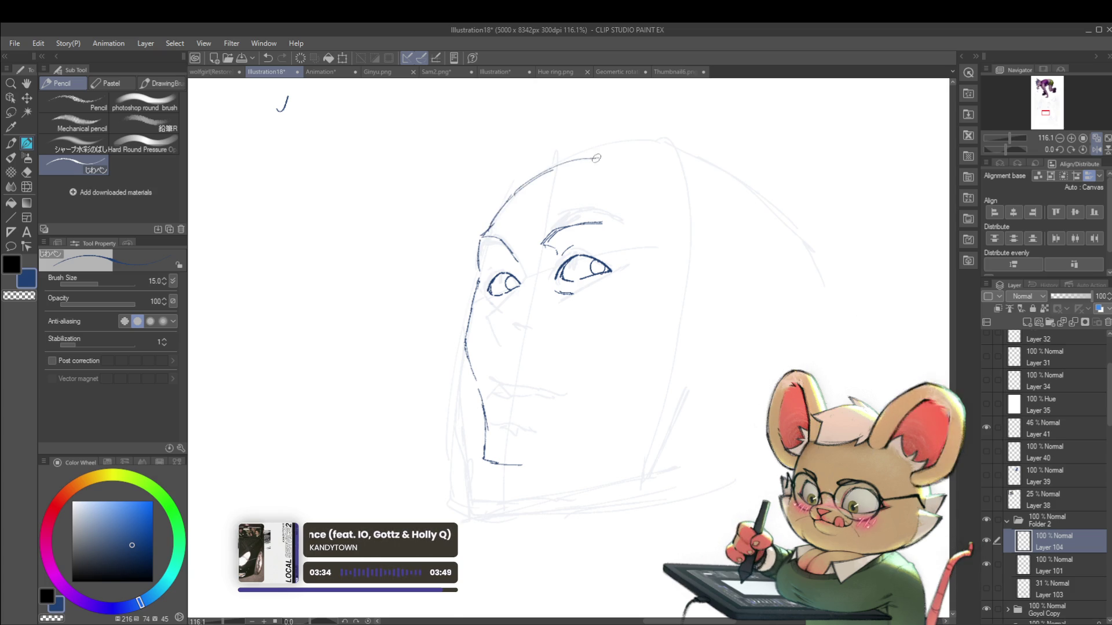
scroll(625, 174, down, 4)
click(1096, 151)
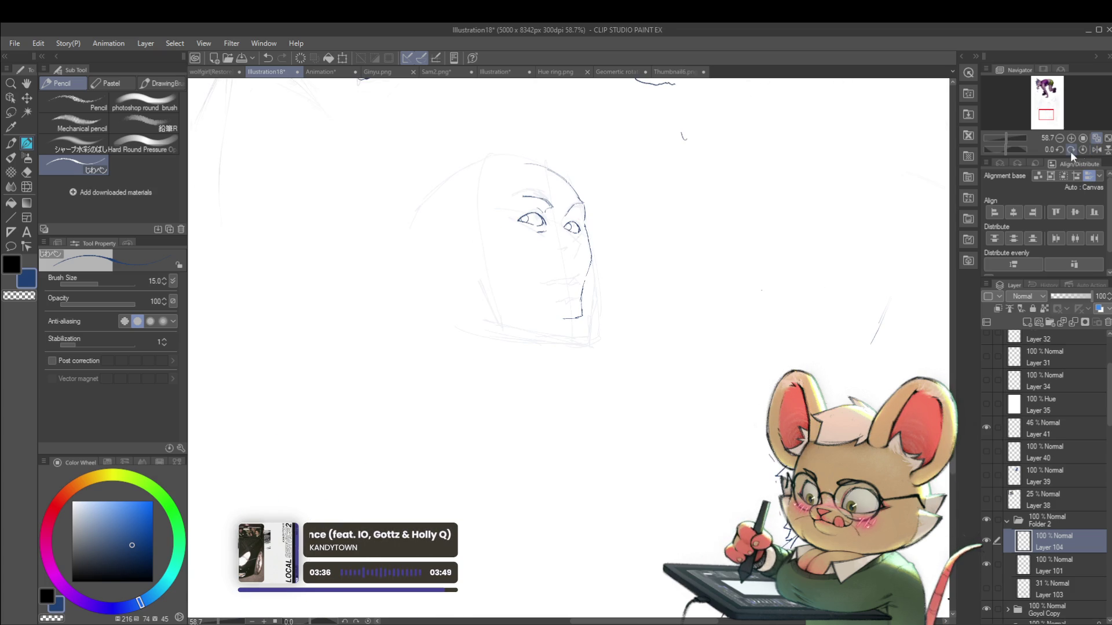
Continue the head outline over the skull and down the side, and add an ear curve
scroll(558, 175, up, 3)
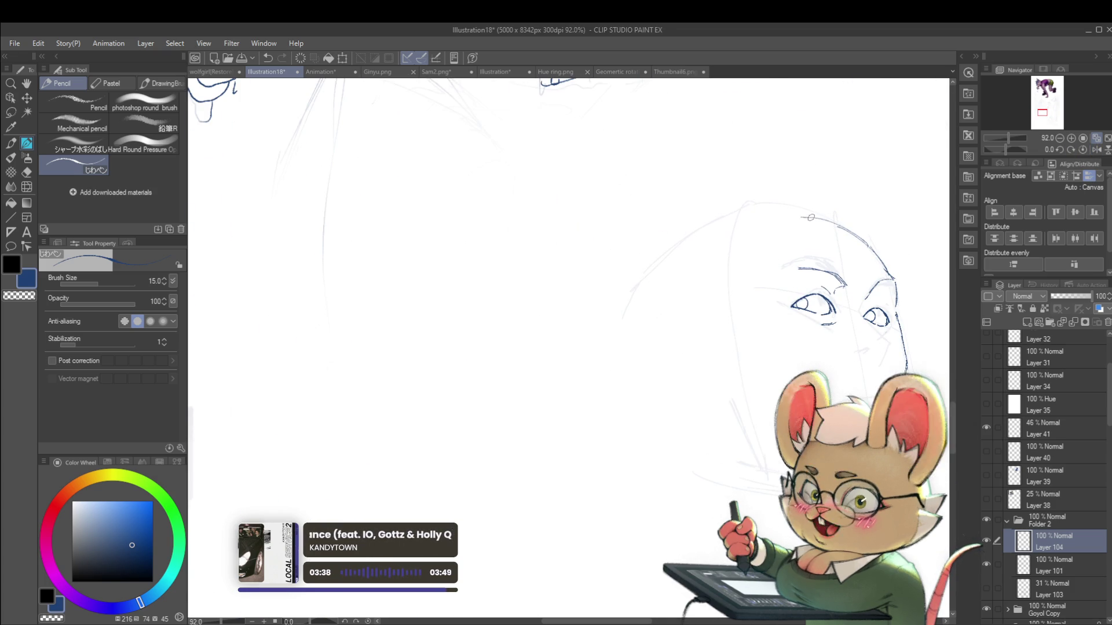
drag(768, 225, 722, 247)
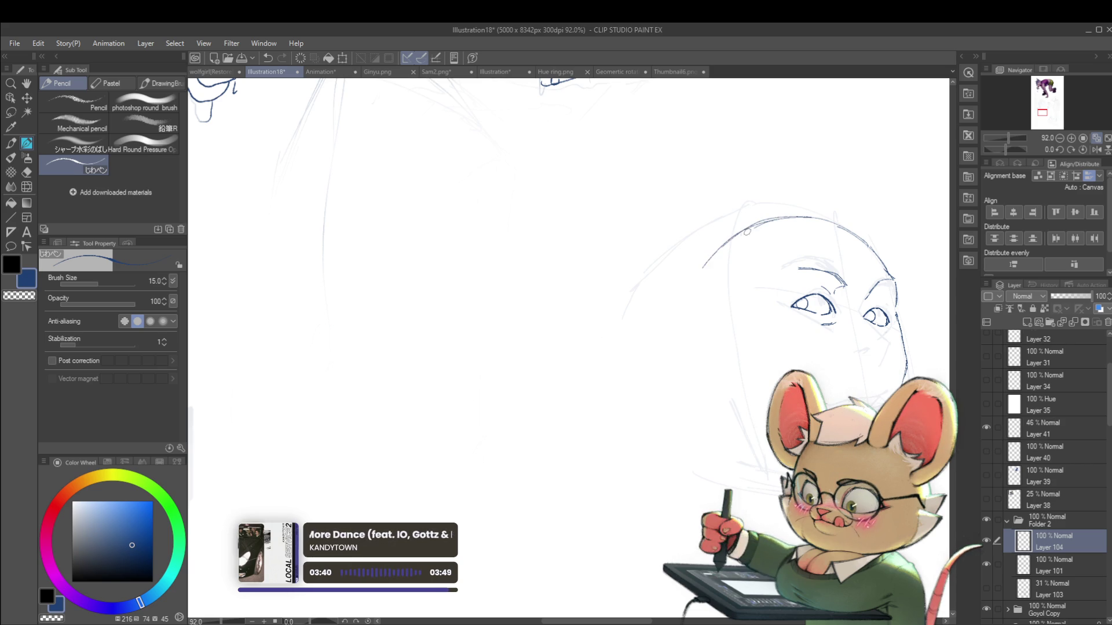
scroll(828, 301, down, 5)
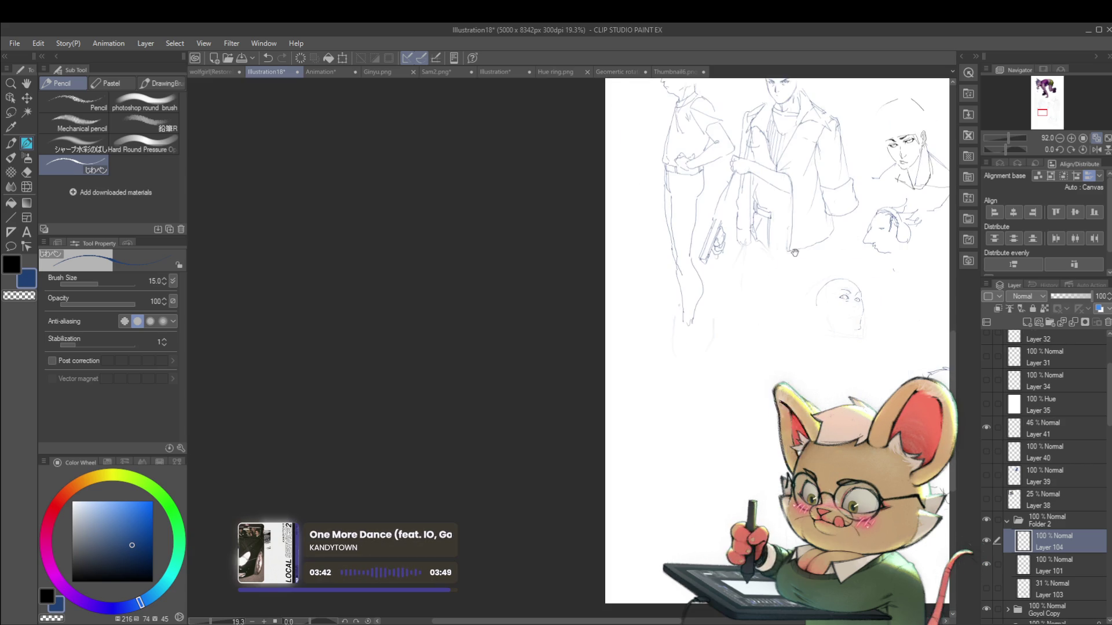
scroll(872, 301, up, 4)
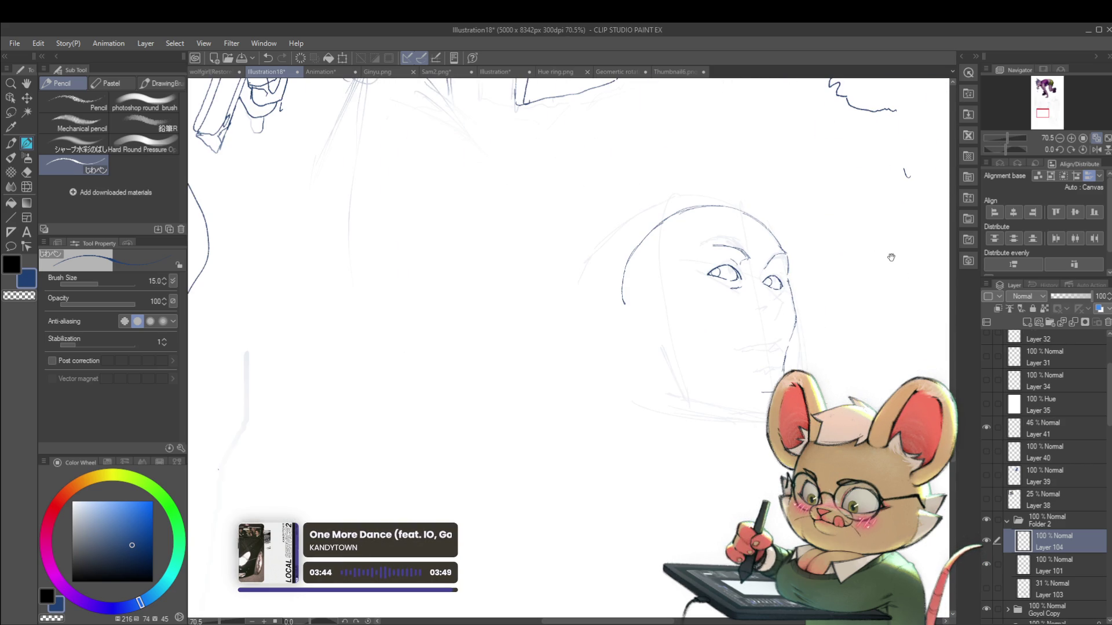
drag(892, 256, 804, 211)
drag(616, 214, 614, 197)
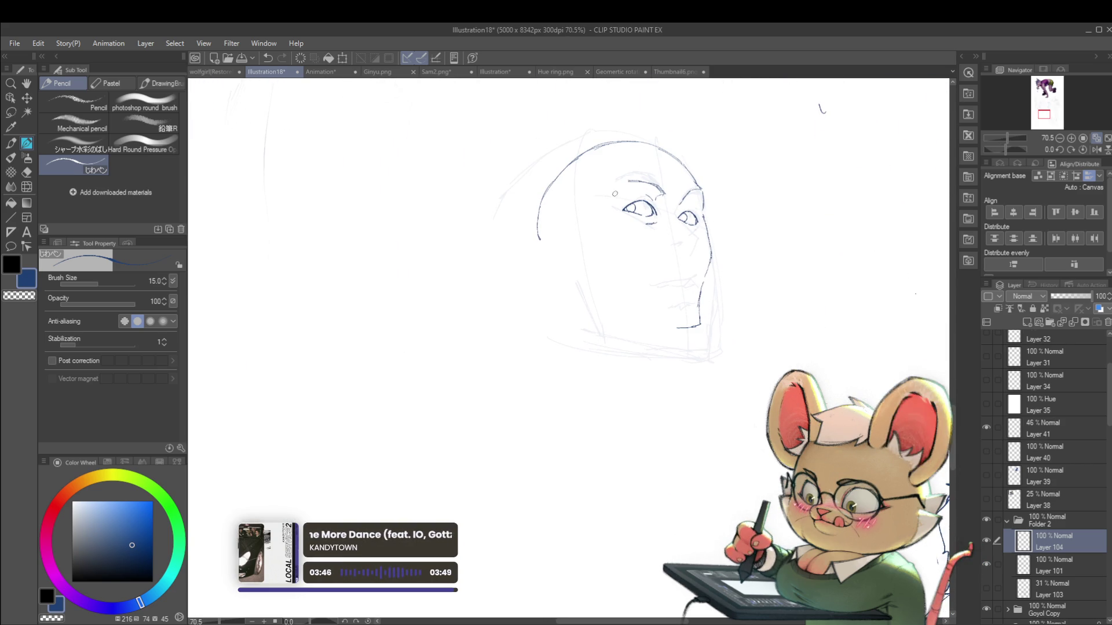
drag(624, 263, 633, 227)
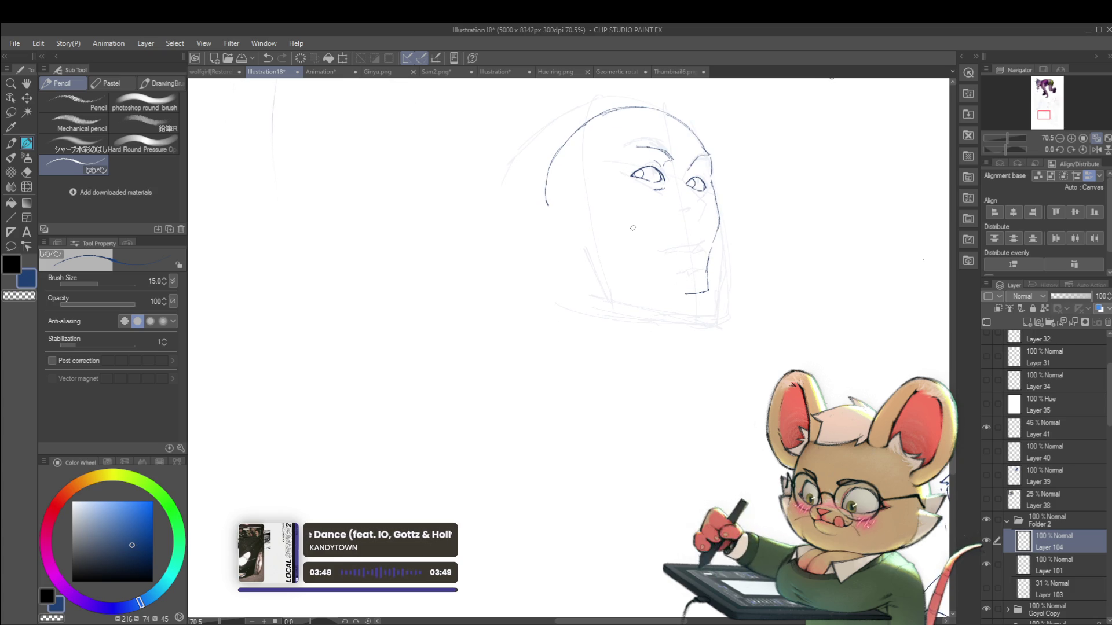
drag(546, 204, 551, 223)
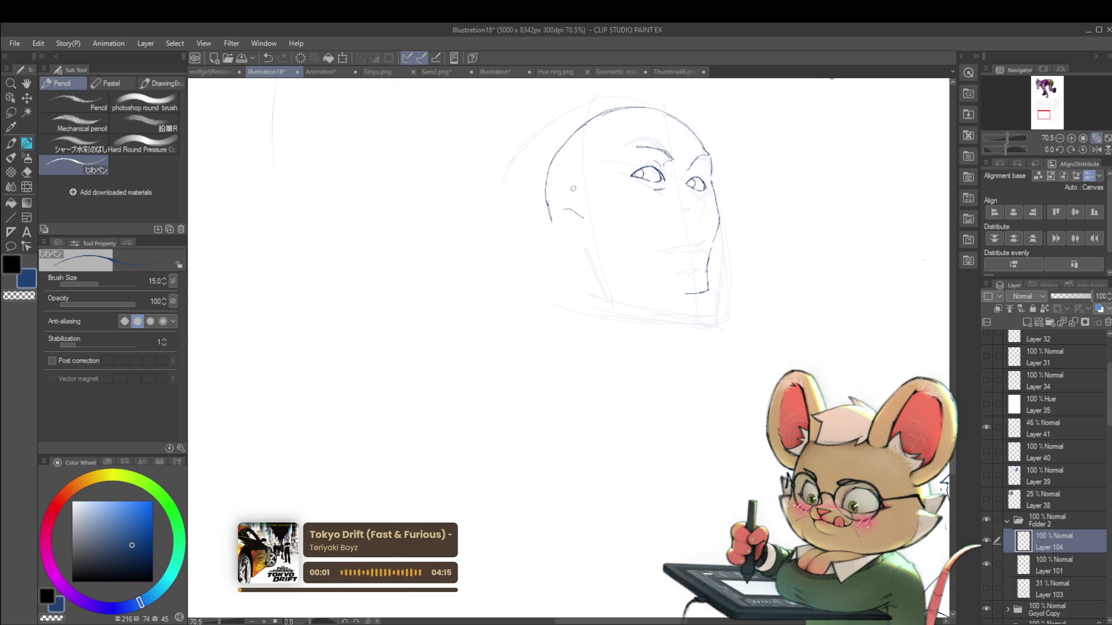
drag(567, 206, 545, 218)
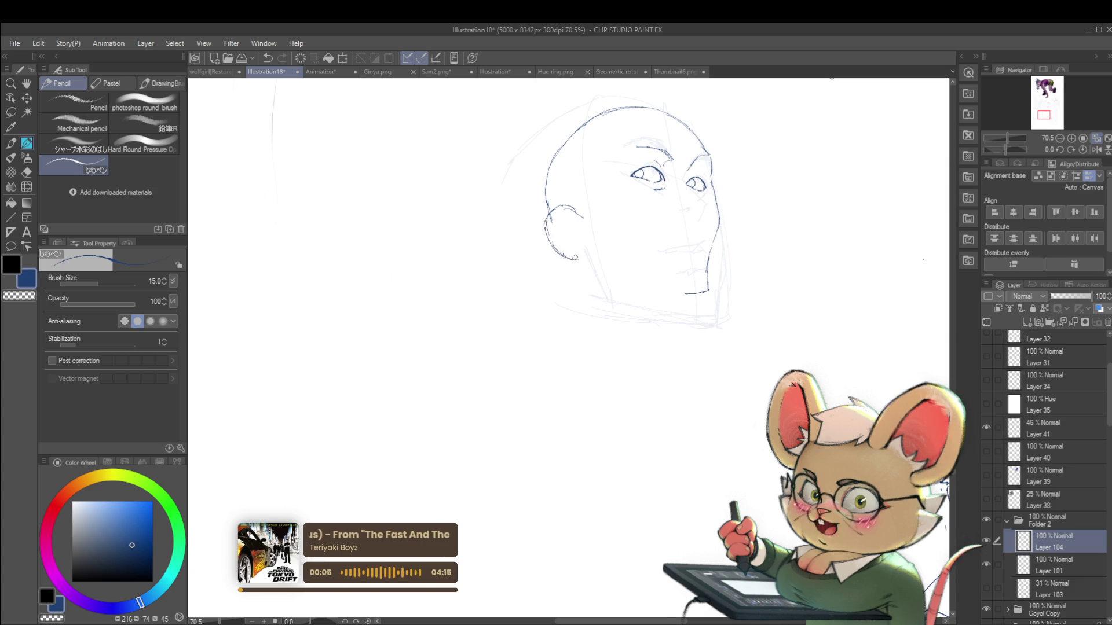
Mirror the view and extend the jaw line toward the ear
scroll(595, 245, down, 3)
click(1090, 152)
scroll(550, 239, up, 3)
drag(465, 288, 539, 267)
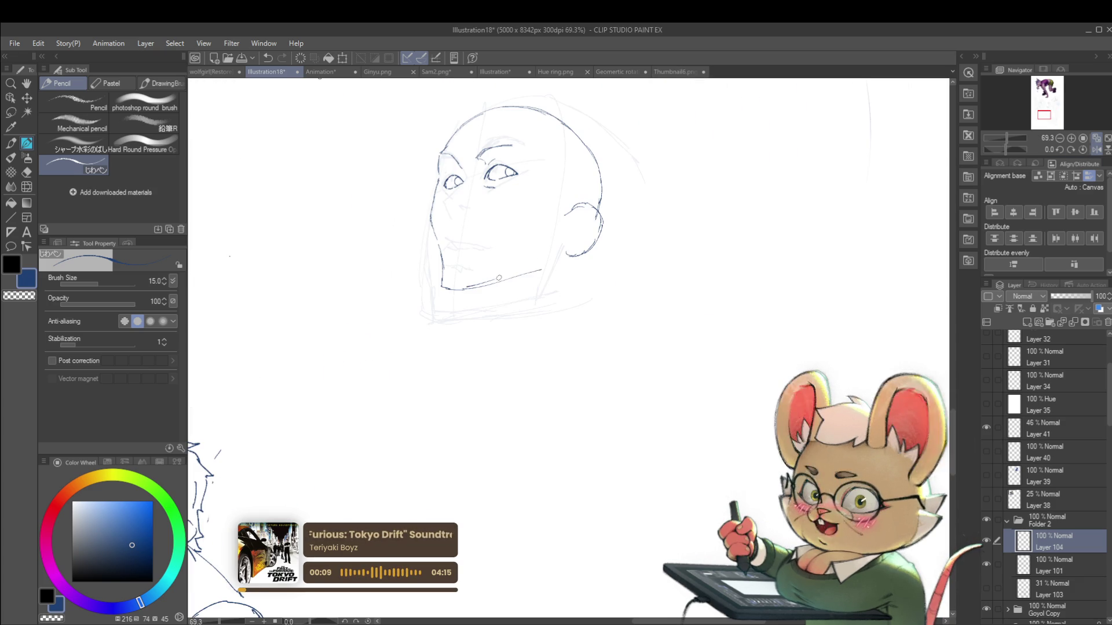
scroll(549, 243, down, 2)
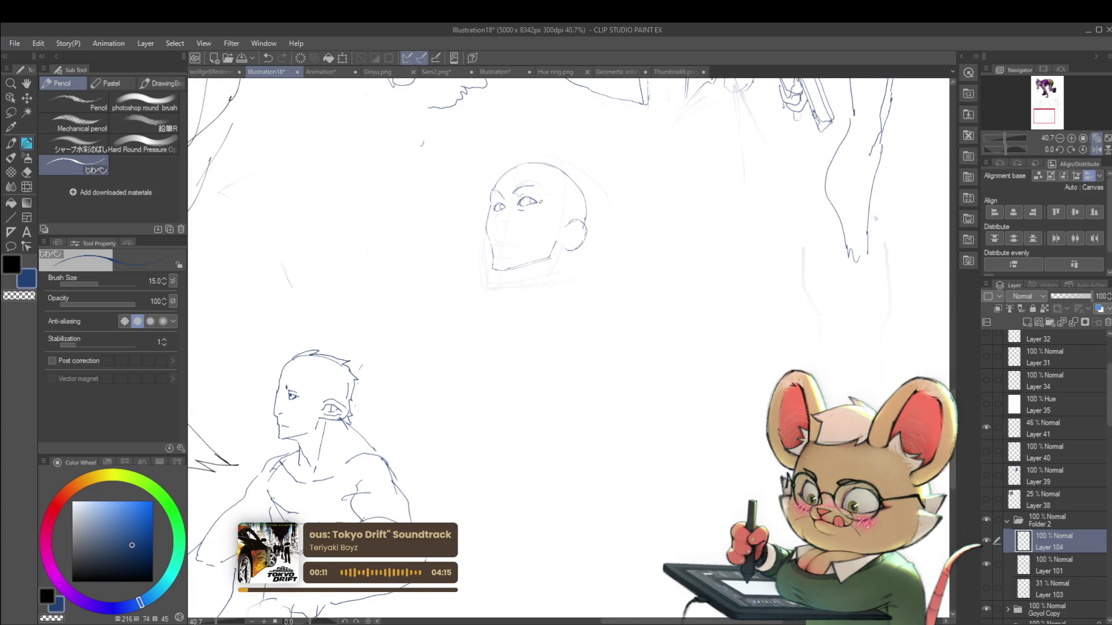
scroll(541, 202, up, 3)
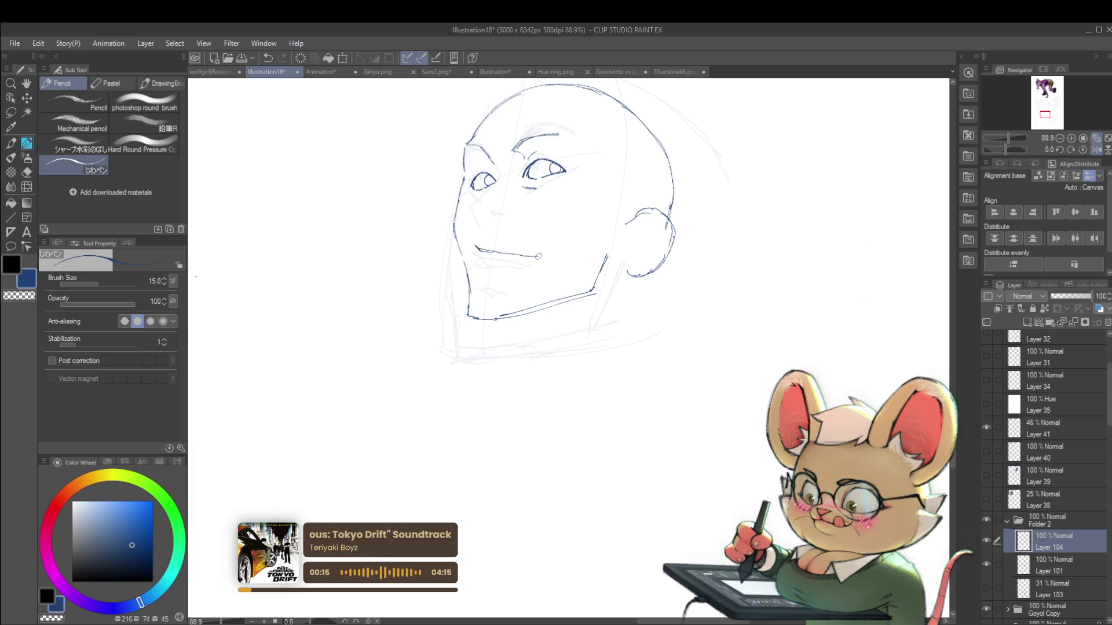
Undo the old mouth and redraw it as a shorter, lower smirk line
key(ctrl+z)
drag(489, 251, 534, 259)
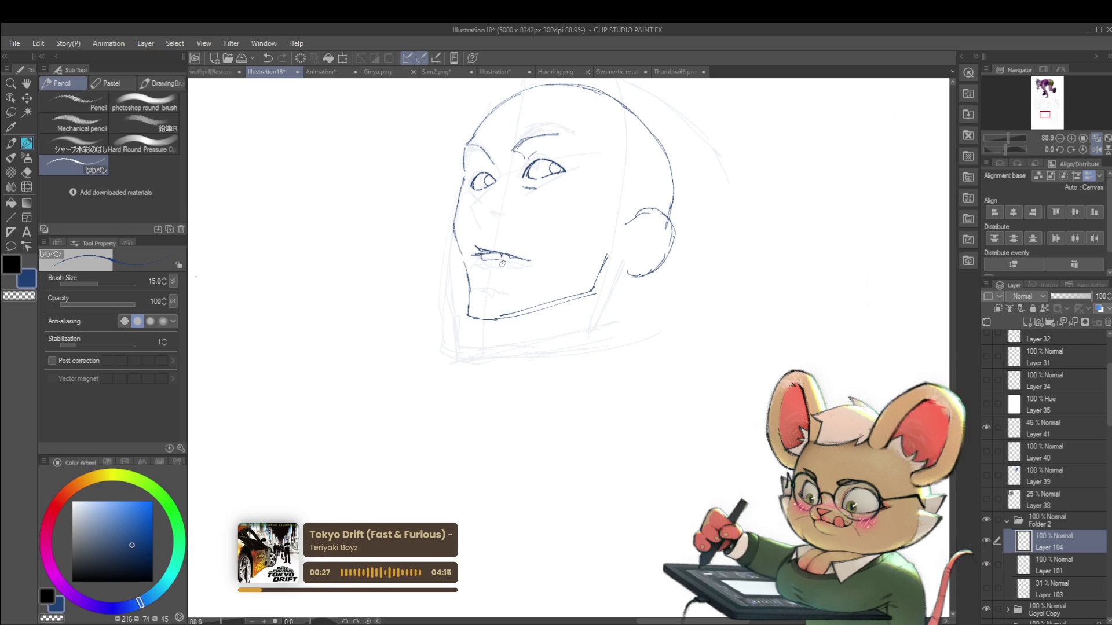
scroll(532, 258, down, 5)
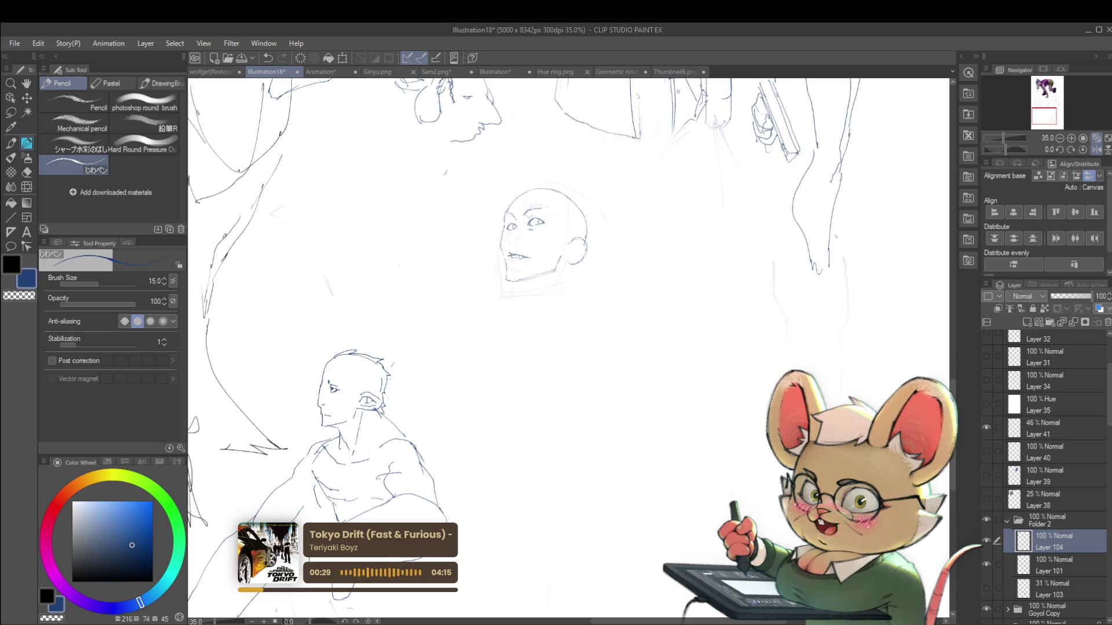
scroll(521, 237, up, 5)
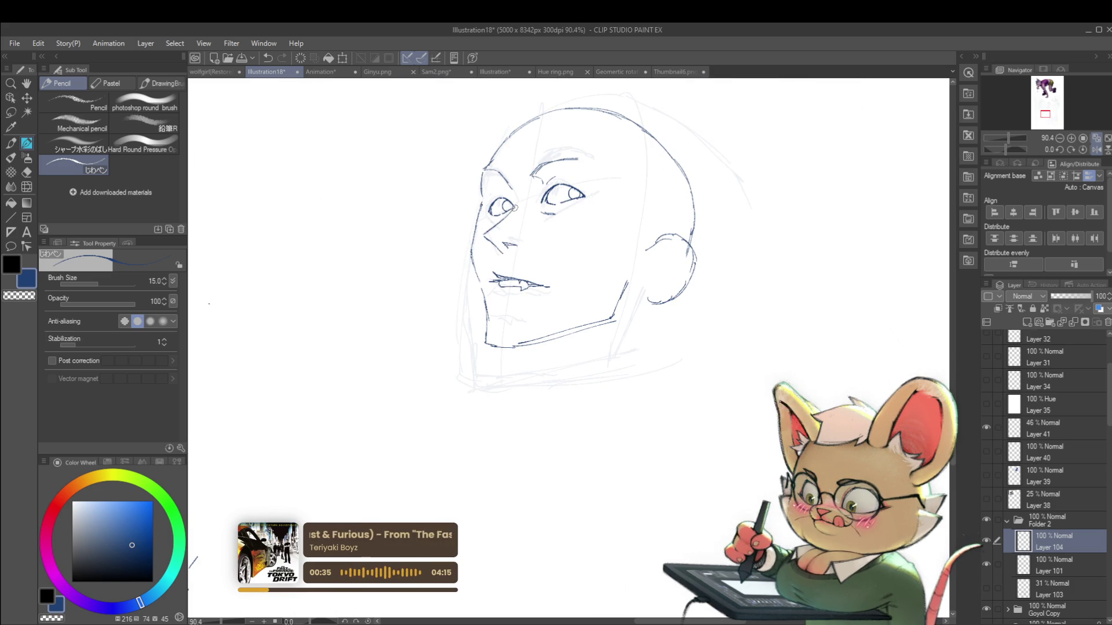
scroll(506, 172, down, 3)
scroll(729, 232, down, 1)
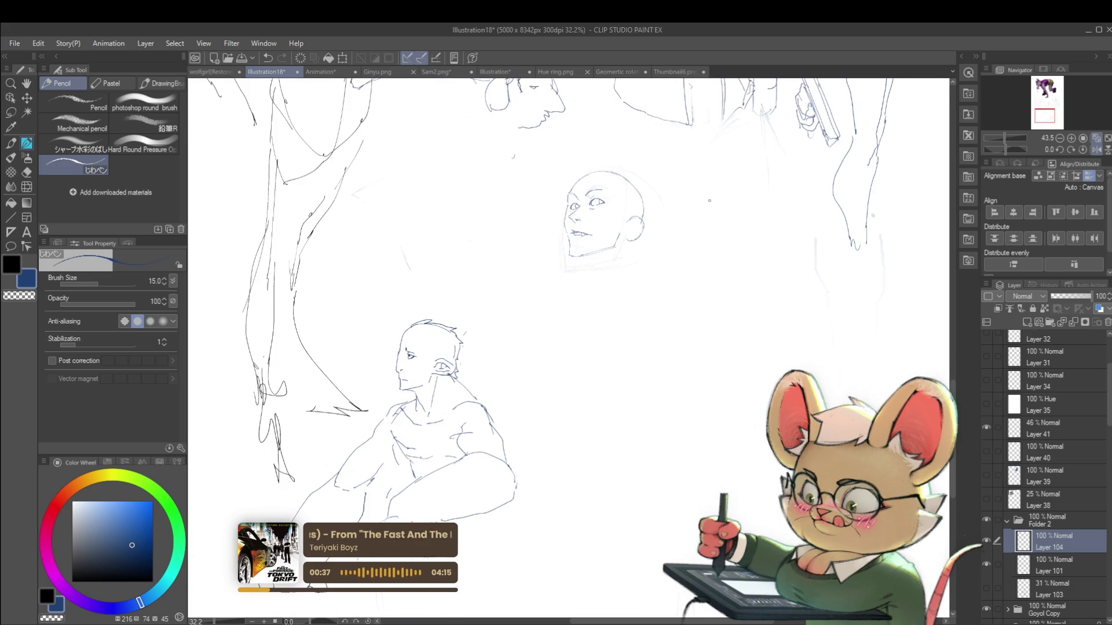
Mirror the view to check proportions, flip it back, and undo the spiky hair strokes
click(1098, 149)
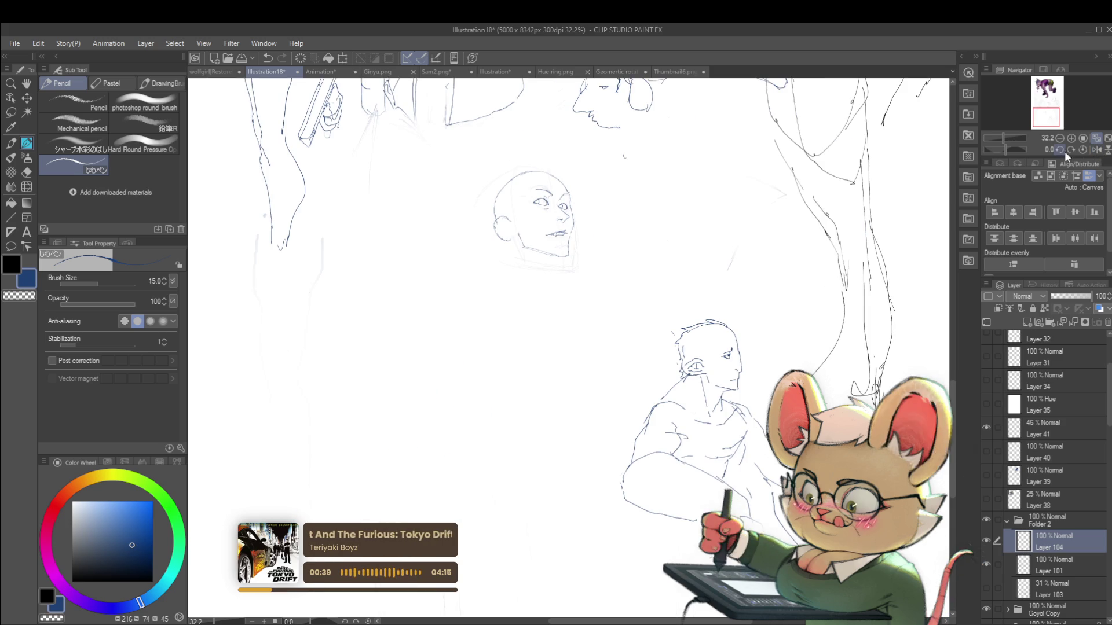
scroll(579, 220, up, 3)
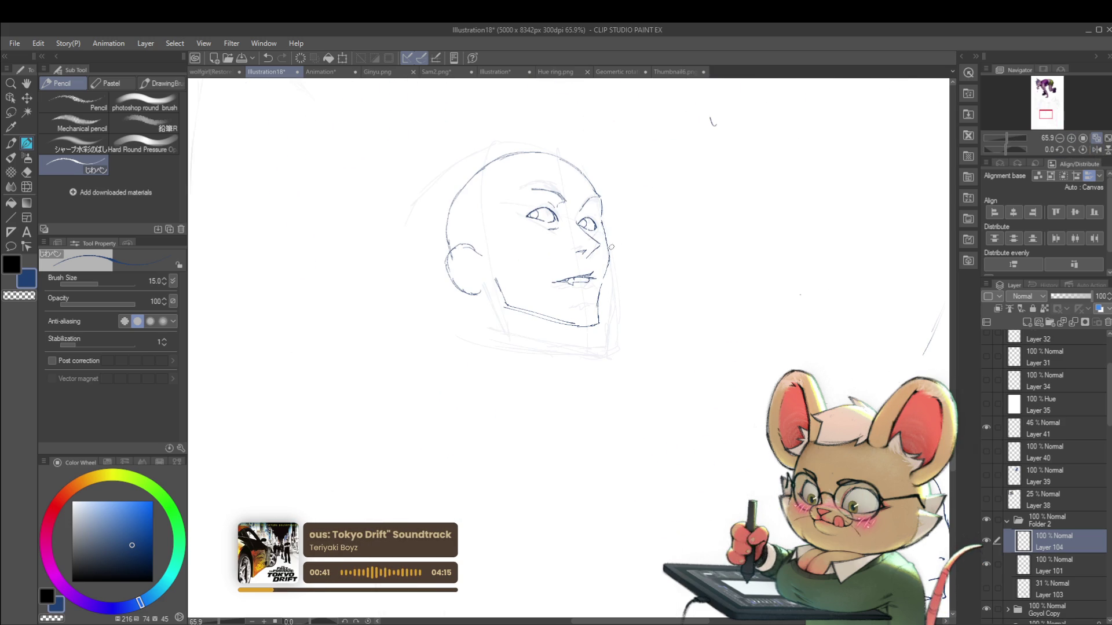
scroll(588, 268, down, 1)
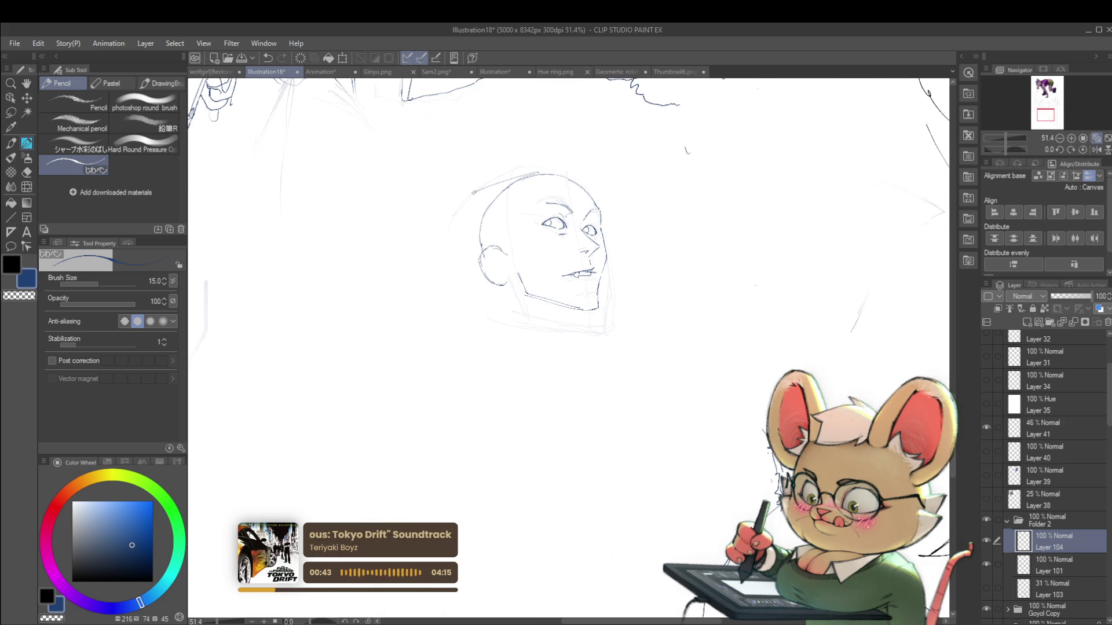
scroll(469, 255, down, 2)
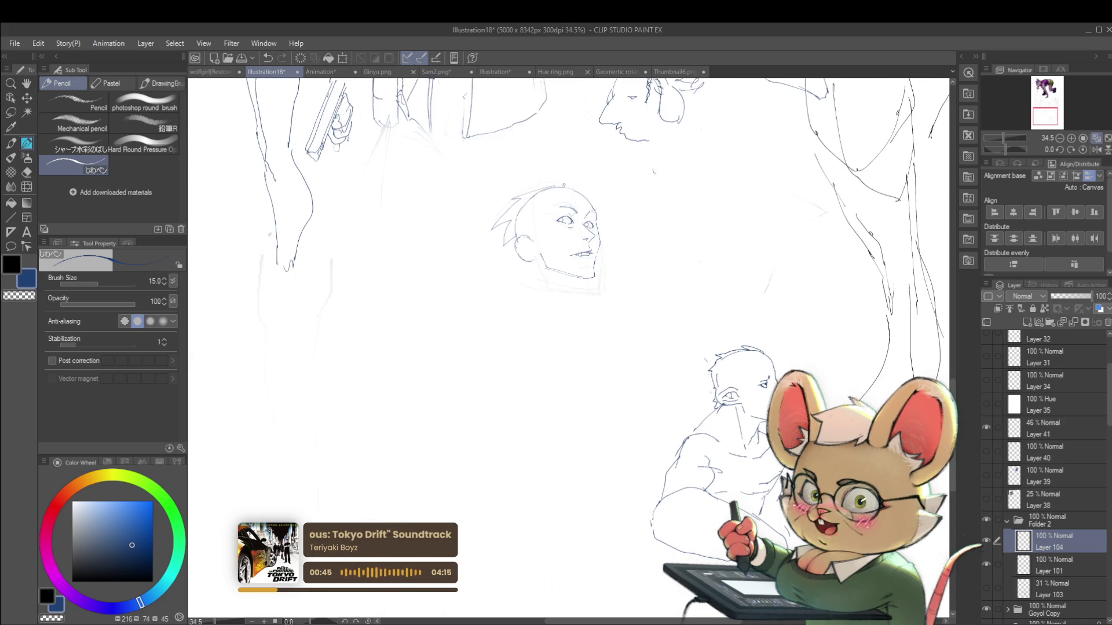
click(1082, 149)
key(ctrl+z)
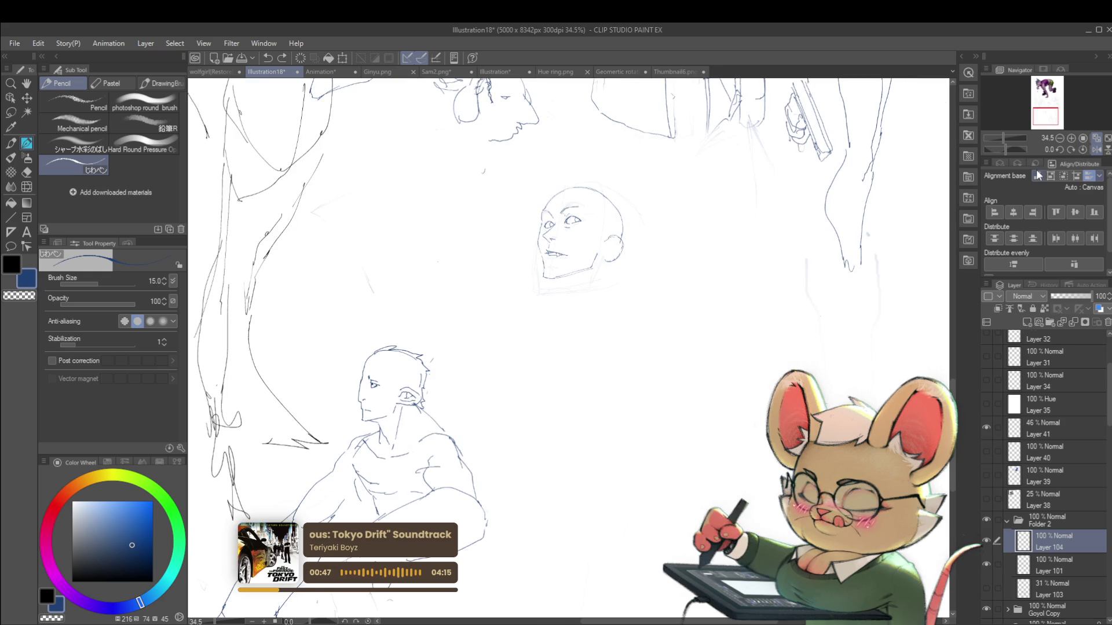
Mirror the view horizontally to check the face's brows and eyes, then flip it back to normal
scroll(577, 221, up, 4)
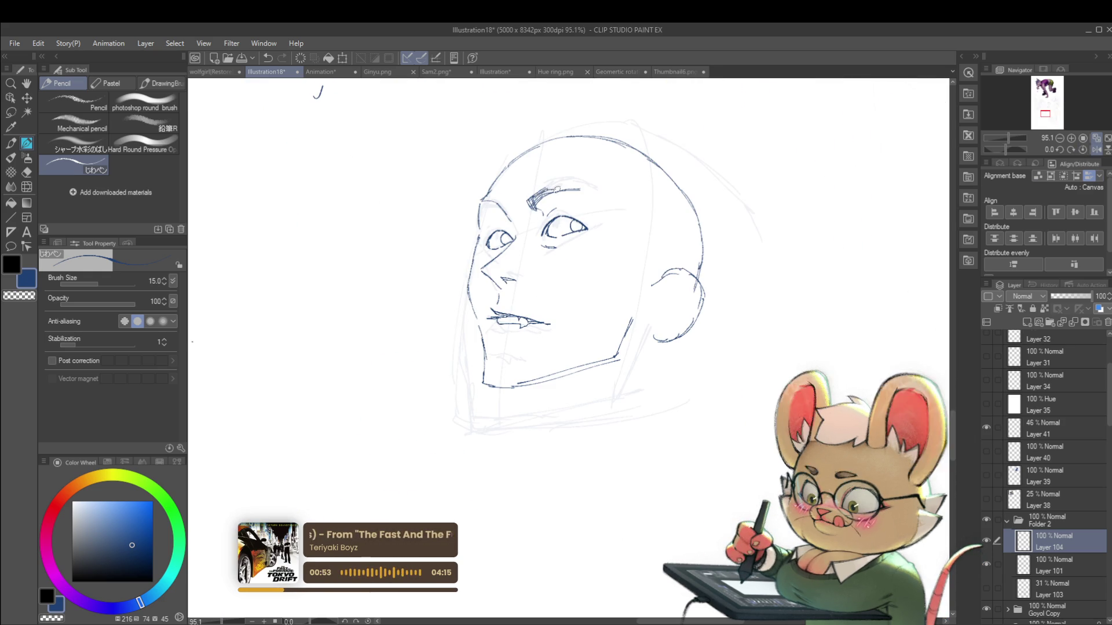
scroll(532, 168, down, 3)
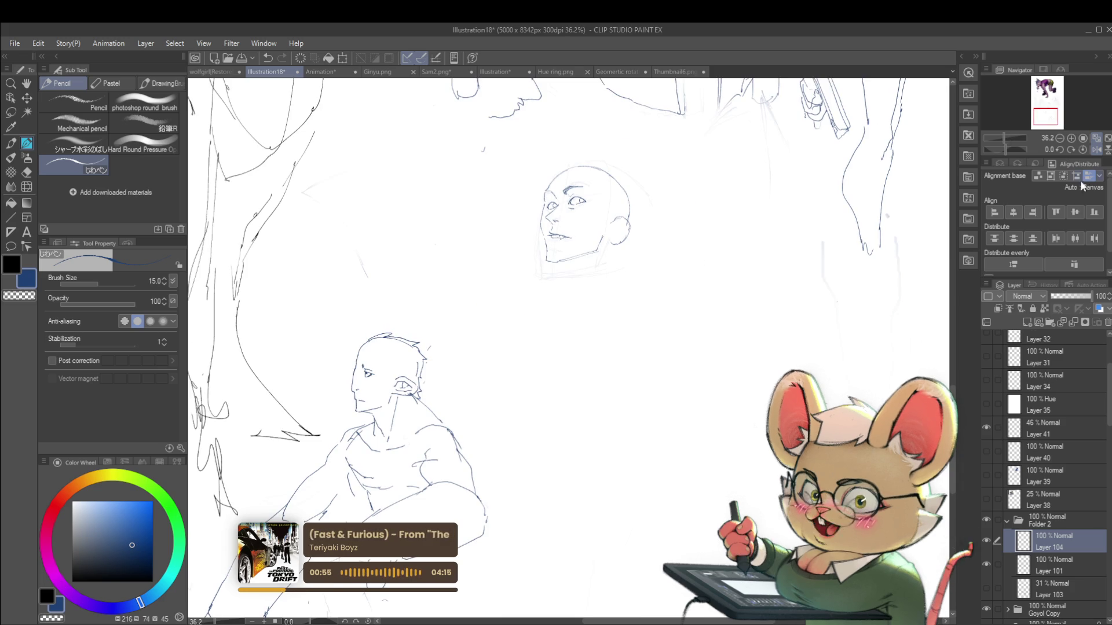
click(1096, 150)
scroll(529, 187, up, 5)
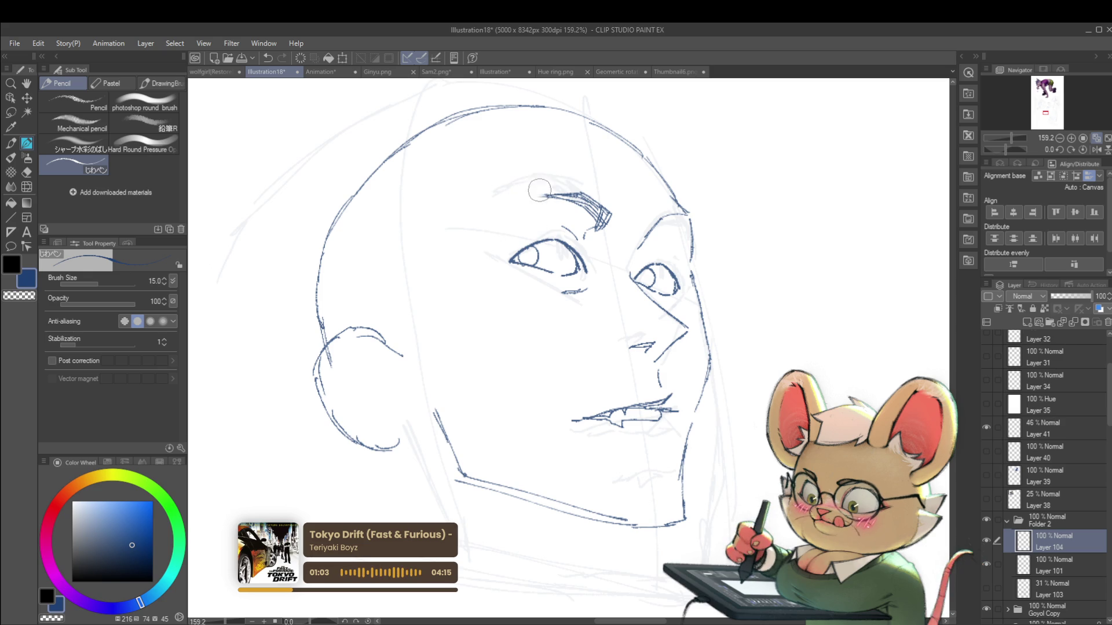
scroll(536, 192, down, 6)
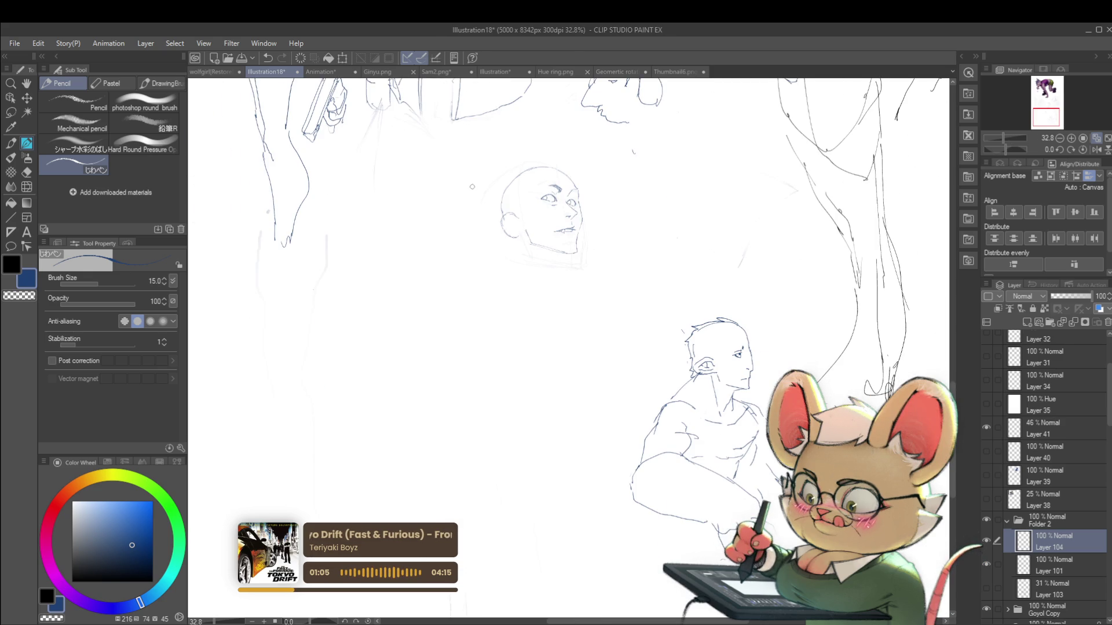
click(1096, 150)
scroll(528, 207, up, 2)
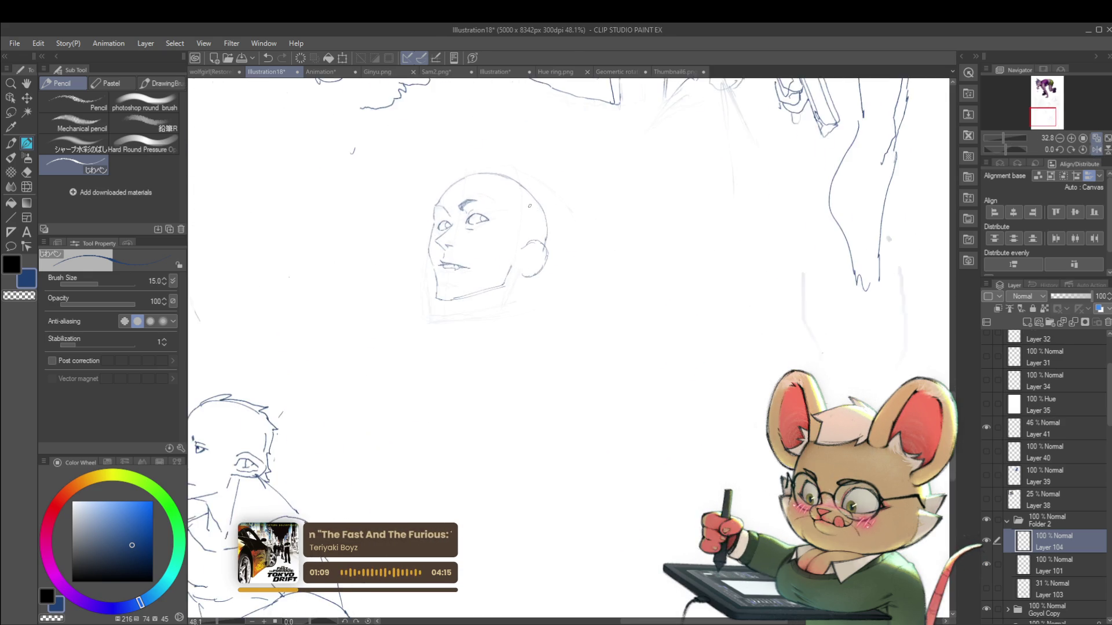
scroll(529, 208, up, 2)
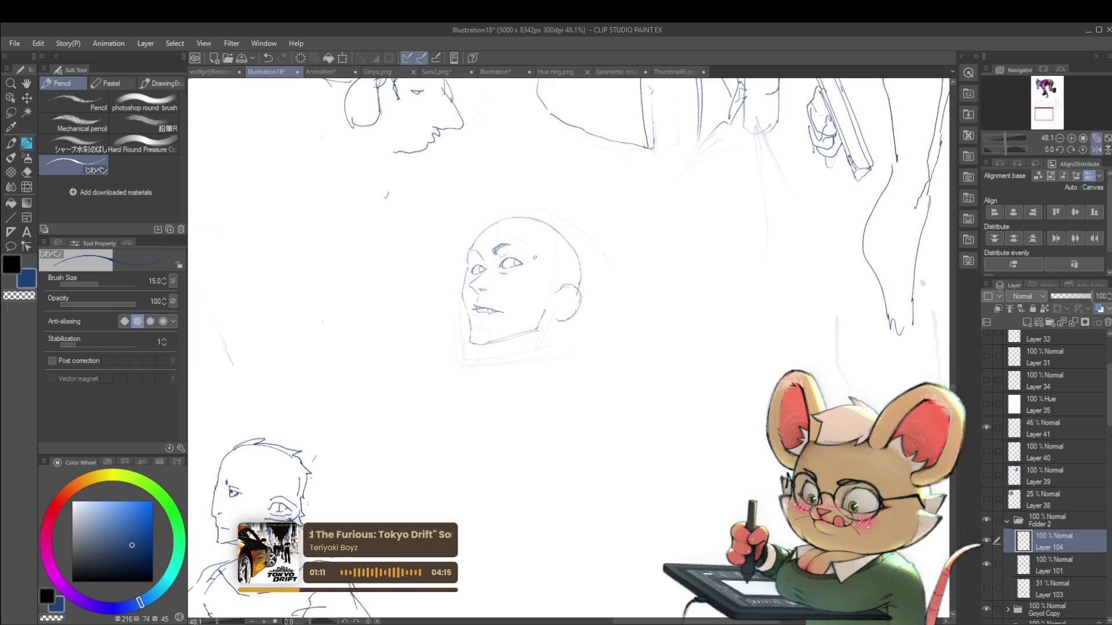
Draw neck lines down from the jaw and from below the ear
drag(489, 344, 497, 386)
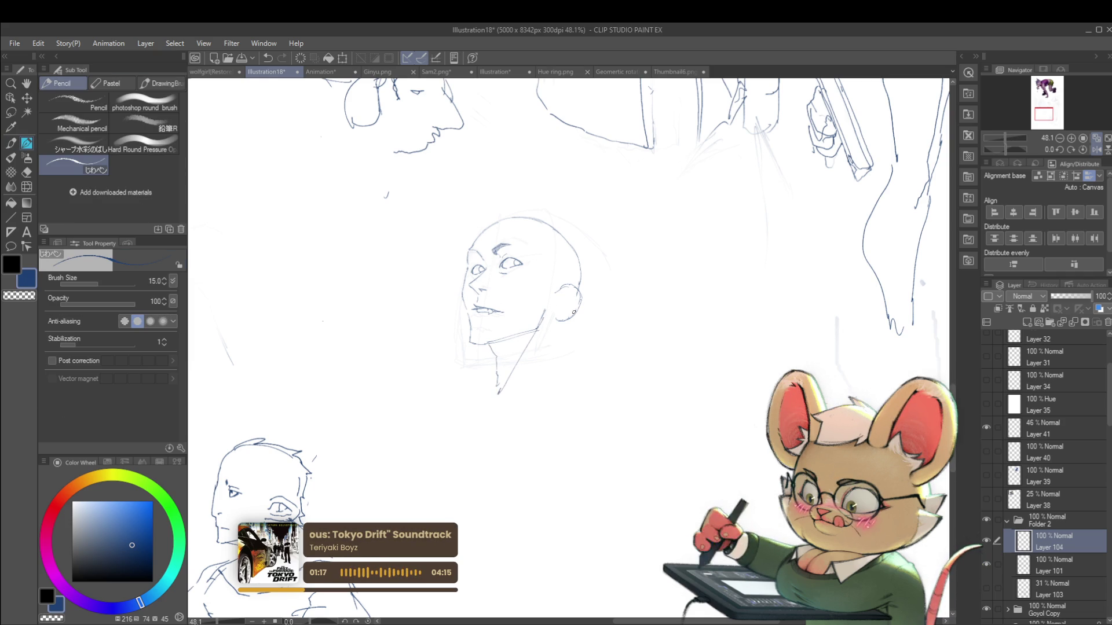
drag(578, 301, 560, 322)
scroll(568, 359, up, 2)
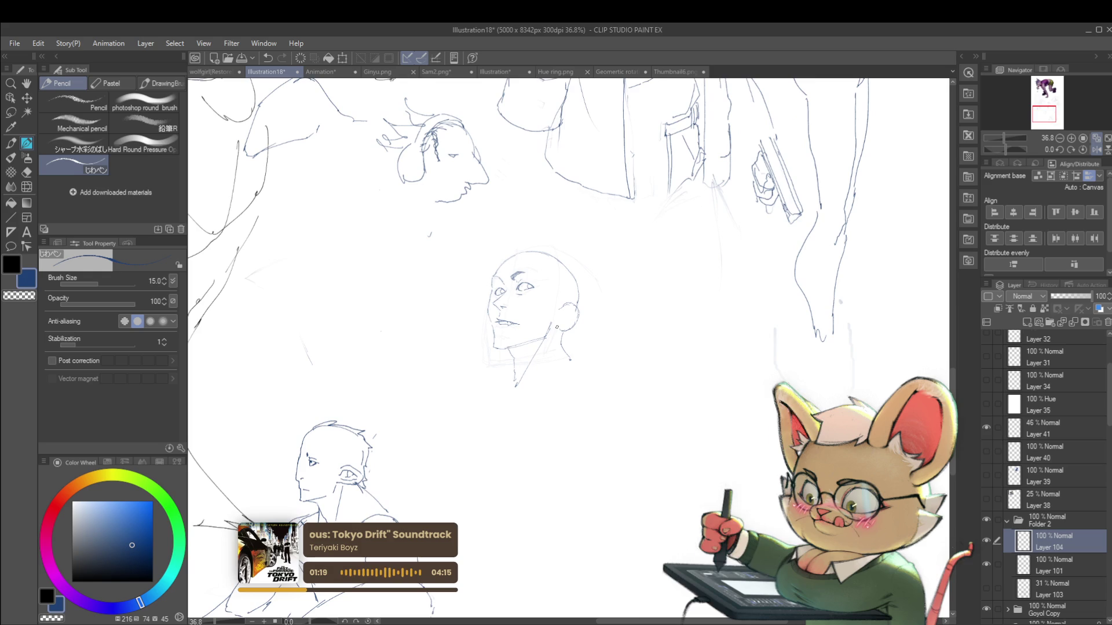
scroll(542, 249, up, 3)
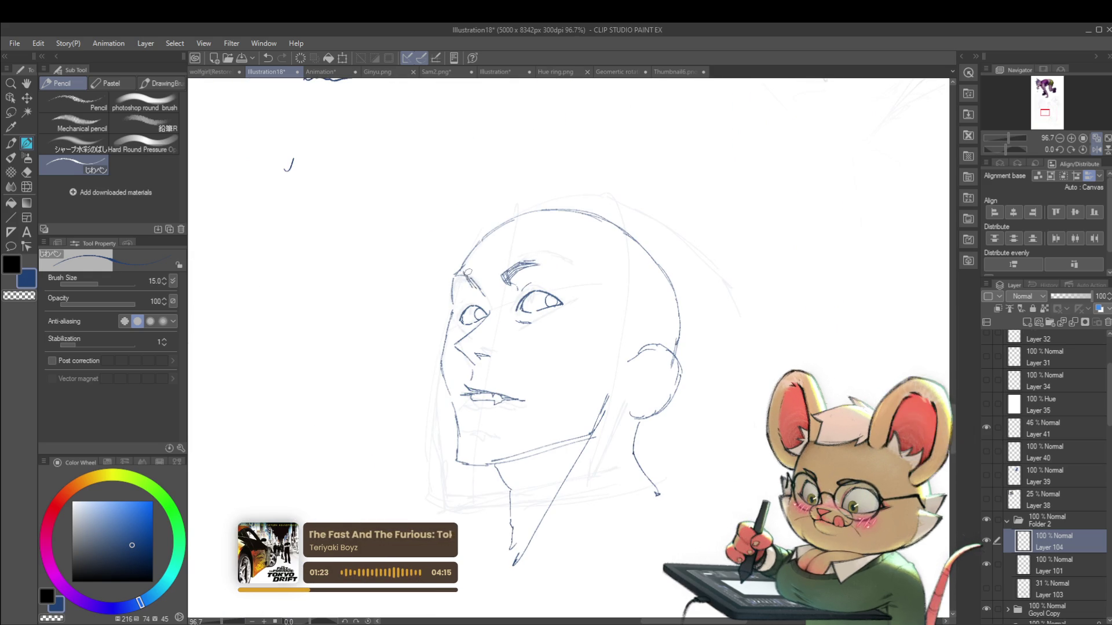
Mirror the view to check the head and switch to the Liquify tool
scroll(468, 258, down, 3)
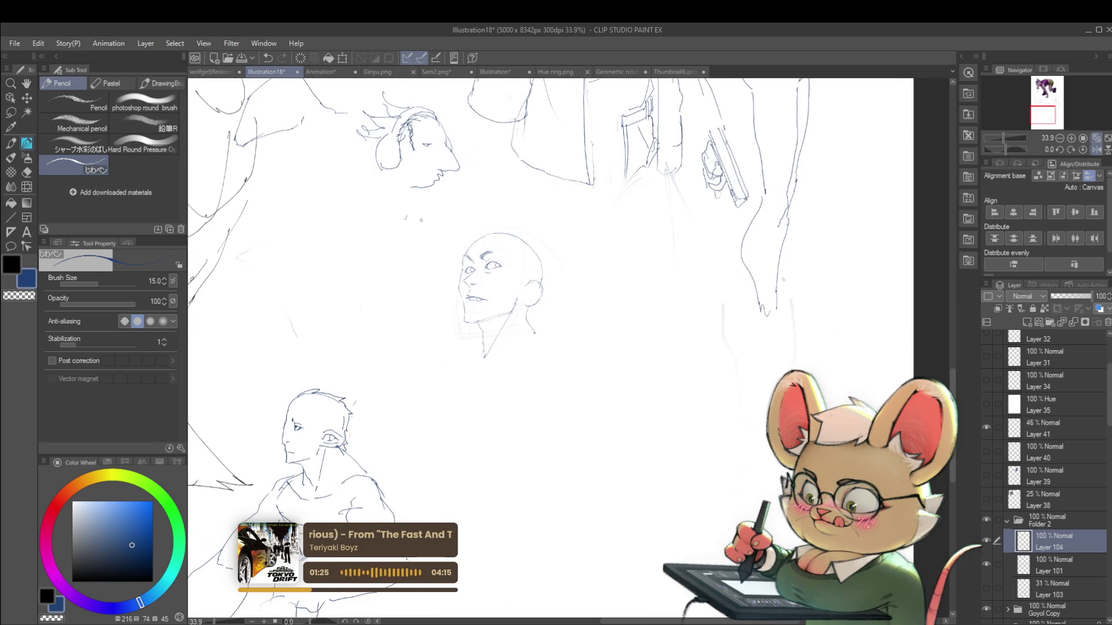
scroll(479, 287, up, 3)
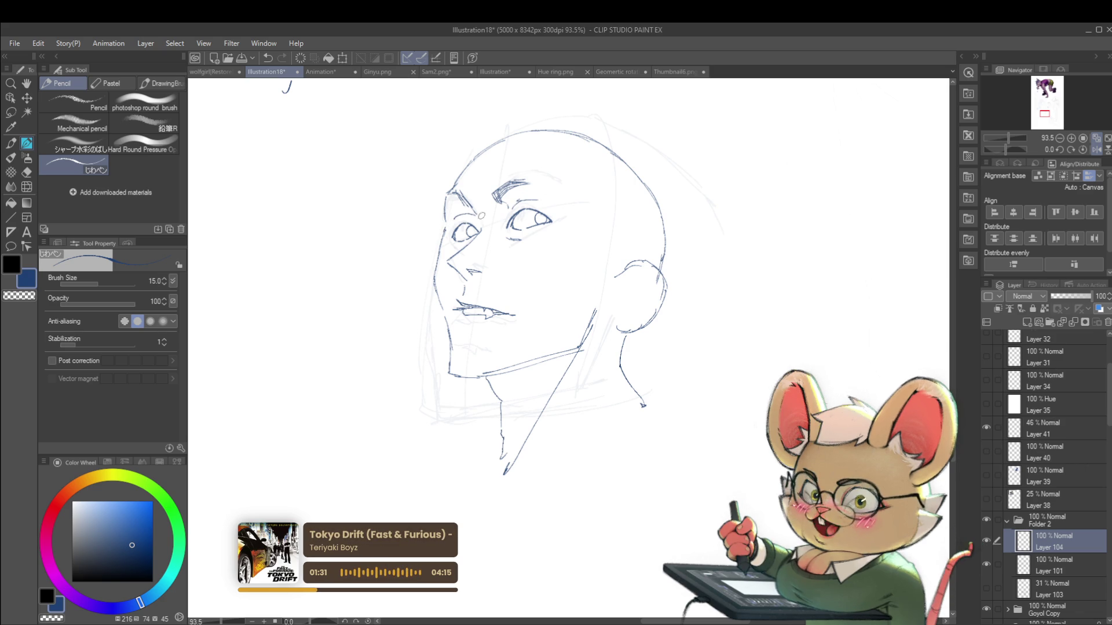
scroll(681, 212, down, 2)
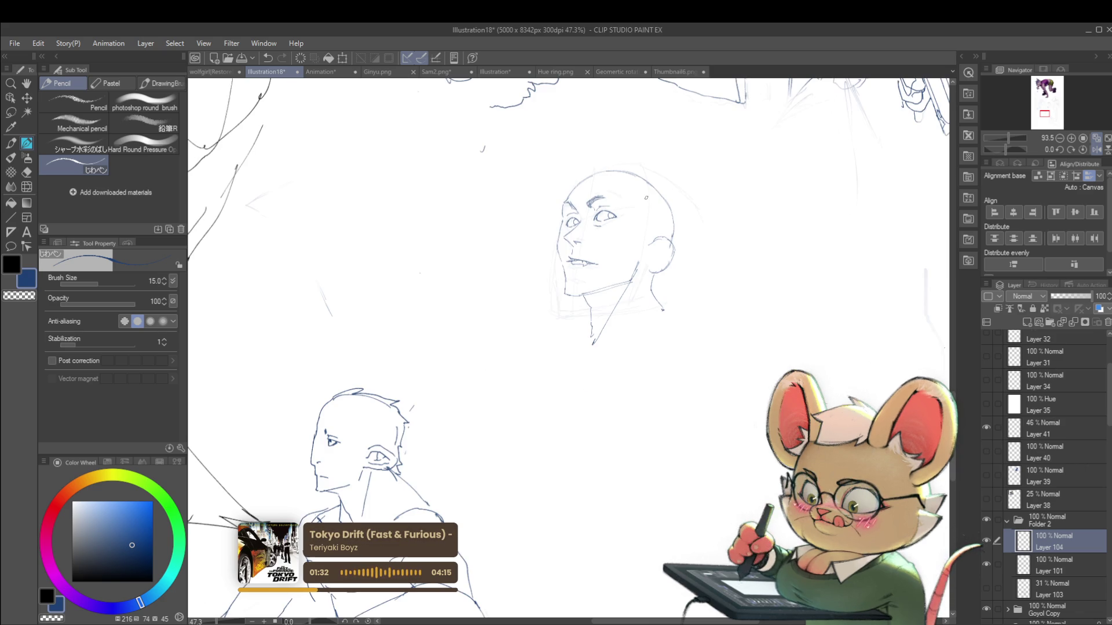
click(1096, 150)
click(26, 187)
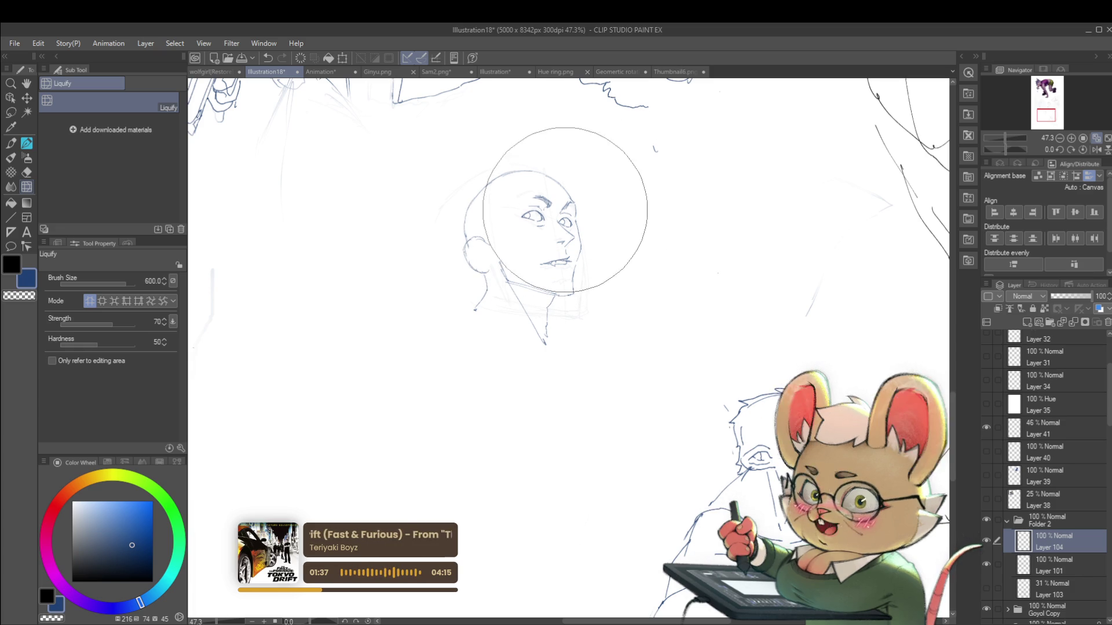
Shrink the Liquify brush size to 150, then to 80
scroll(562, 221, up, 2)
key(bracketleft)
key(bracketleft)
key(bracketleft)
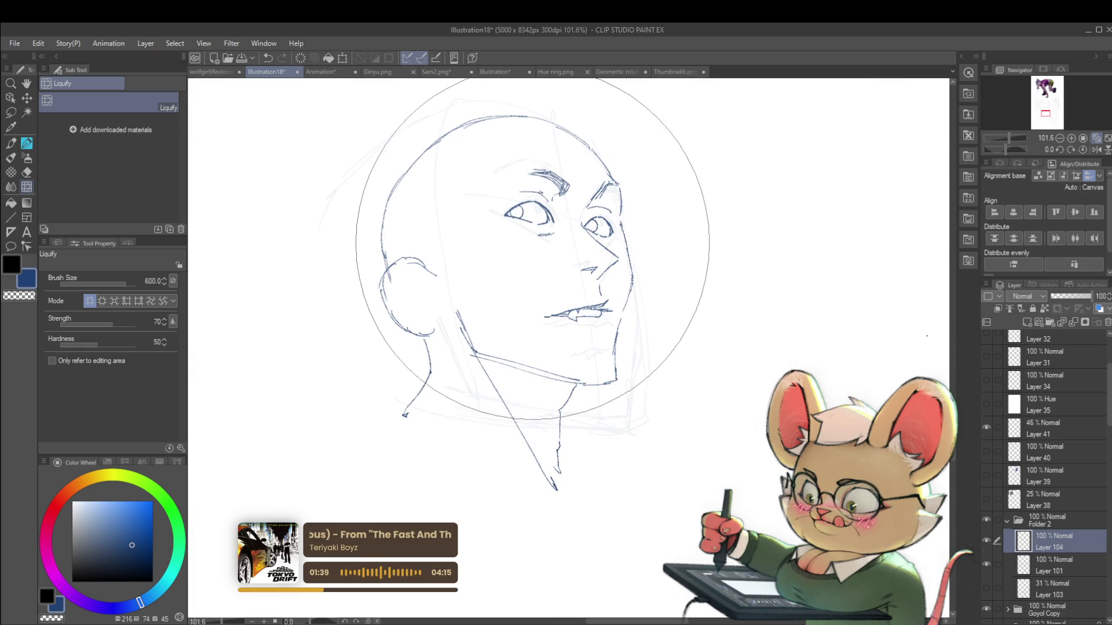
key(bracketleft)
key(bracketleft)
key(bracketleft)
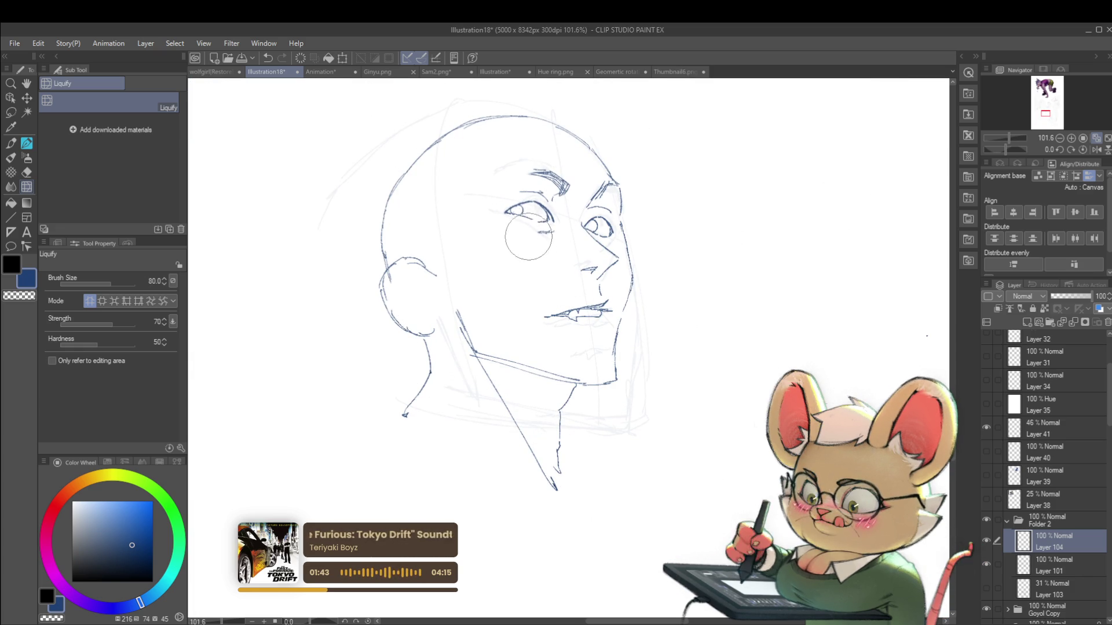
scroll(561, 147, down, 3)
scroll(561, 148, down, 1)
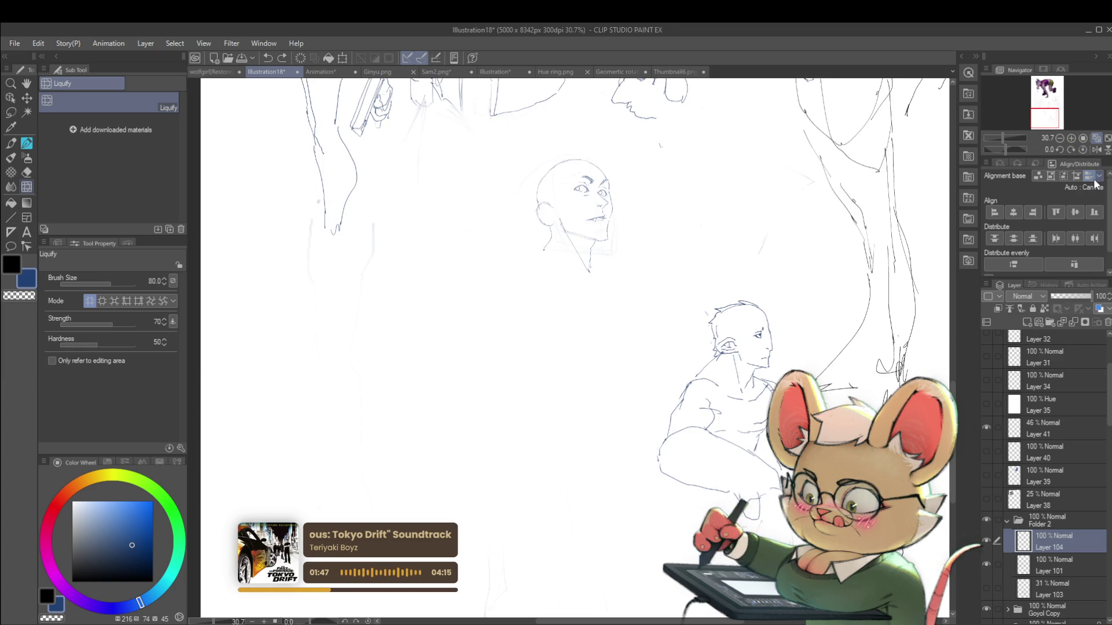
Mirror the canvas view horizontally and switch to the inking pen
click(1097, 149)
scroll(566, 194, up, 4)
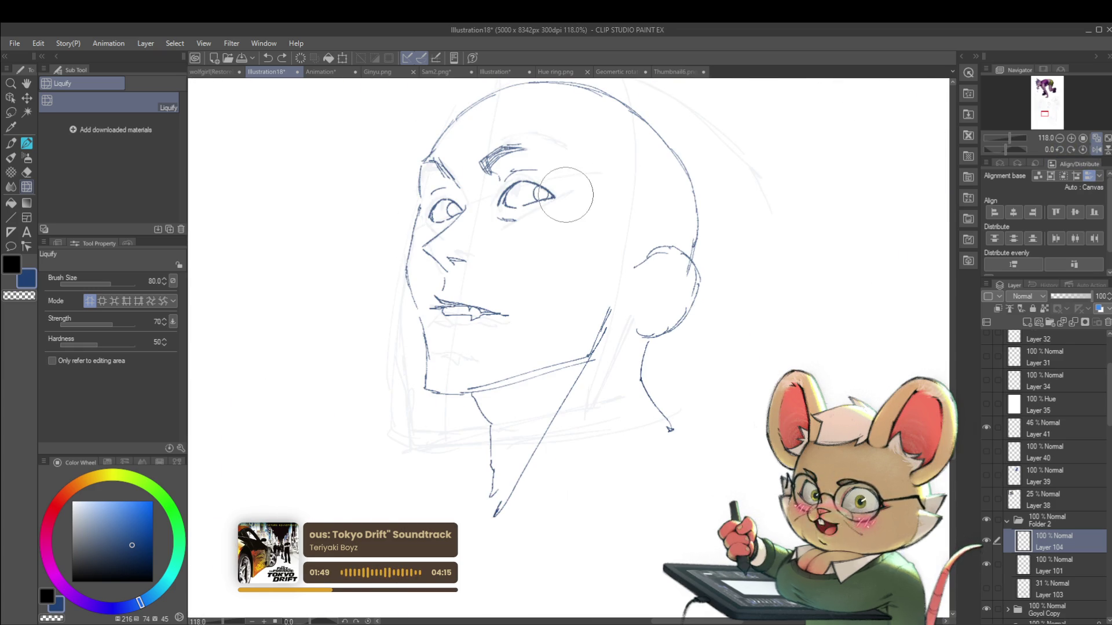
scroll(565, 169, down, 4)
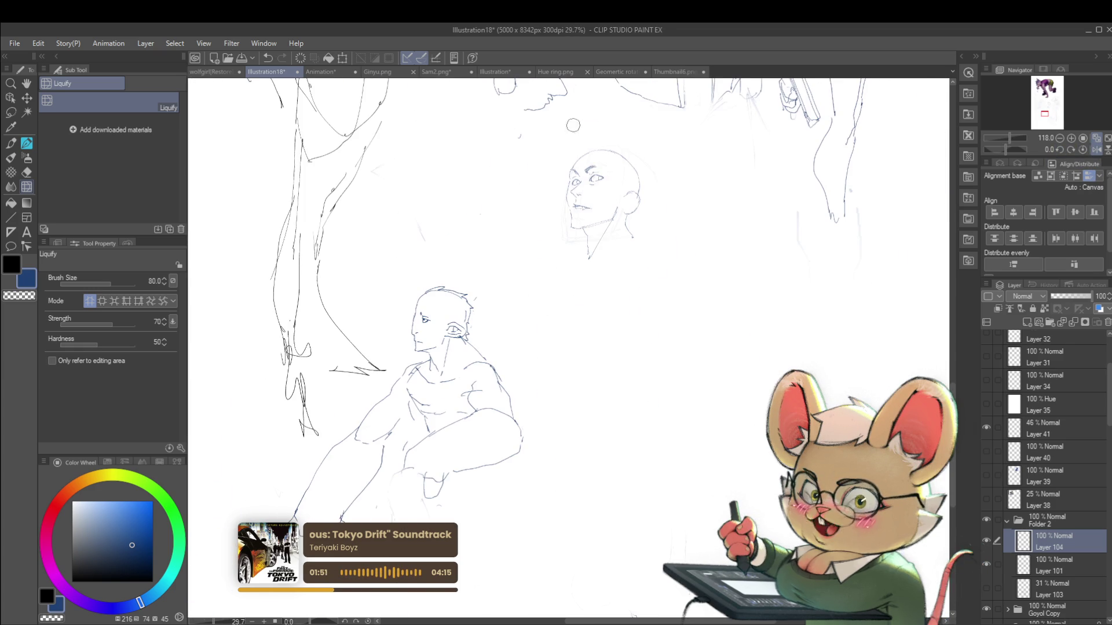
scroll(593, 174, up, 4)
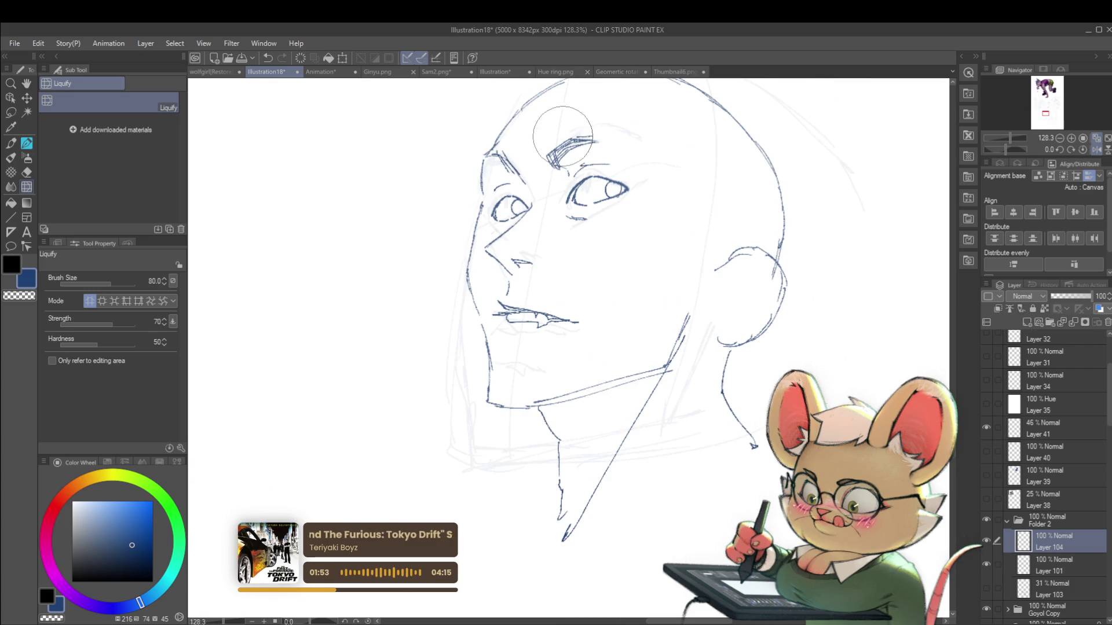
scroll(514, 142, down, 3)
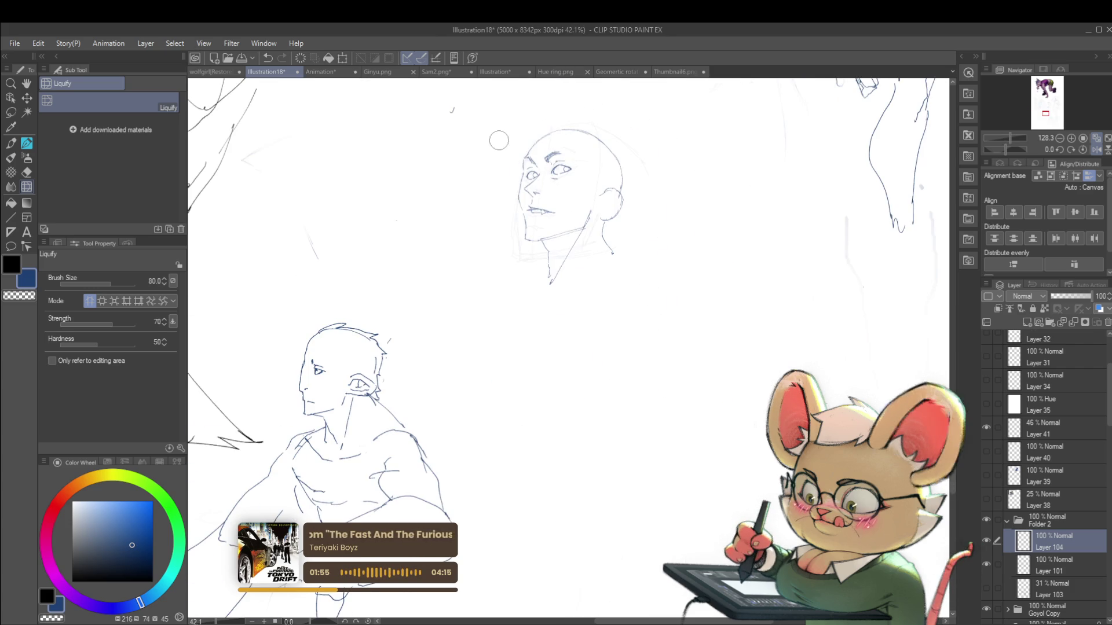
scroll(605, 174, up, 1)
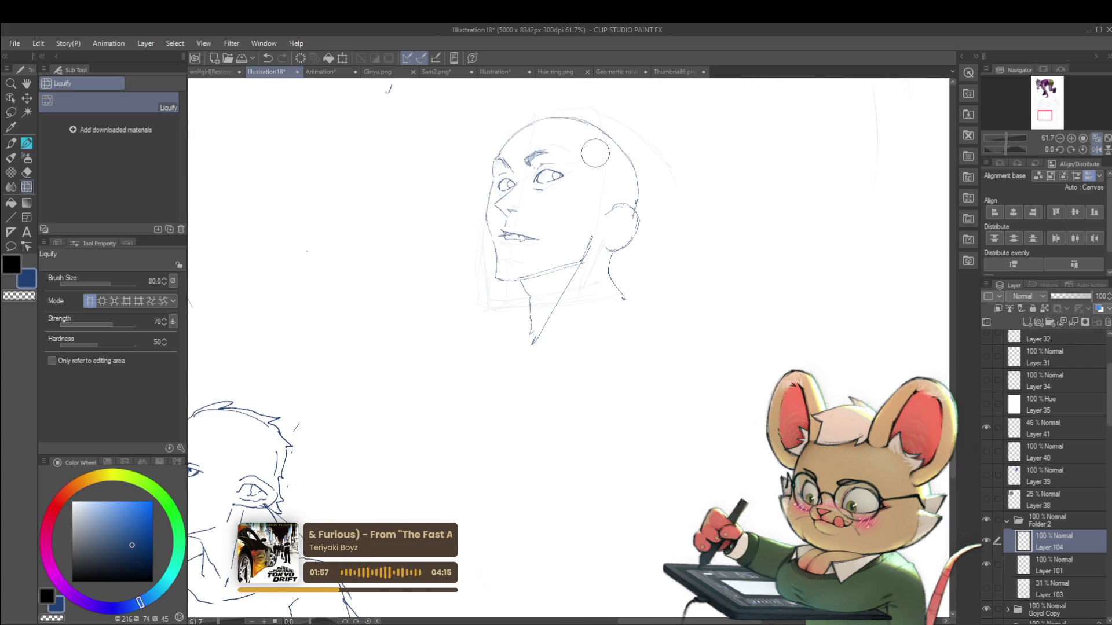
key(p)
scroll(559, 168, up, 3)
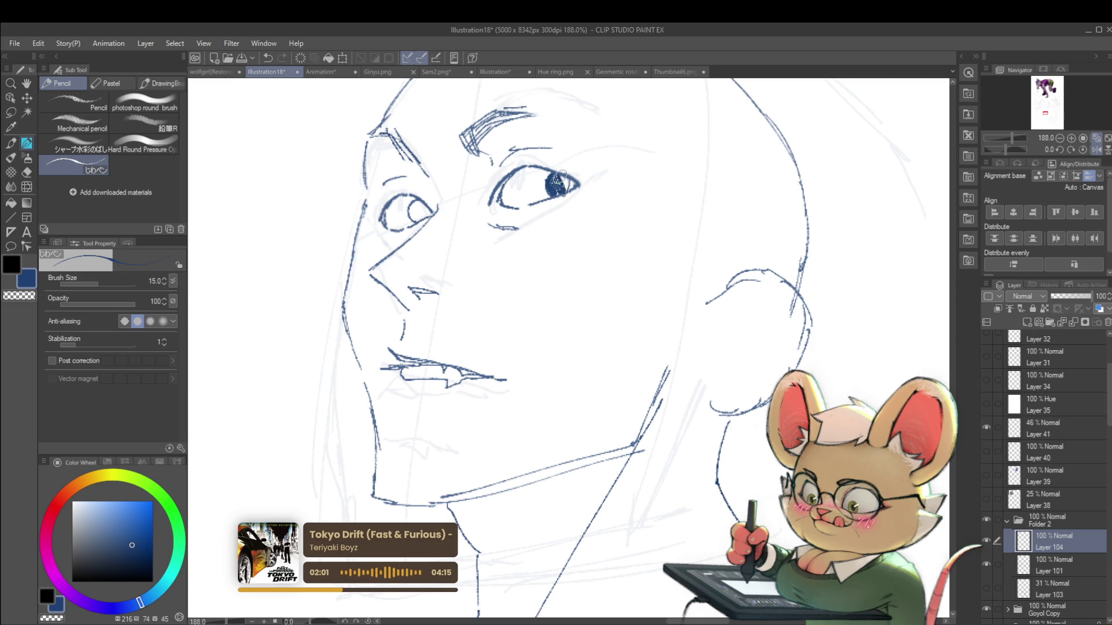
Fill the smaller eye's iris with solid dark blue
scroll(566, 180, down, 5)
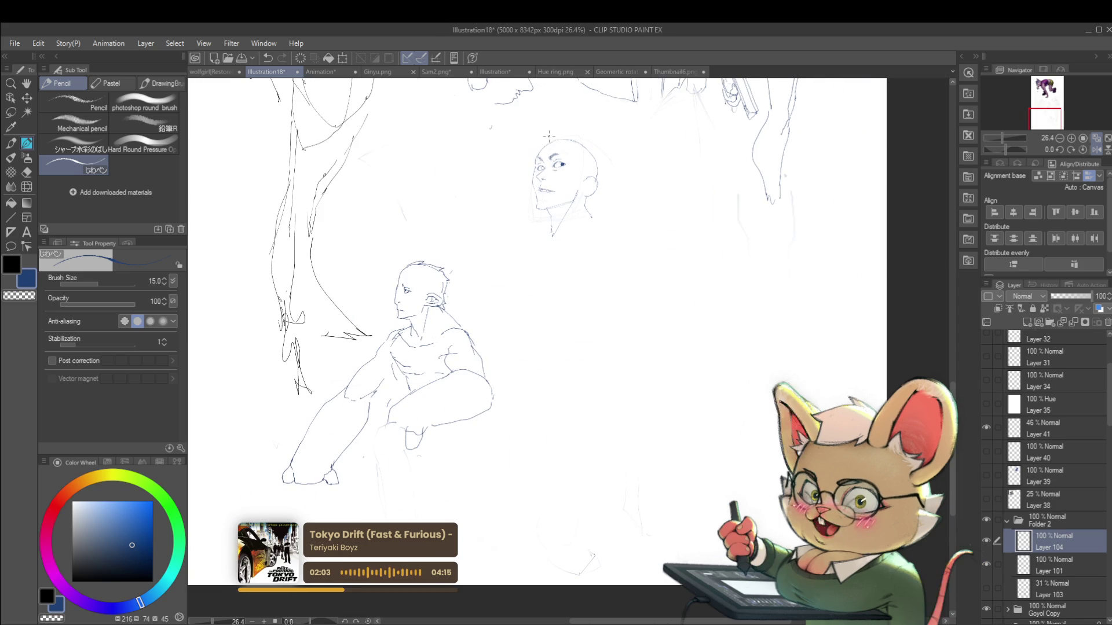
scroll(538, 156, up, 5)
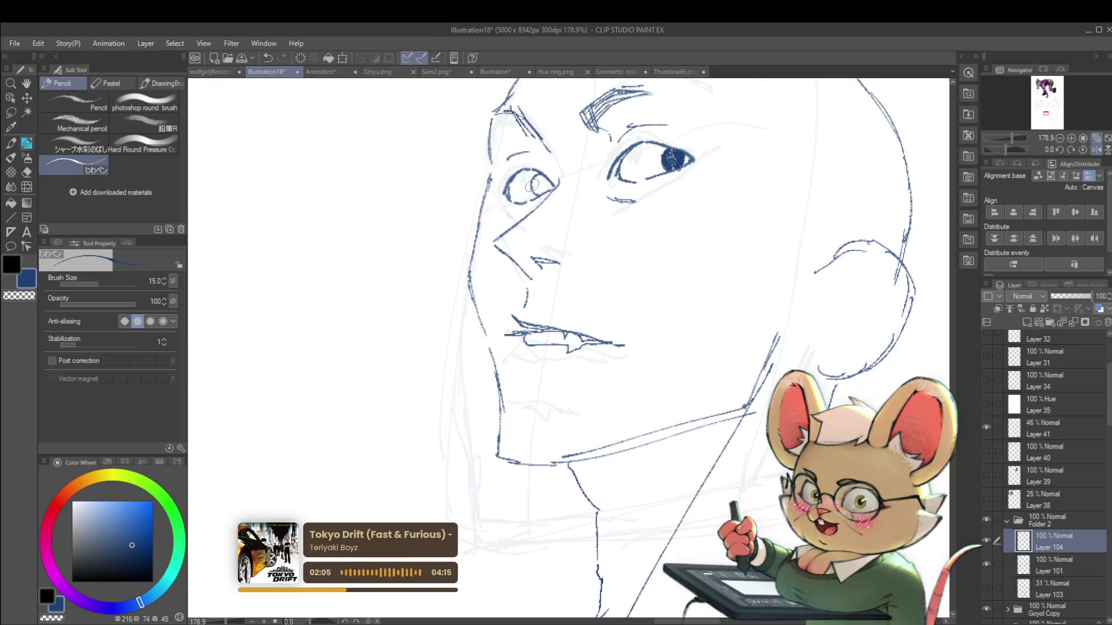
drag(533, 184, 550, 182)
scroll(544, 180, down, 5)
scroll(544, 180, up, 1)
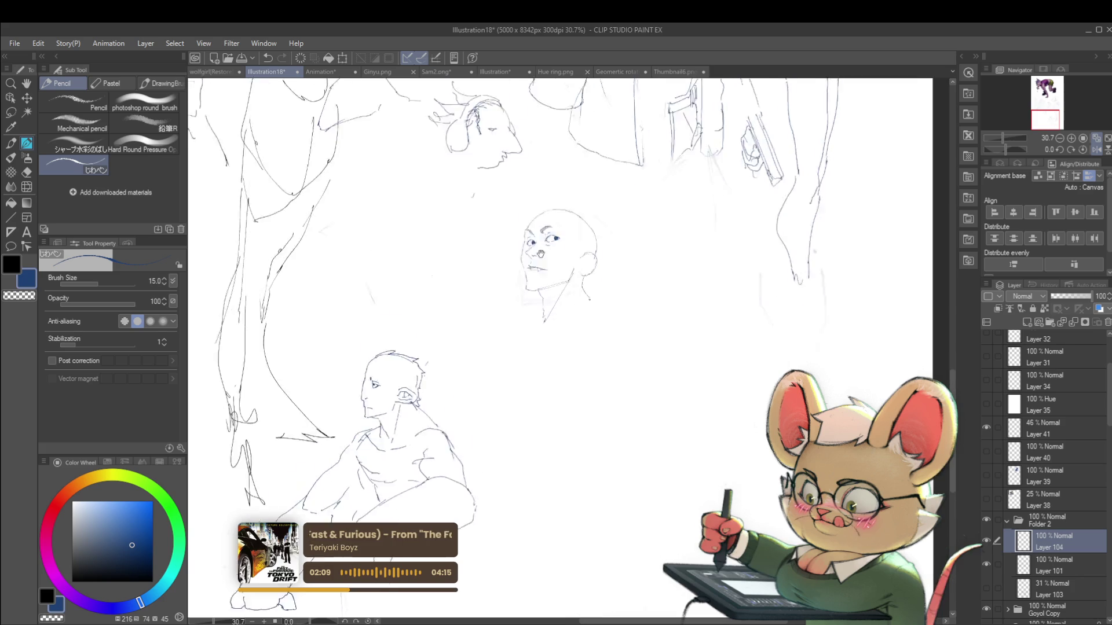
Flip the canvas view back to normal and switch to the freehand Lasso
key(h)
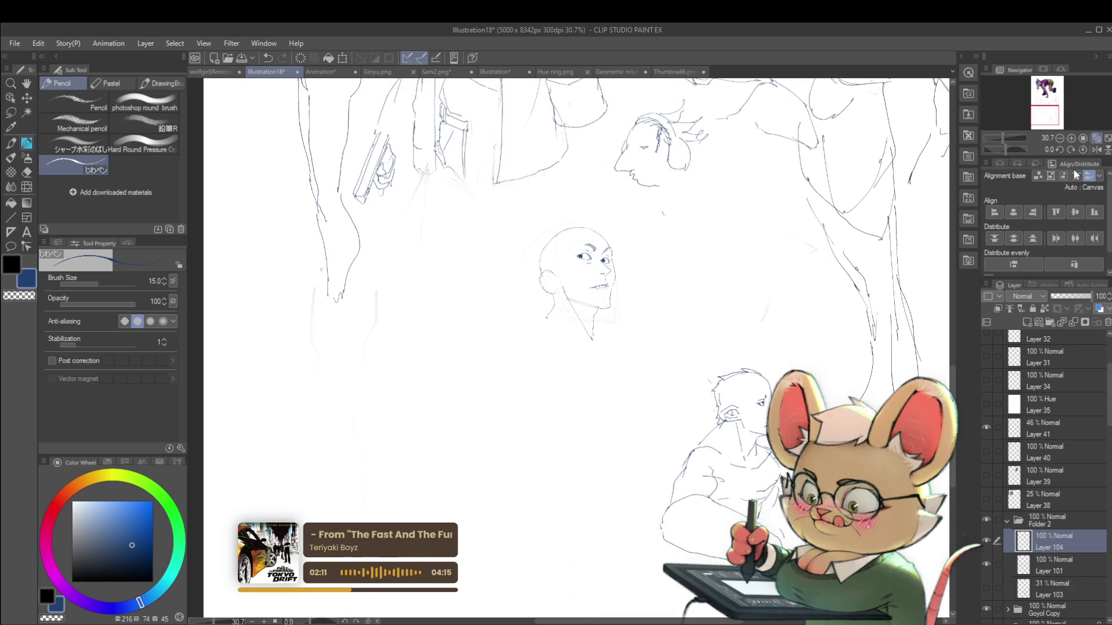
scroll(613, 274, up, 3)
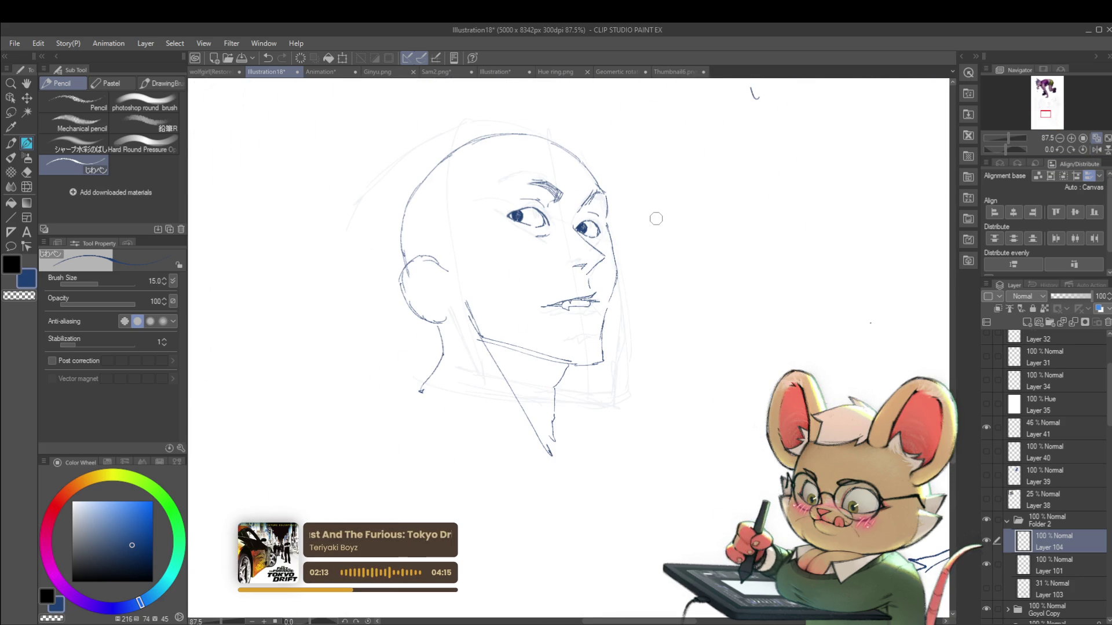
key(m)
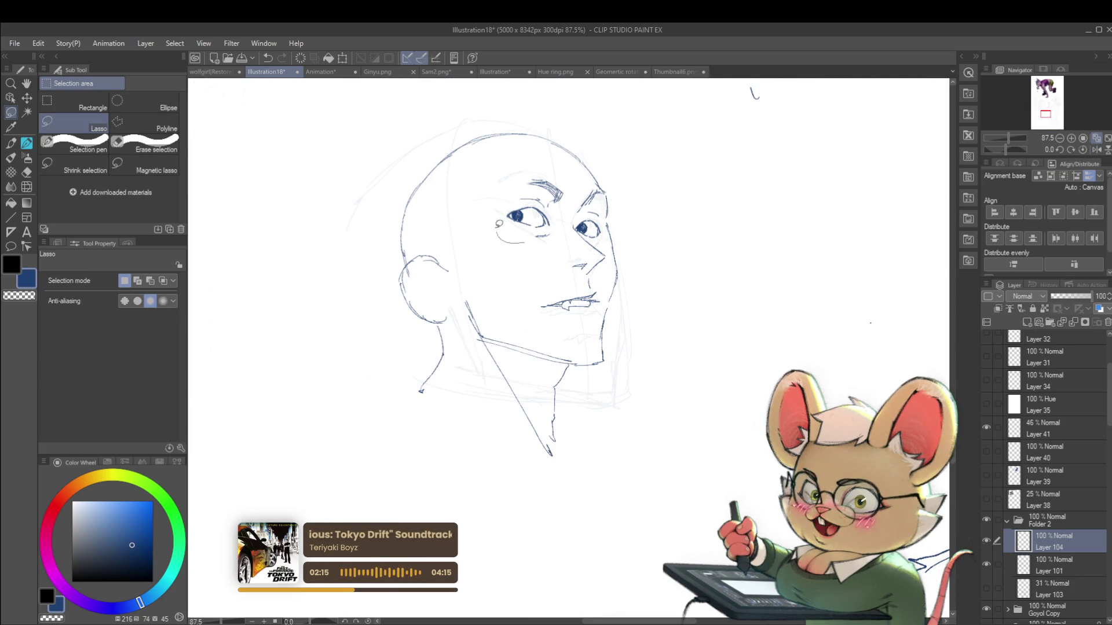
Transform the lasso-selected left eye with Ctrl+T, confirm it, and return to the inking pen
key(ctrl+t)
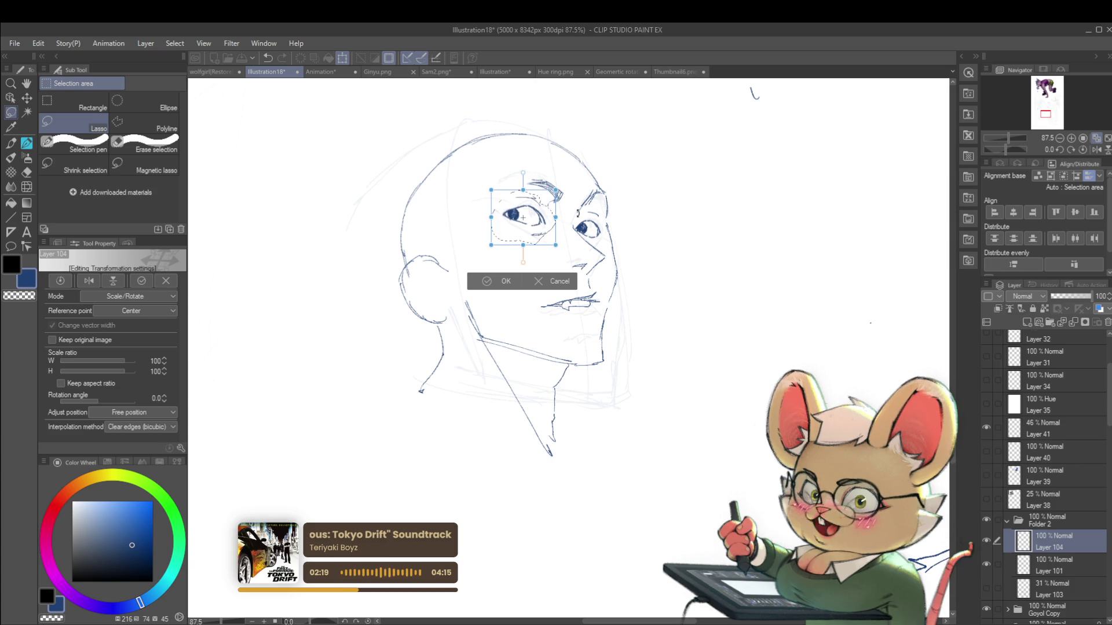
key(Return)
scroll(578, 214, down, 5)
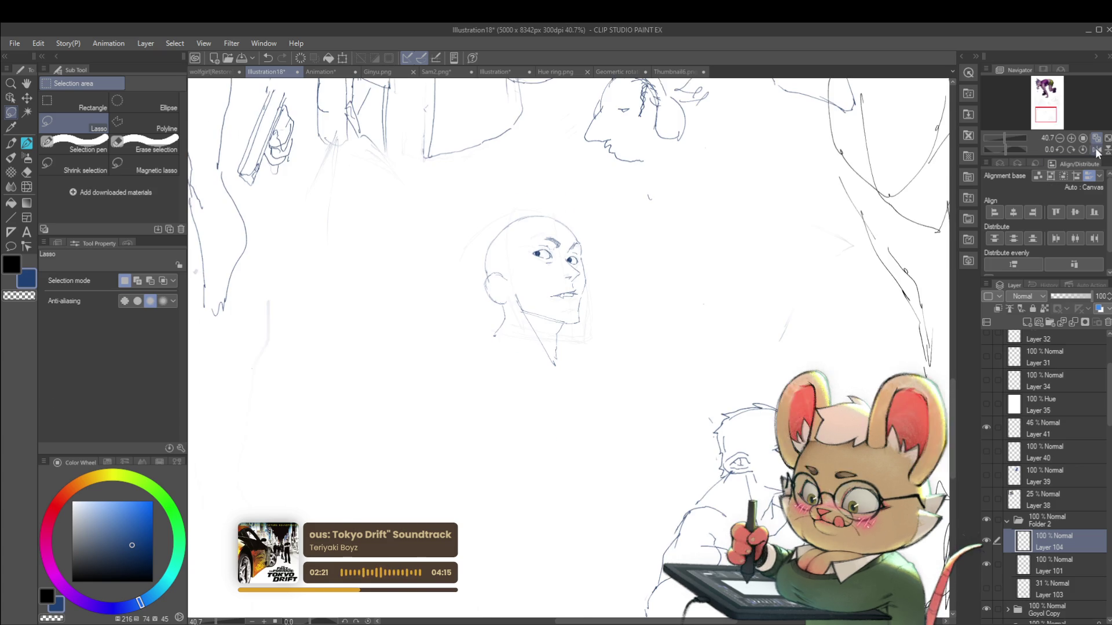
drag(761, 273, 658, 295)
scroll(462, 326, up, 2)
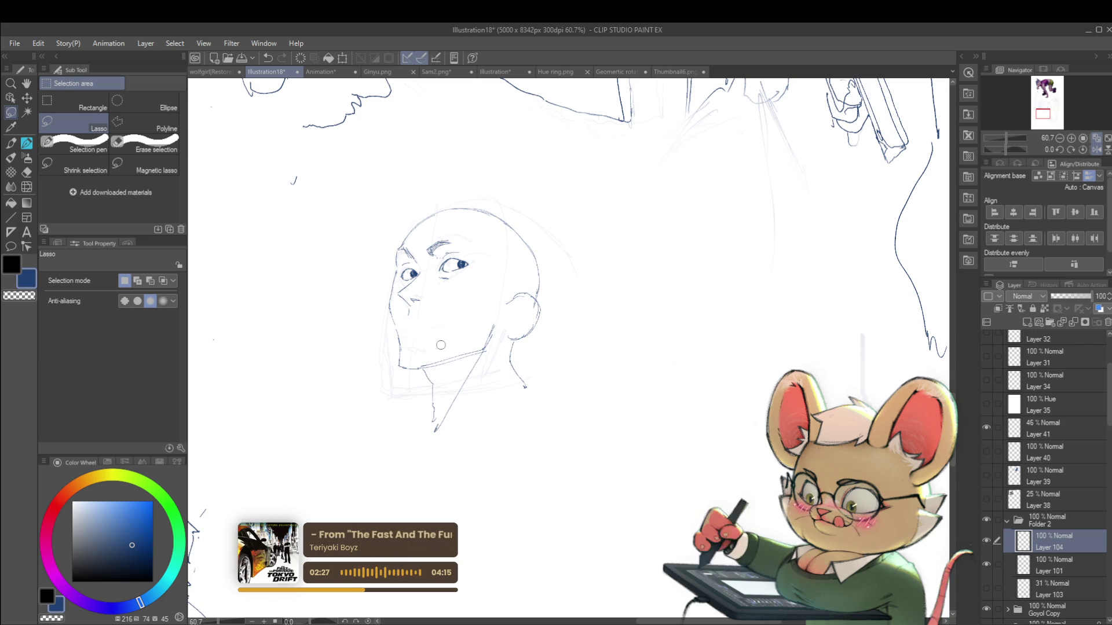
key(p)
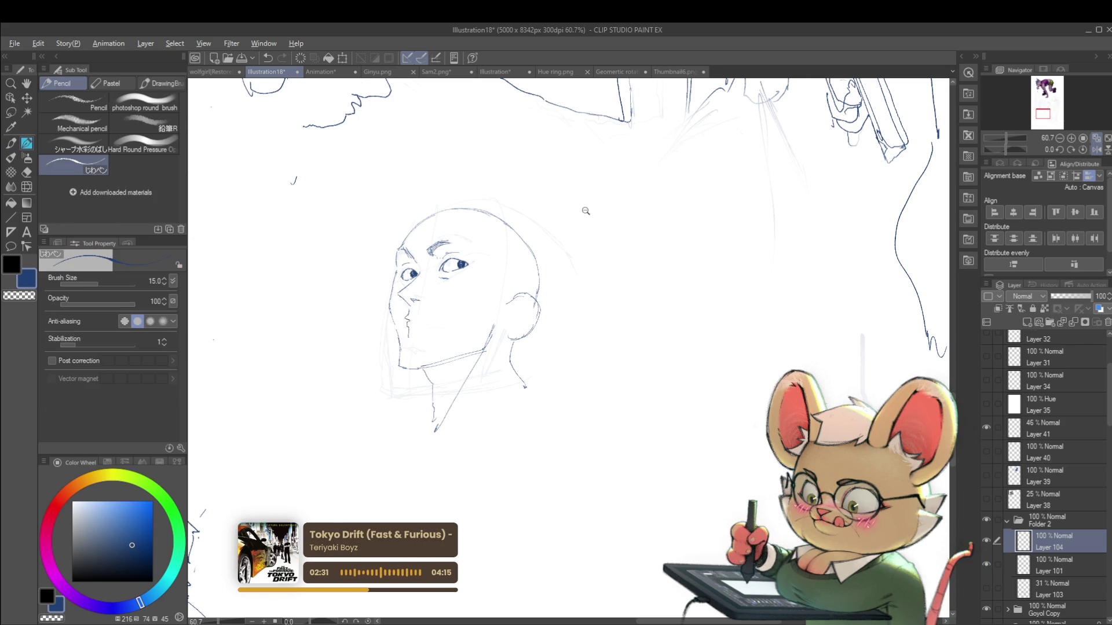
Work on heavier eyebrows and squint lines around the eyes, then zoom out over the sheet
scroll(583, 212, down, 4)
scroll(455, 301, up, 5)
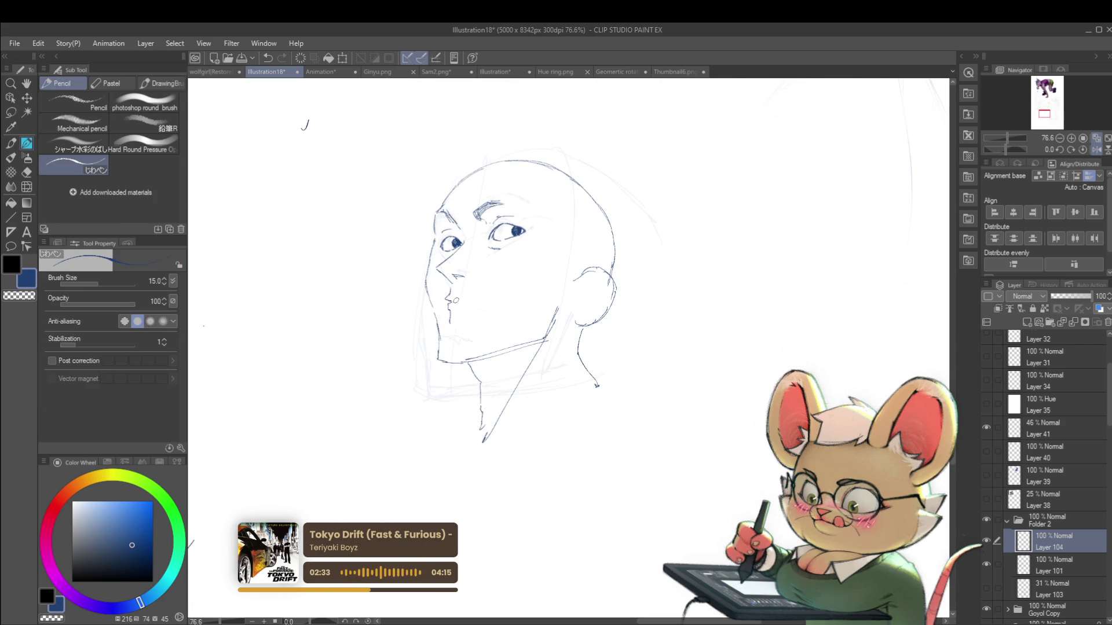
scroll(492, 283, down, 3)
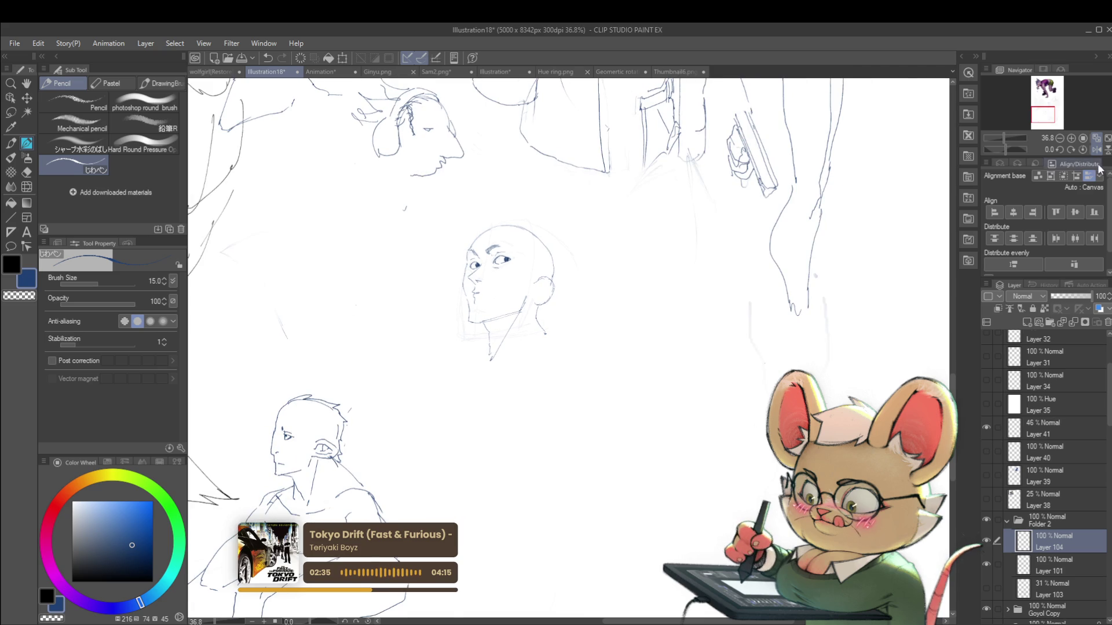
scroll(711, 222, up, 2)
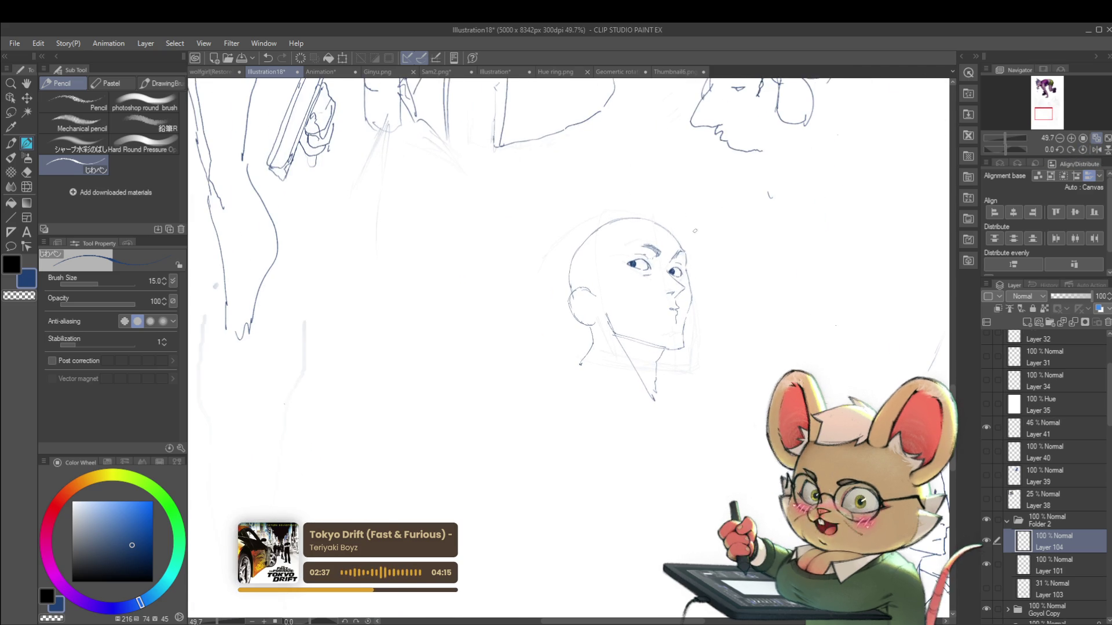
scroll(712, 222, up, 3)
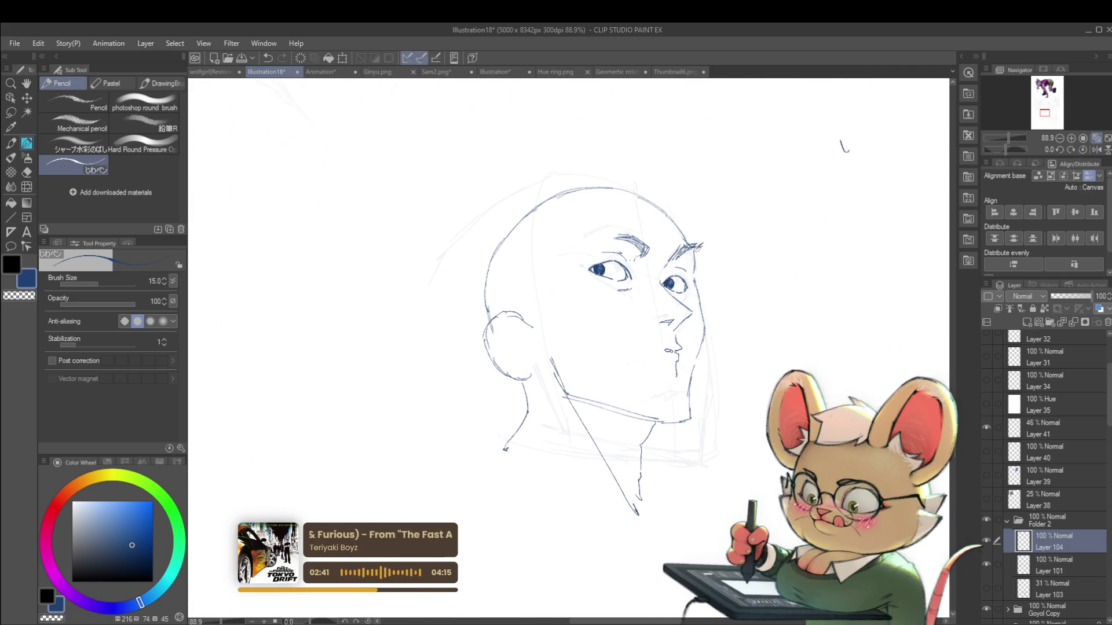
scroll(696, 263, down, 4)
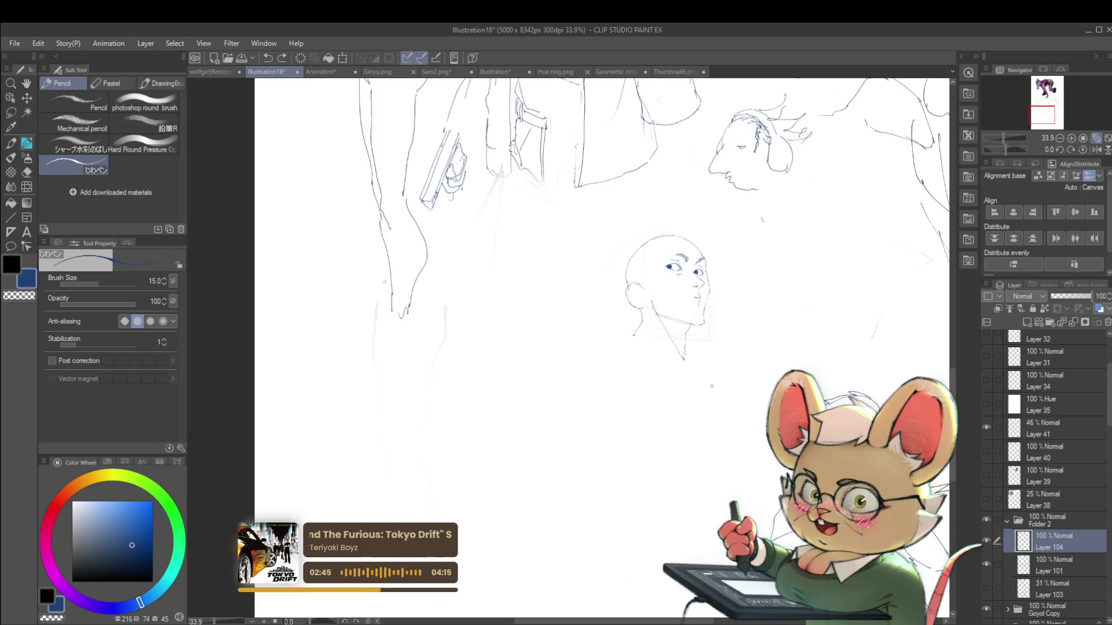
scroll(672, 267, up, 3)
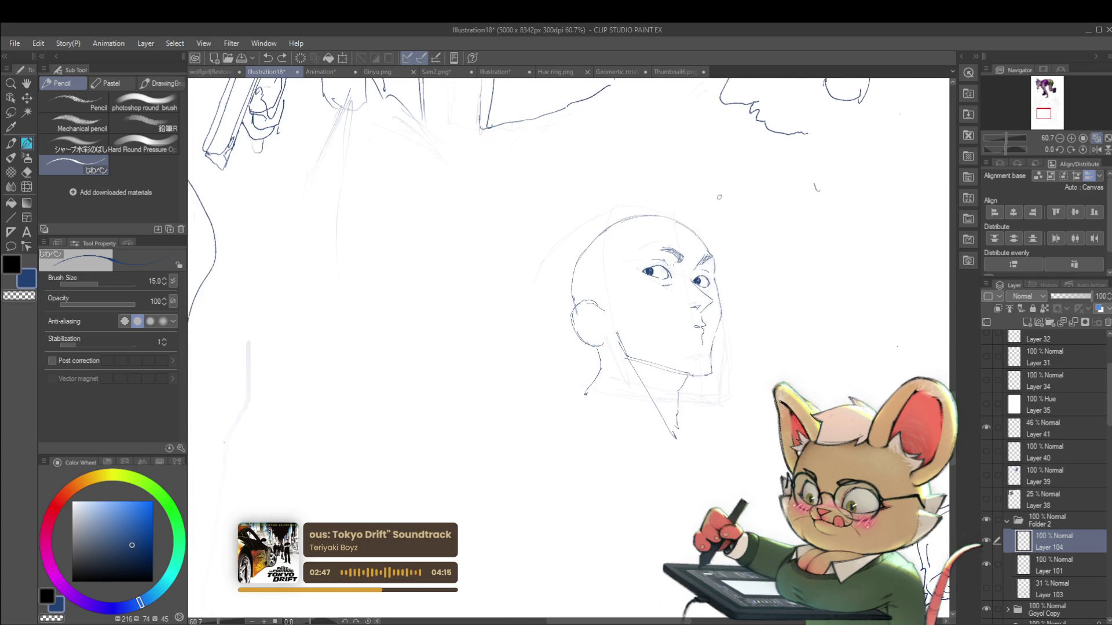
scroll(673, 255, up, 3)
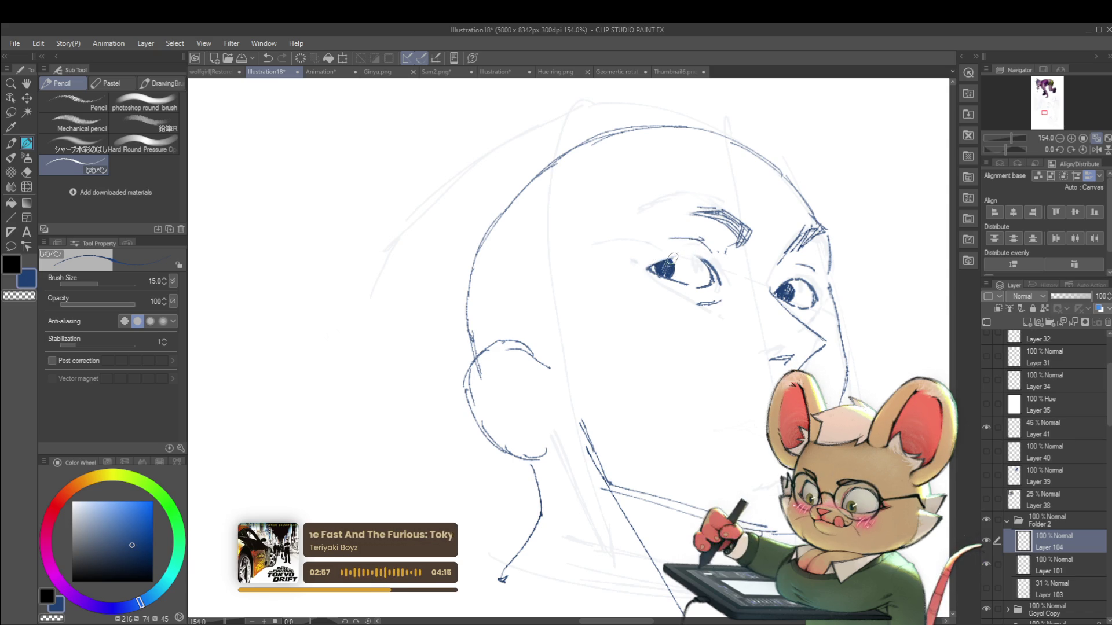
scroll(671, 259, down, 5)
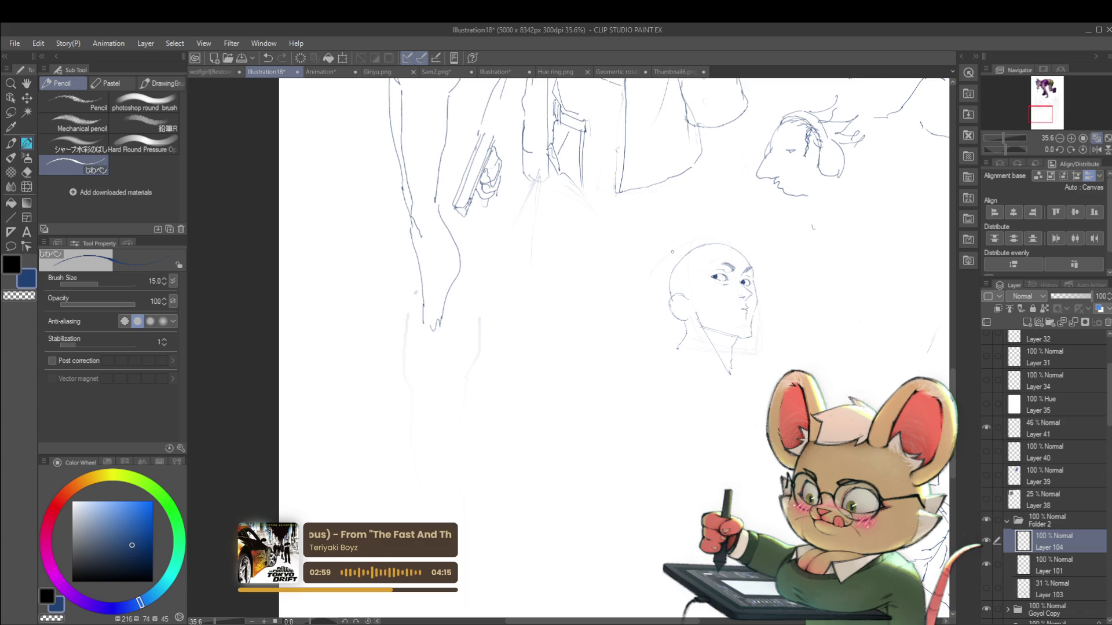
click(1096, 139)
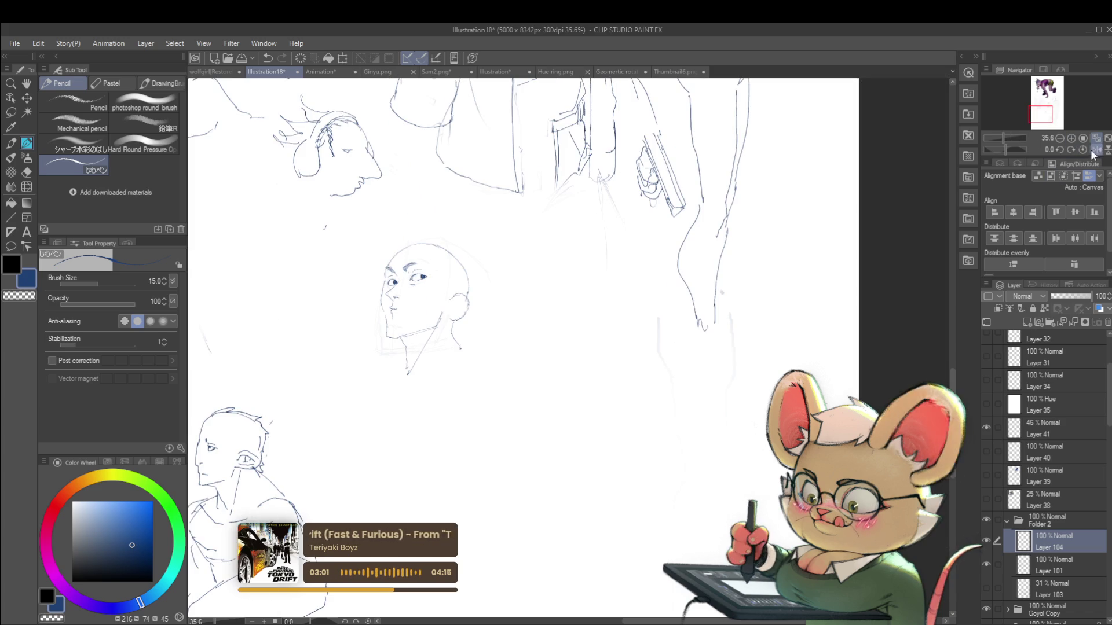
drag(573, 318, 682, 342)
scroll(500, 297, up, 4)
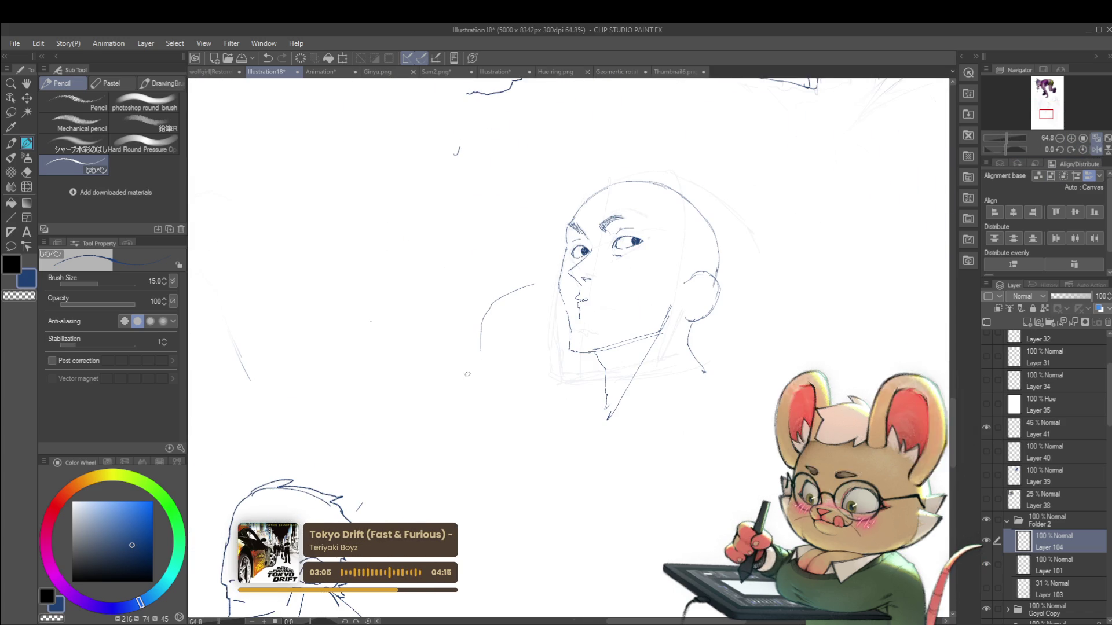
Undo a short pen stroke, try a mouth line under the nose, and undo it too
key(ctrl+z)
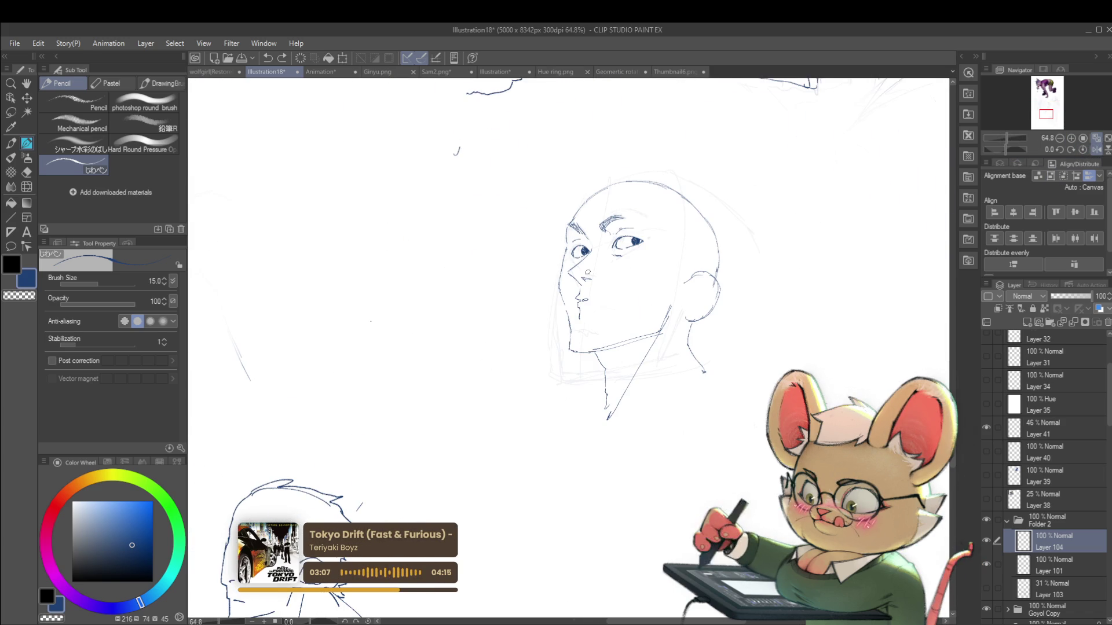
drag(584, 298, 597, 299)
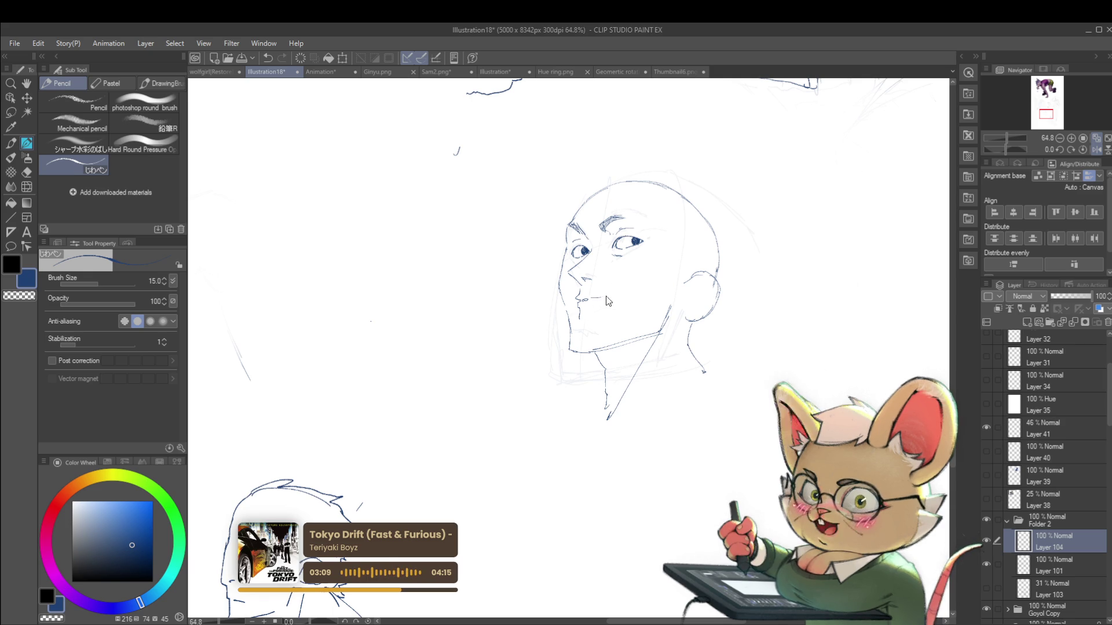
key(ctrl+z)
scroll(607, 296, down, 4)
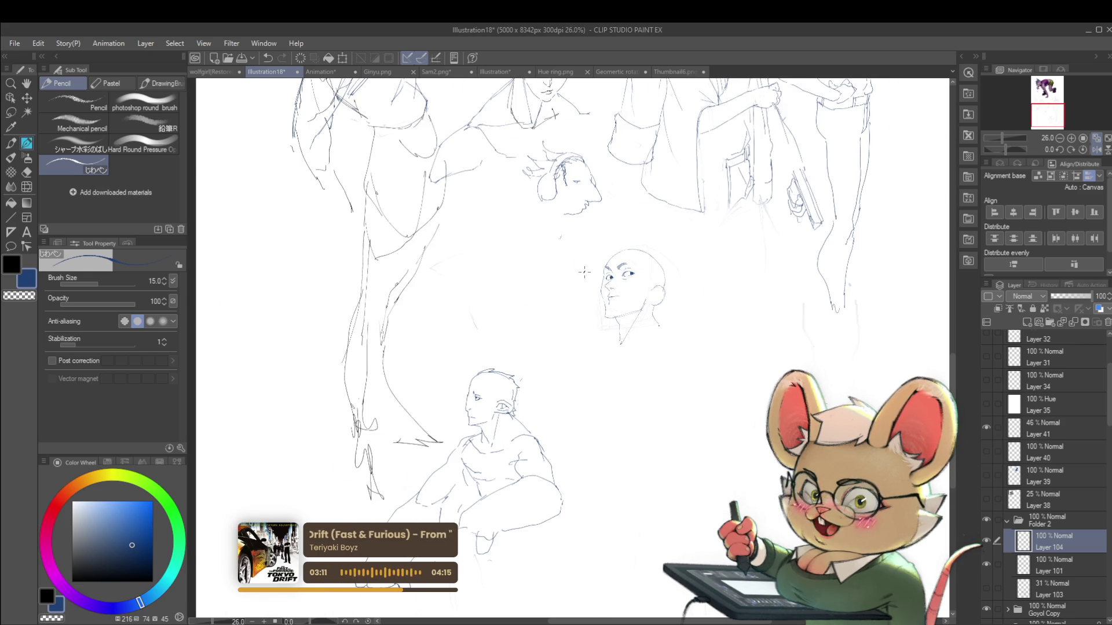
Add hair strands at the head's upper left and check them in a mirrored view
scroll(601, 330, up, 3)
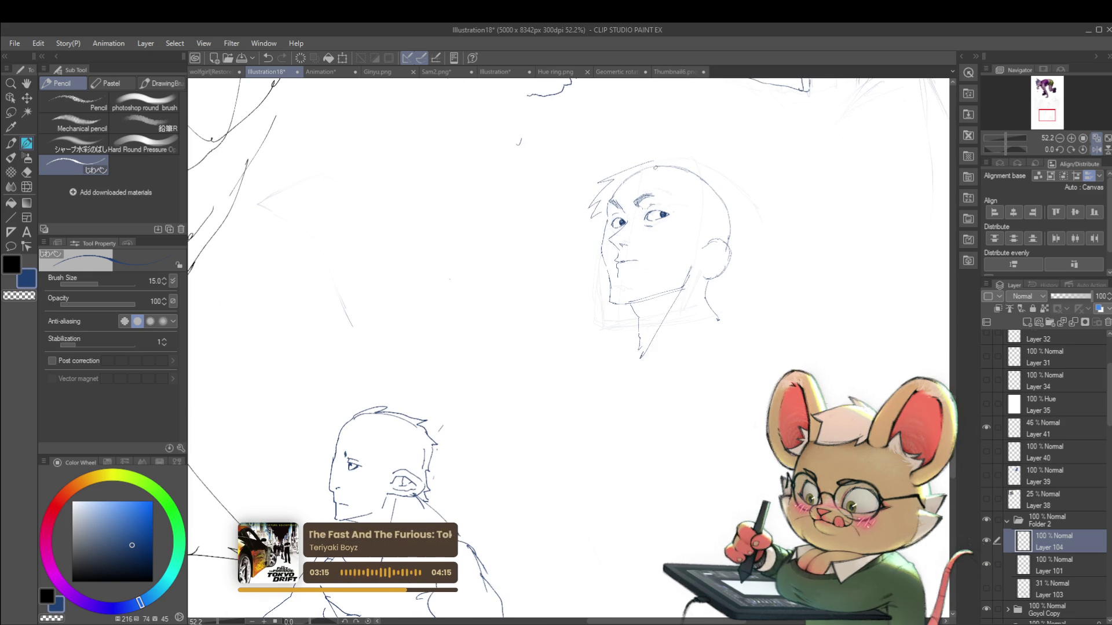
drag(619, 163, 601, 178)
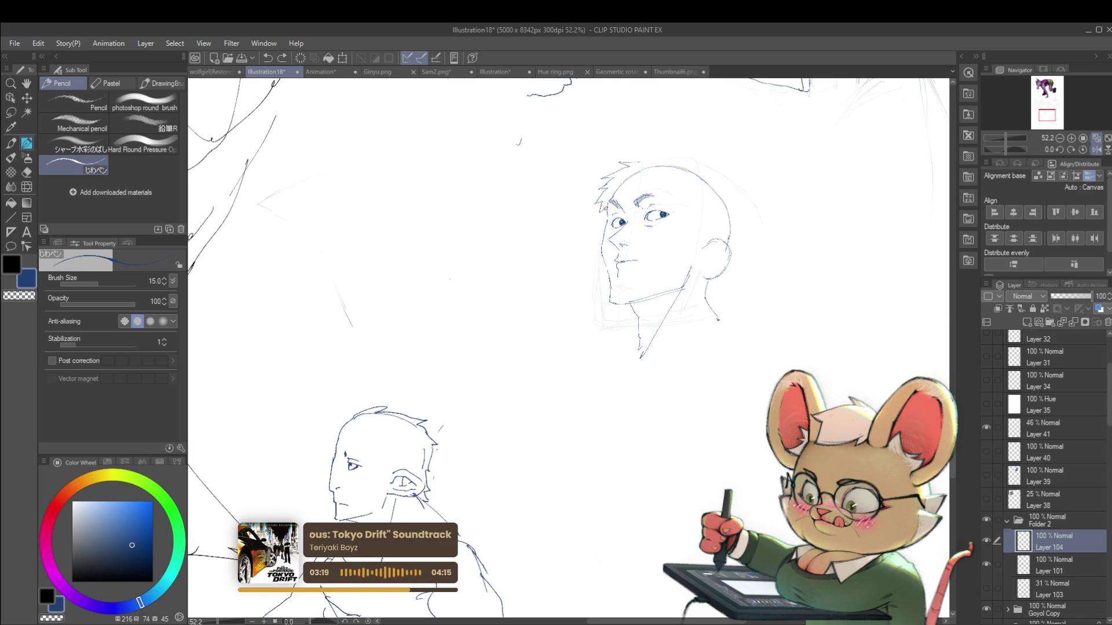
scroll(654, 196, down, 4)
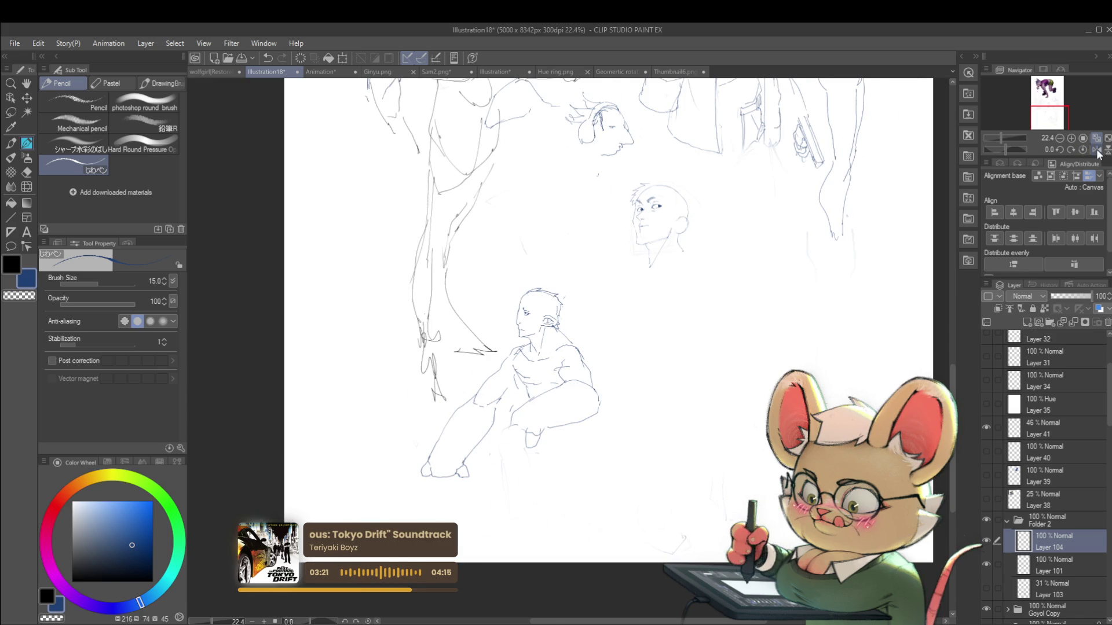
click(1098, 152)
scroll(490, 216, up, 4)
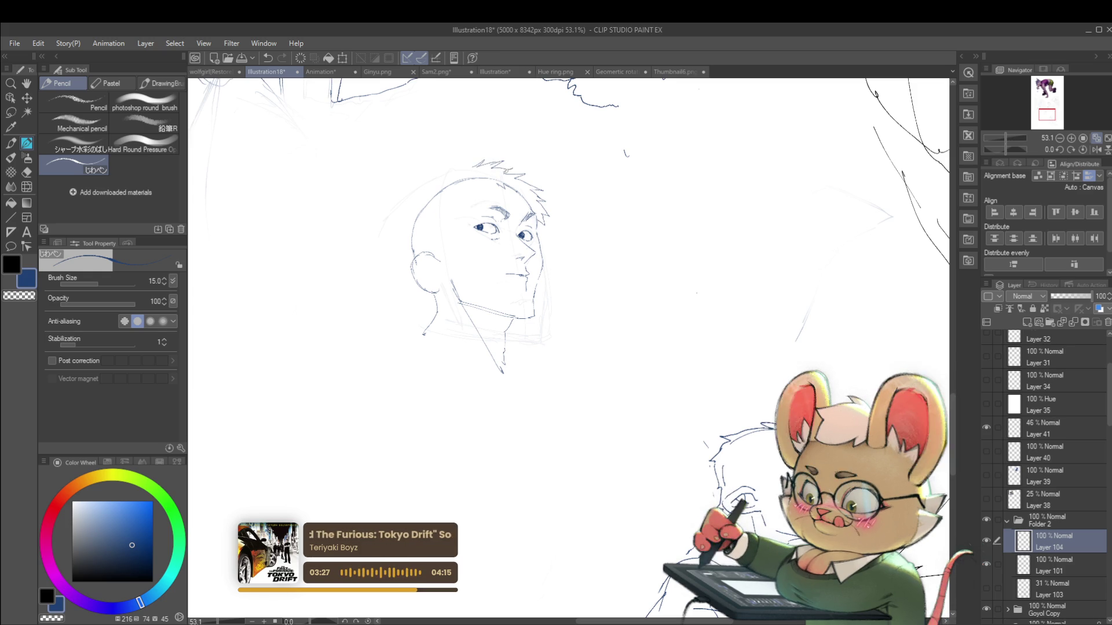
scroll(544, 170, down, 2)
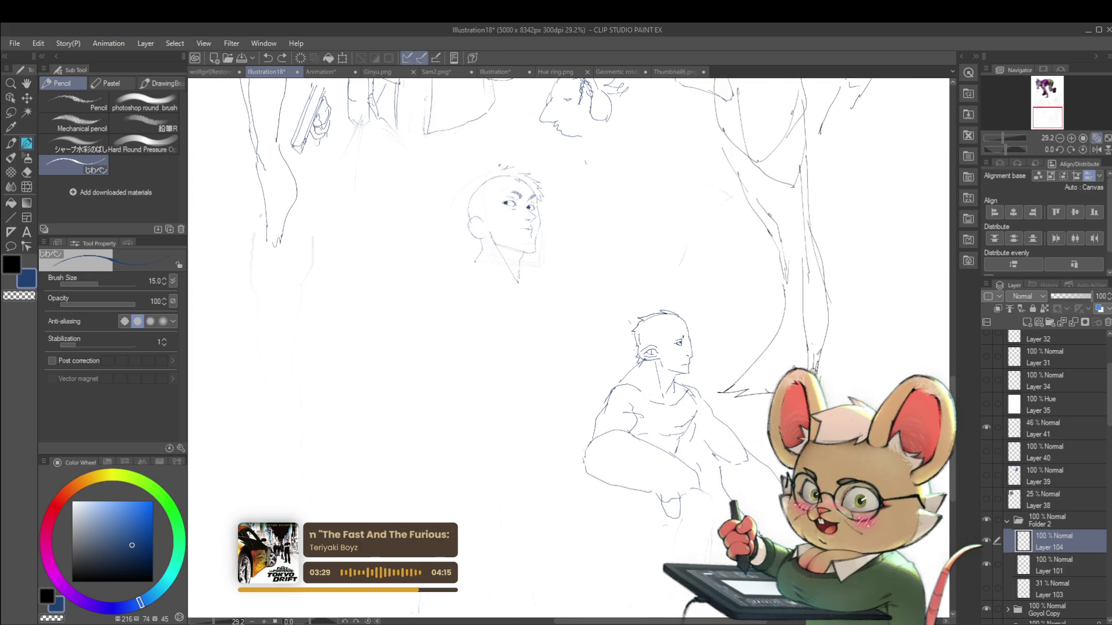
key(h)
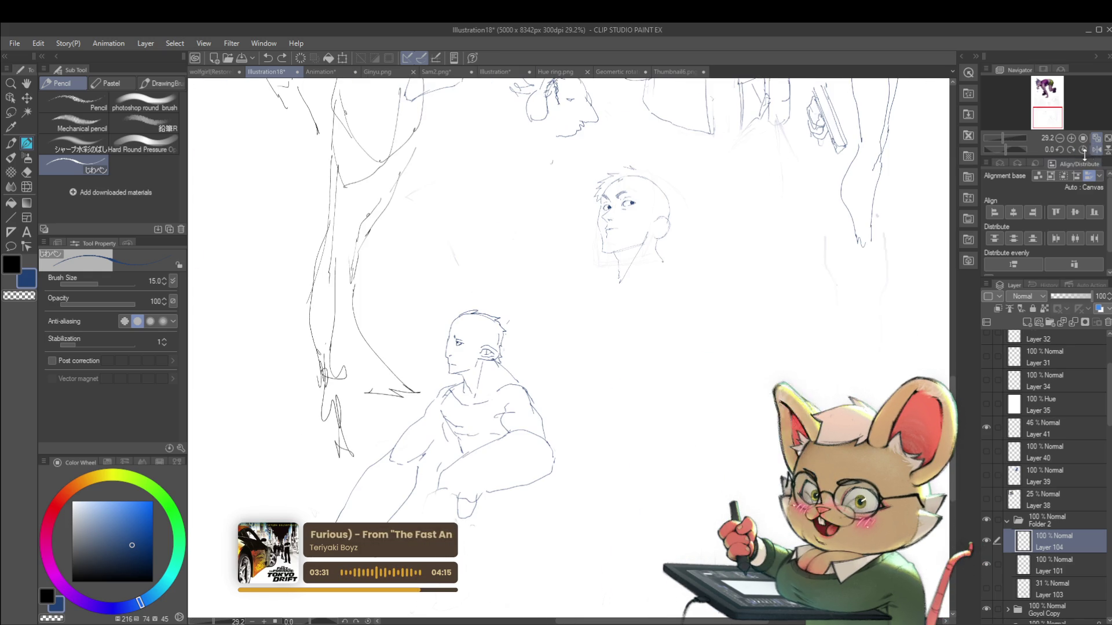
Draw a spiky hair stroke across the top of the head
scroll(701, 183, up, 2)
scroll(701, 183, up, 1)
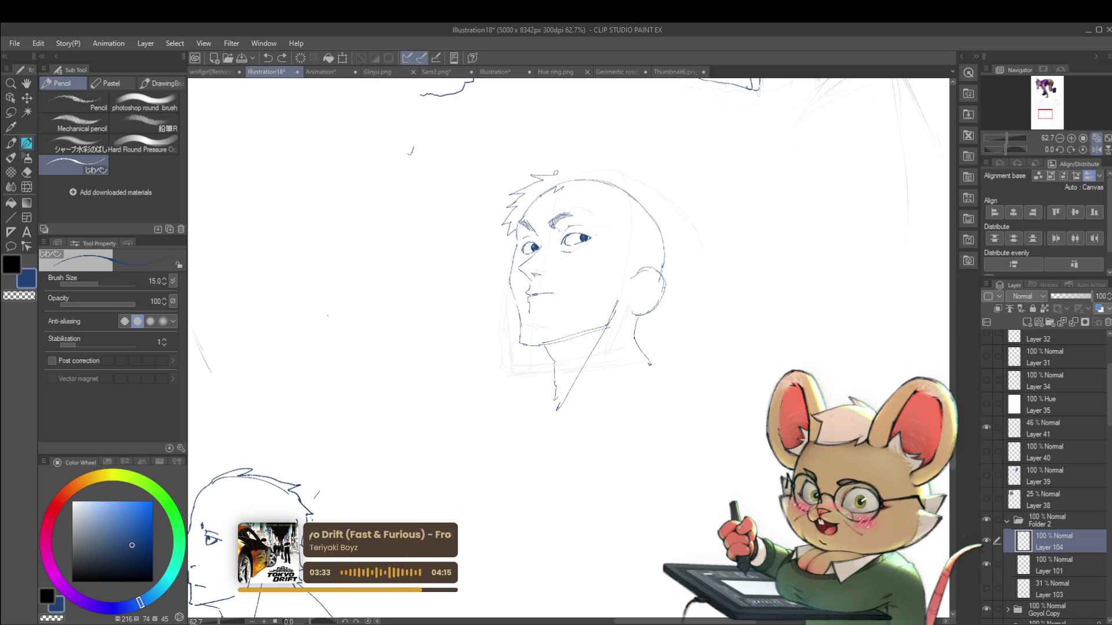
mouse_move(566, 170)
mouse_down()
mouse_move(633, 192)
mouse_move(675, 251)
mouse_up()
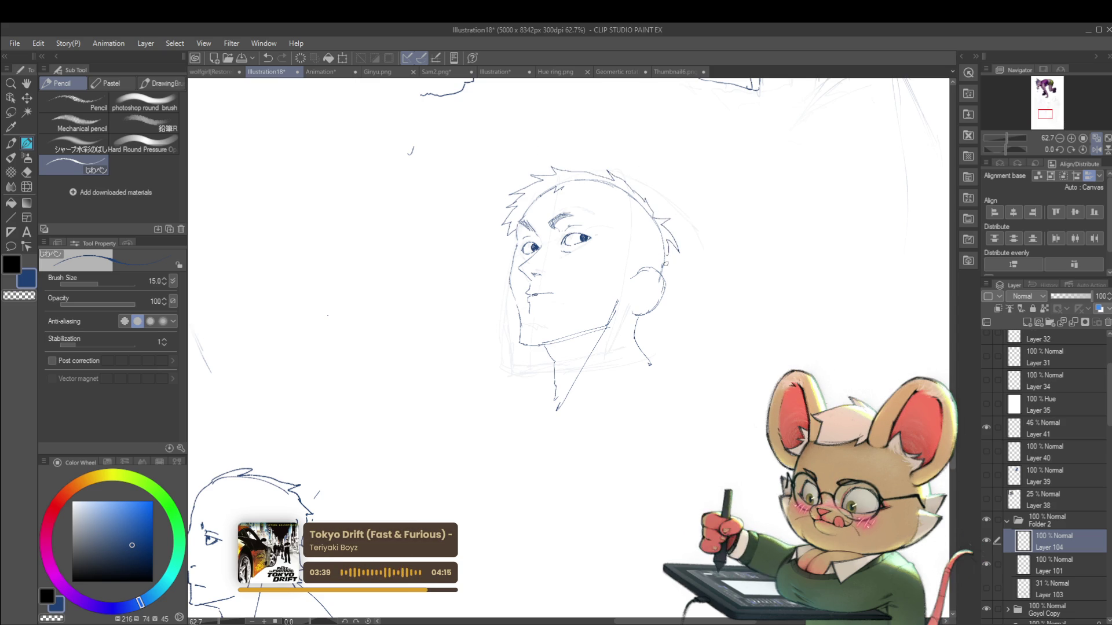
scroll(667, 261, down, 6)
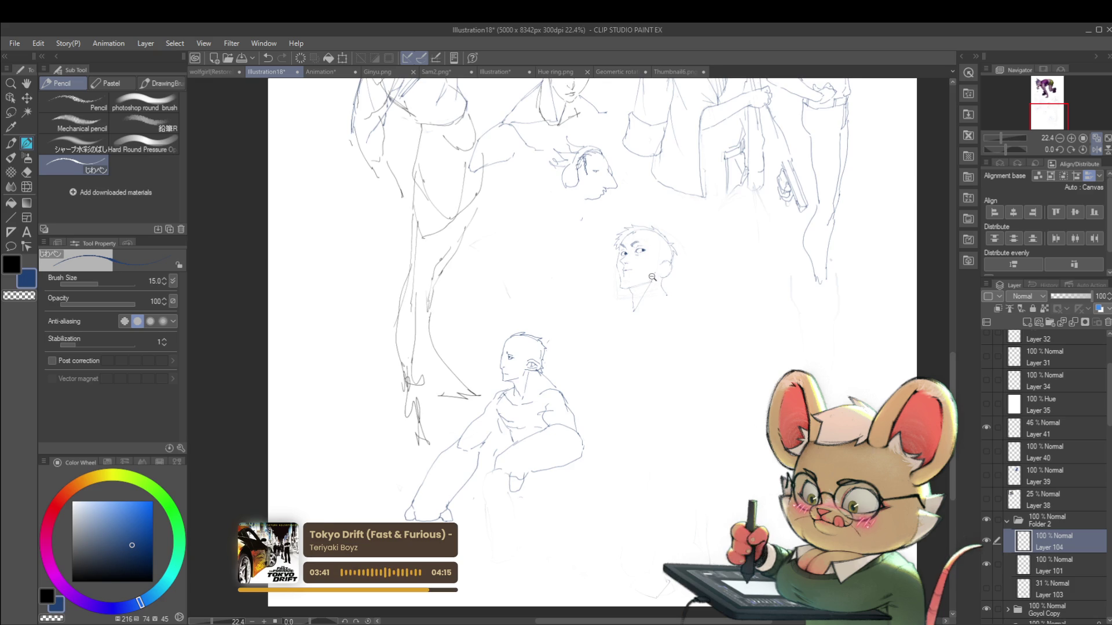
Try a hooked line at the nose's base, undoing the stray strokes near the mouth
scroll(654, 270, up, 4)
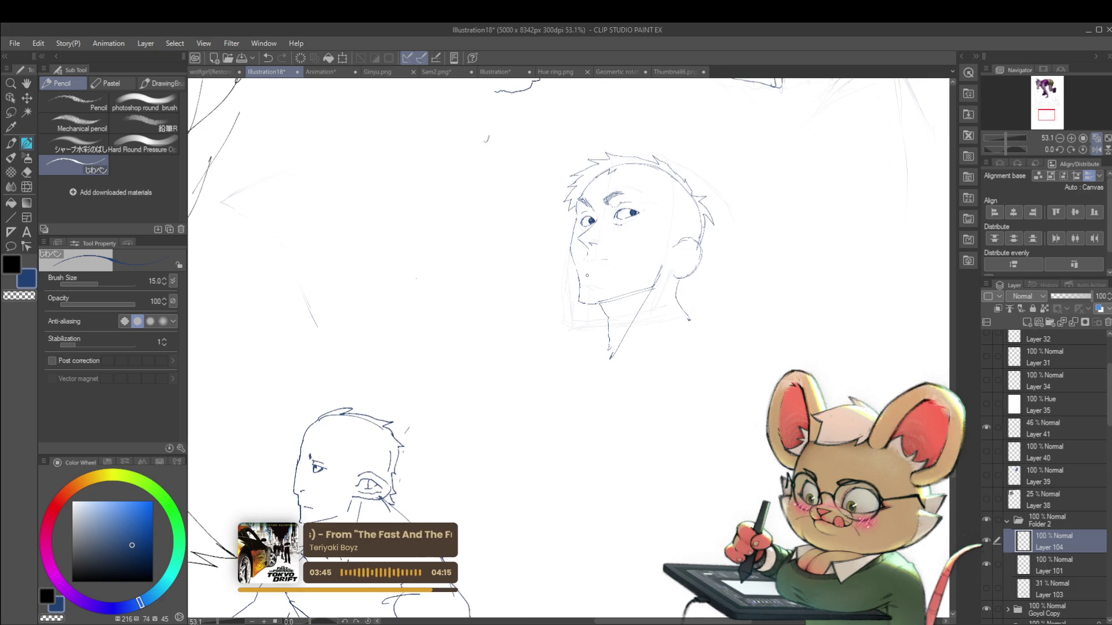
scroll(596, 256, up, 3)
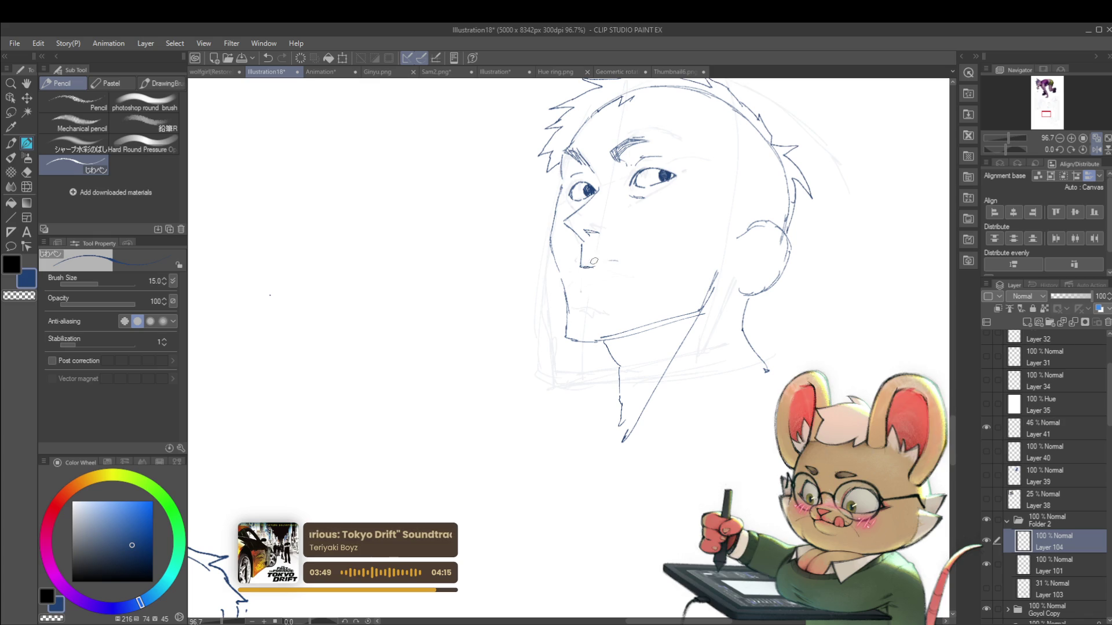
key(ctrl+z)
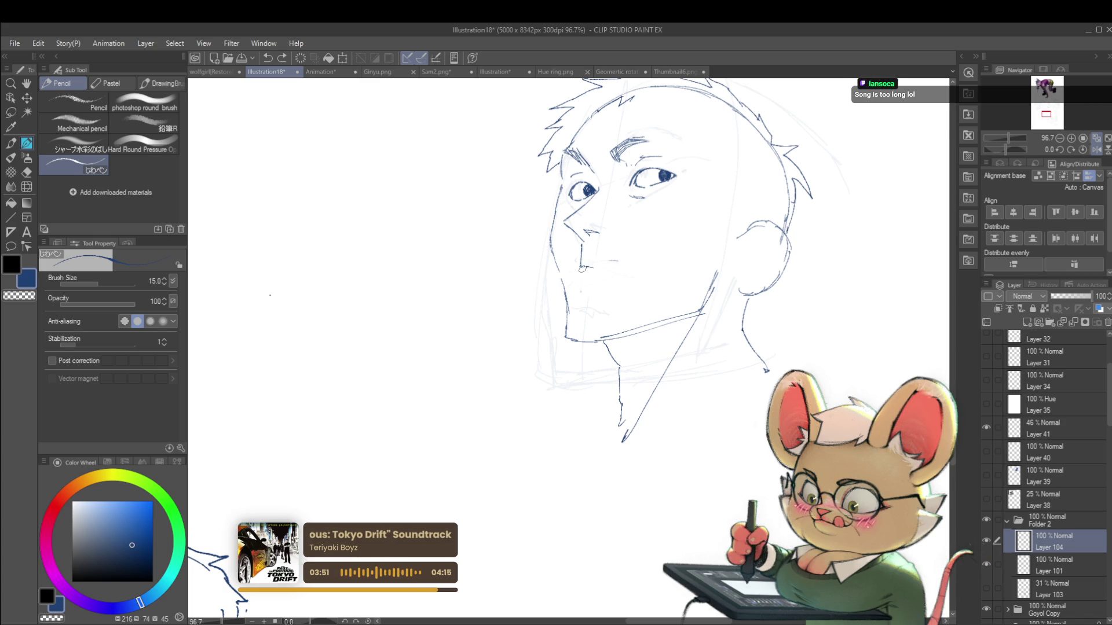
drag(579, 274, 597, 268)
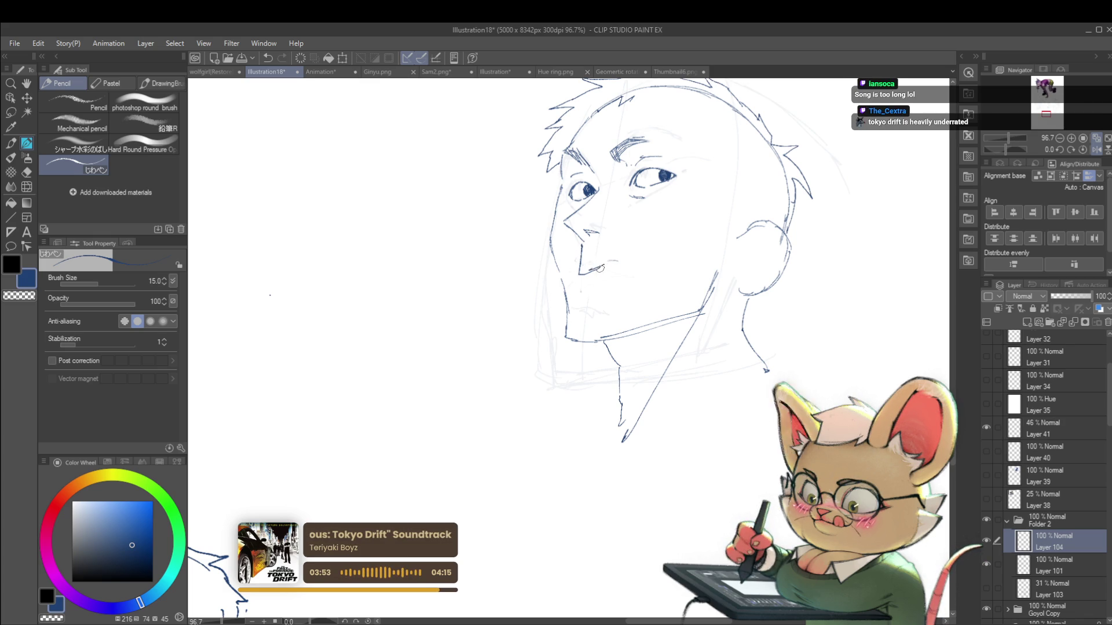
key(ctrl+z)
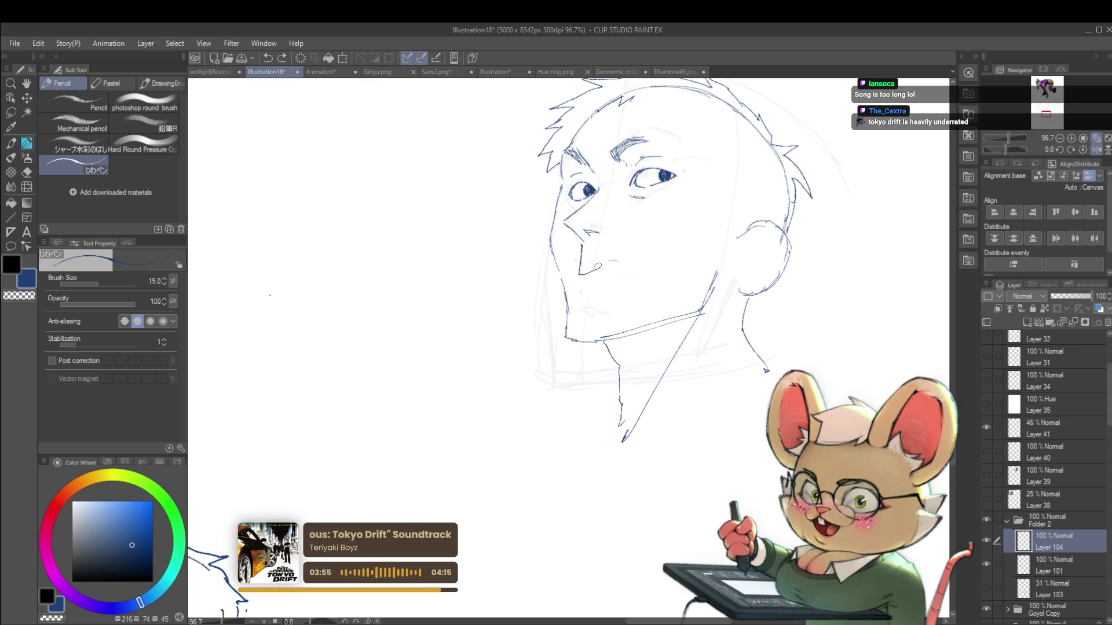
Check the face in a mirrored view, flip back, and start a curved outline left of the face
scroll(615, 253, down, 4)
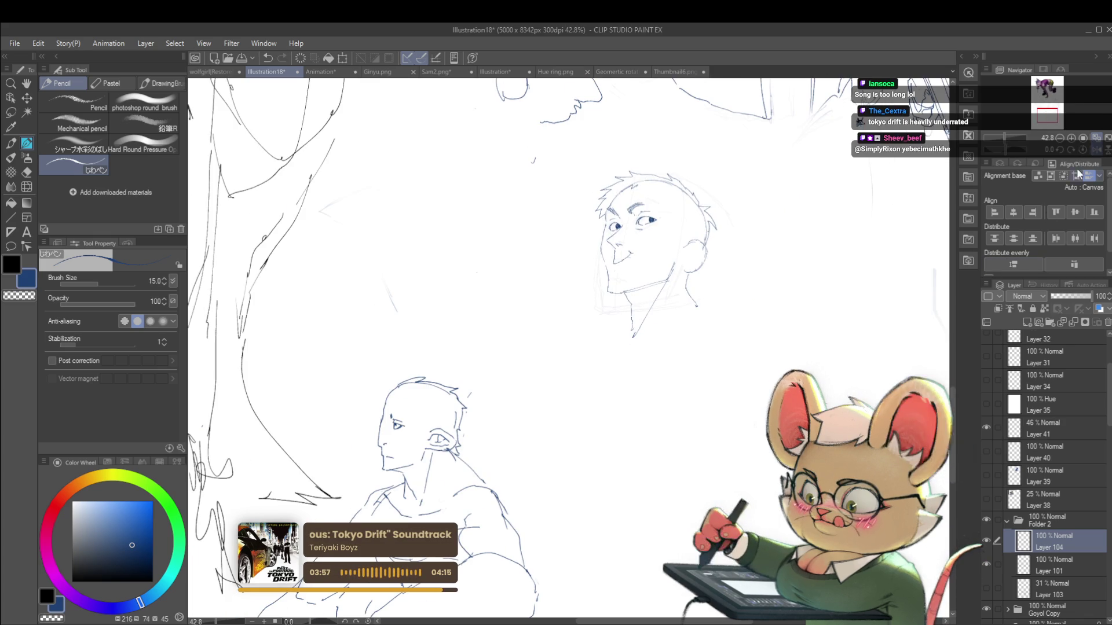
click(1098, 148)
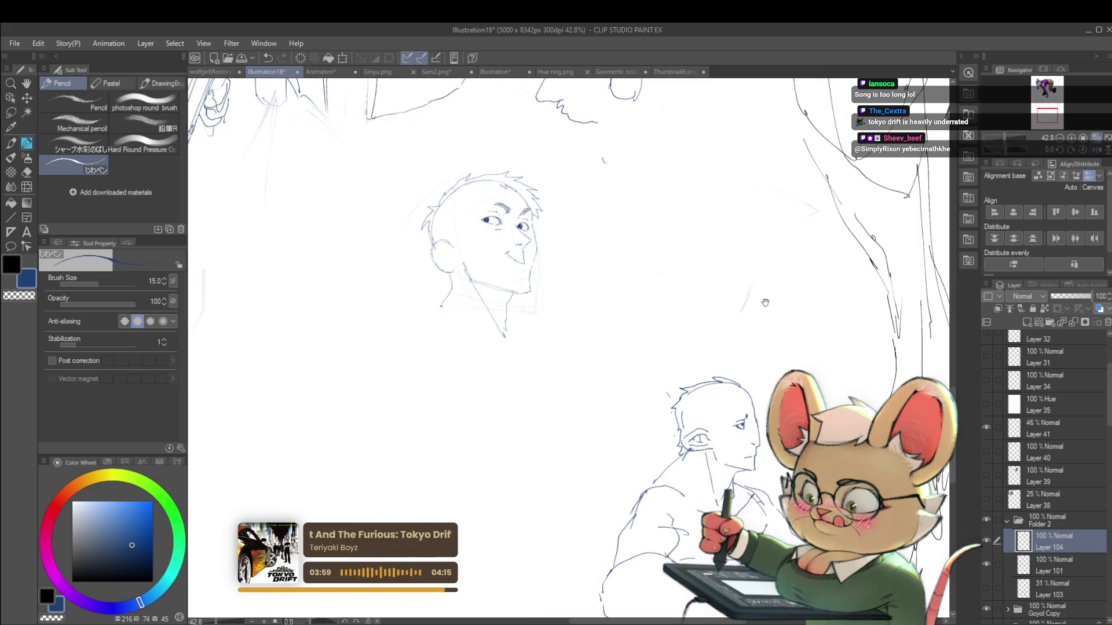
scroll(555, 266, up, 3)
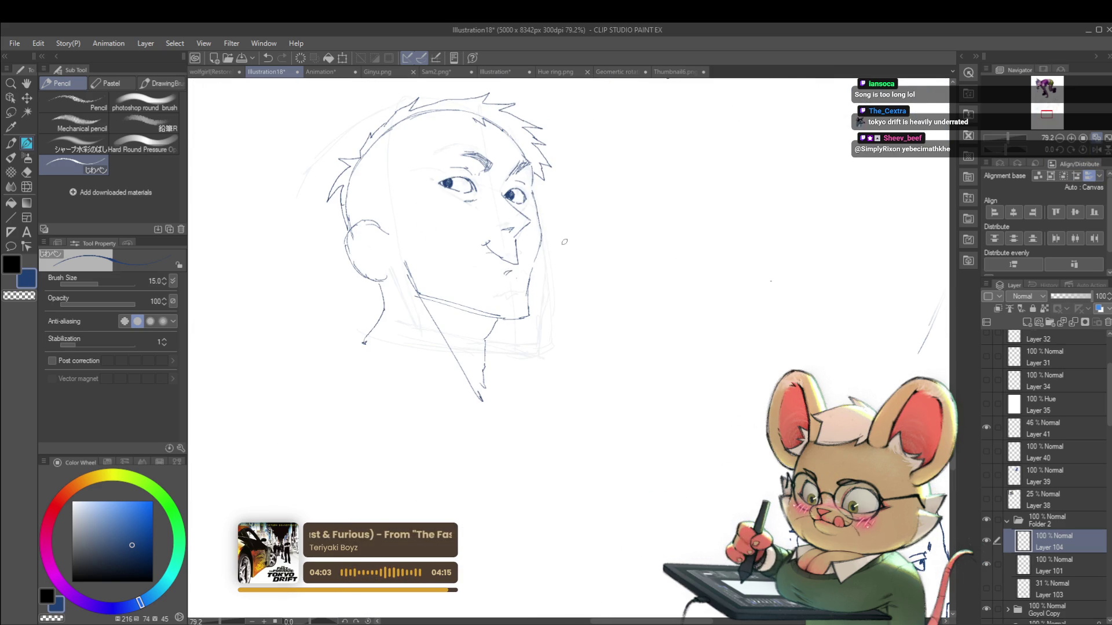
scroll(546, 246, down, 3)
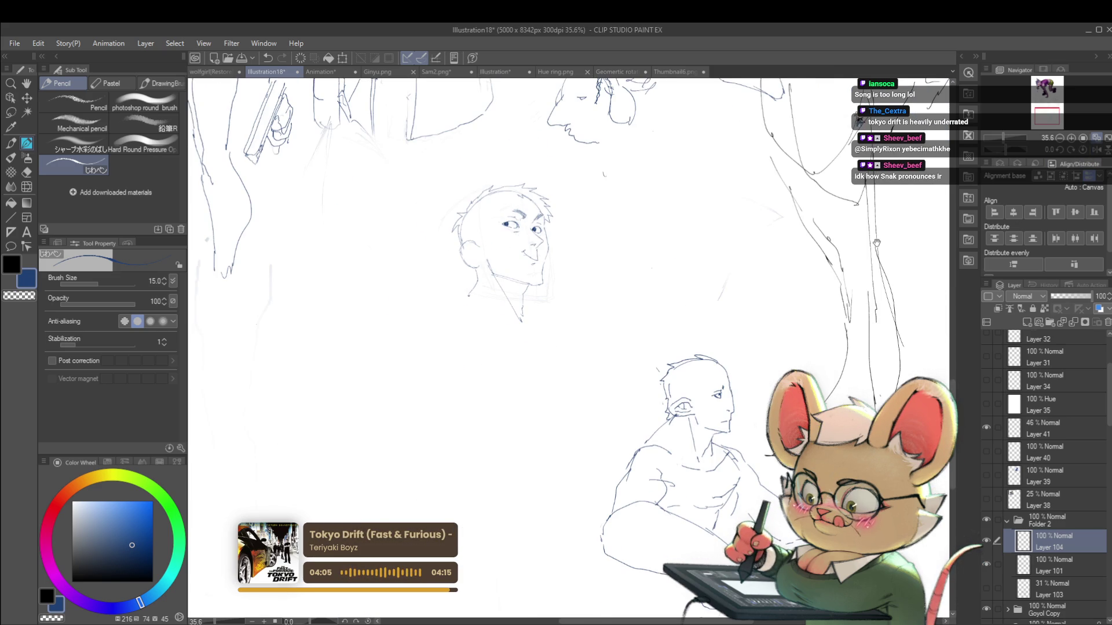
drag(594, 329, 619, 360)
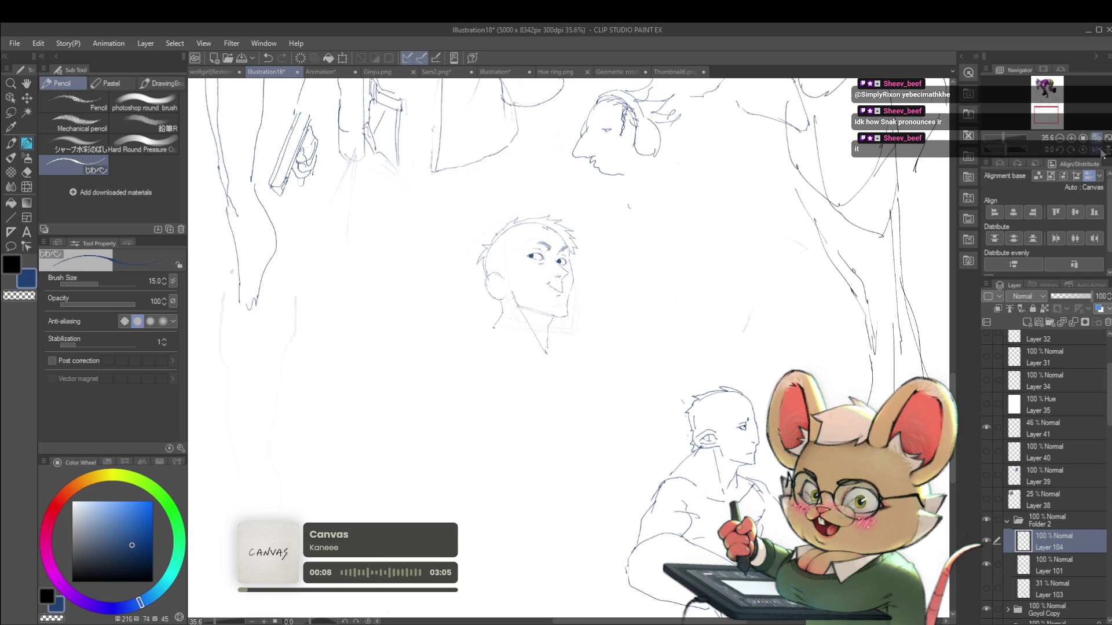
key(h)
scroll(663, 282, up, 2)
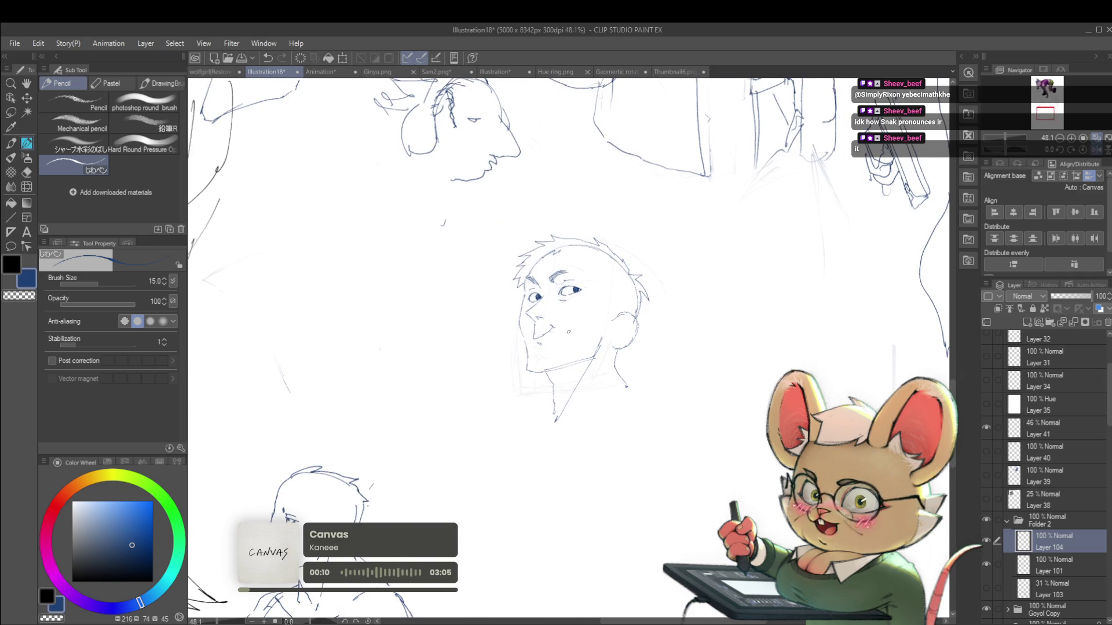
mouse_move(458, 344)
mouse_down()
mouse_move(496, 323)
mouse_move(459, 415)
mouse_up()
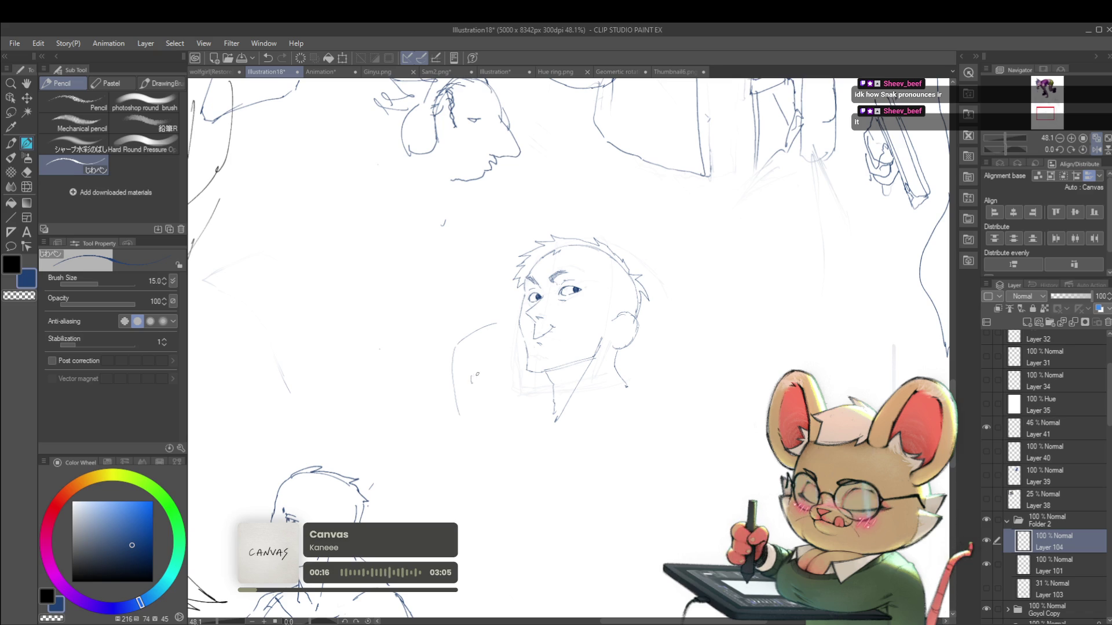
scroll(469, 379, up, 3)
drag(465, 372, 464, 383)
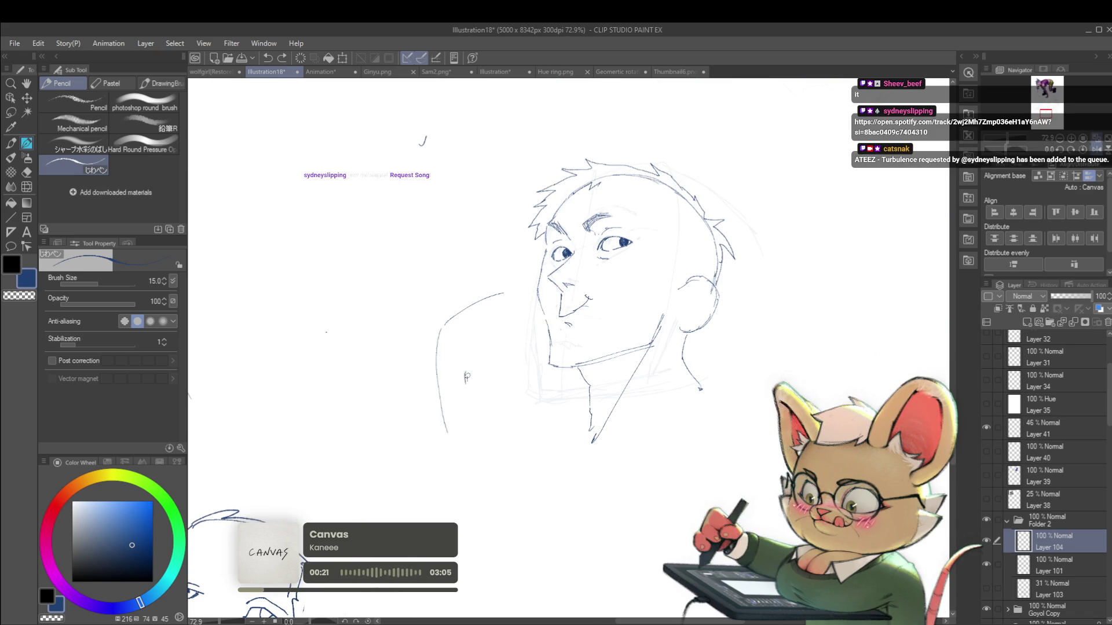
drag(485, 369, 472, 378)
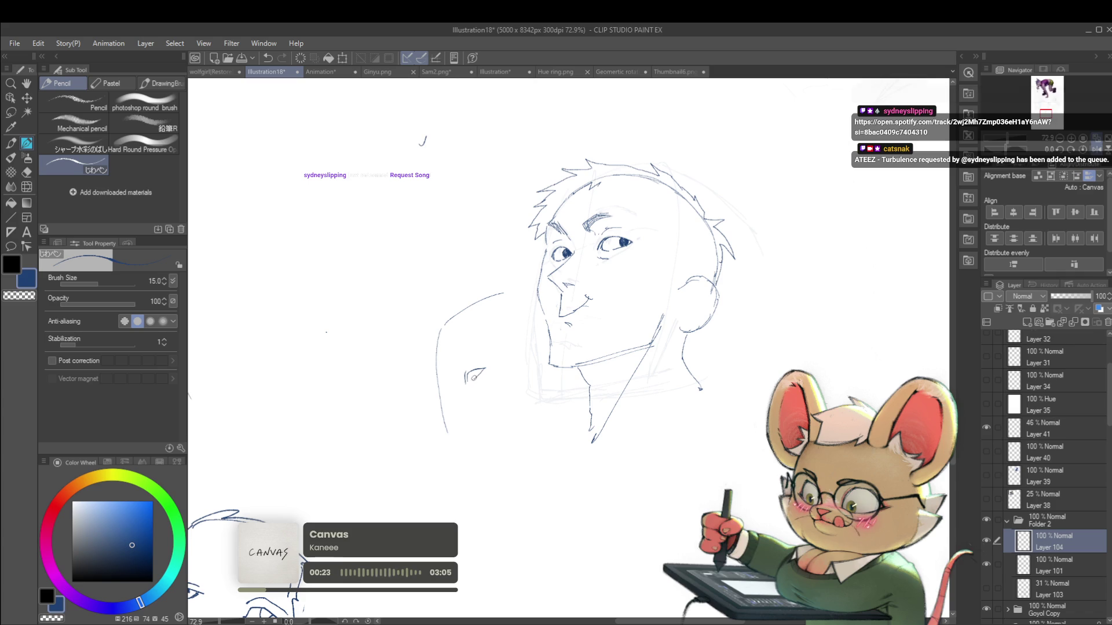
key(ctrl+minus)
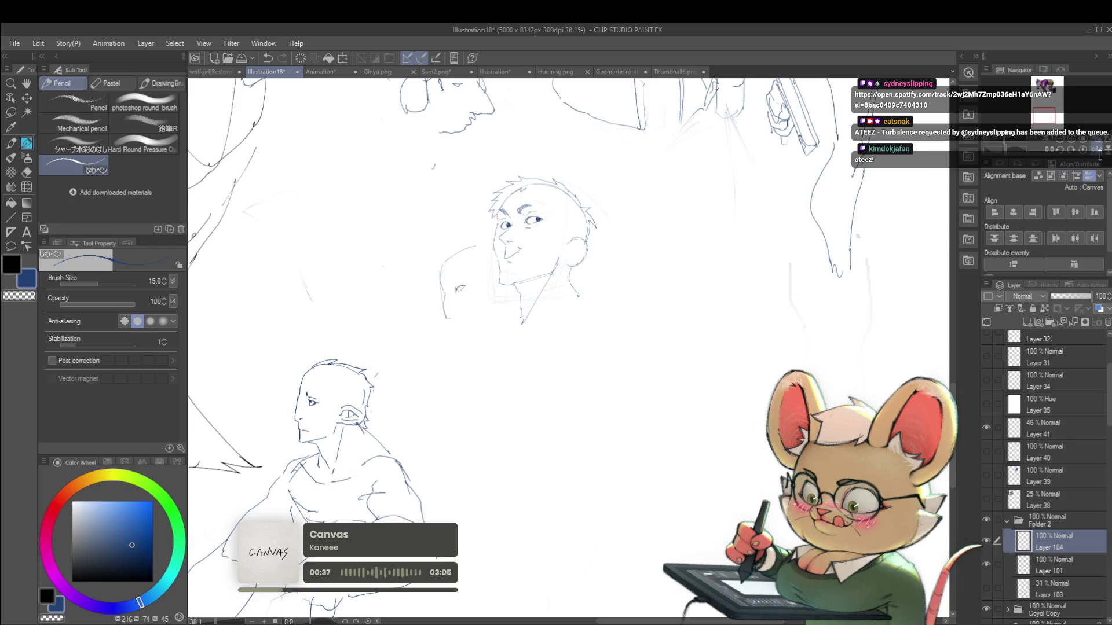
scroll(678, 315, up, 2)
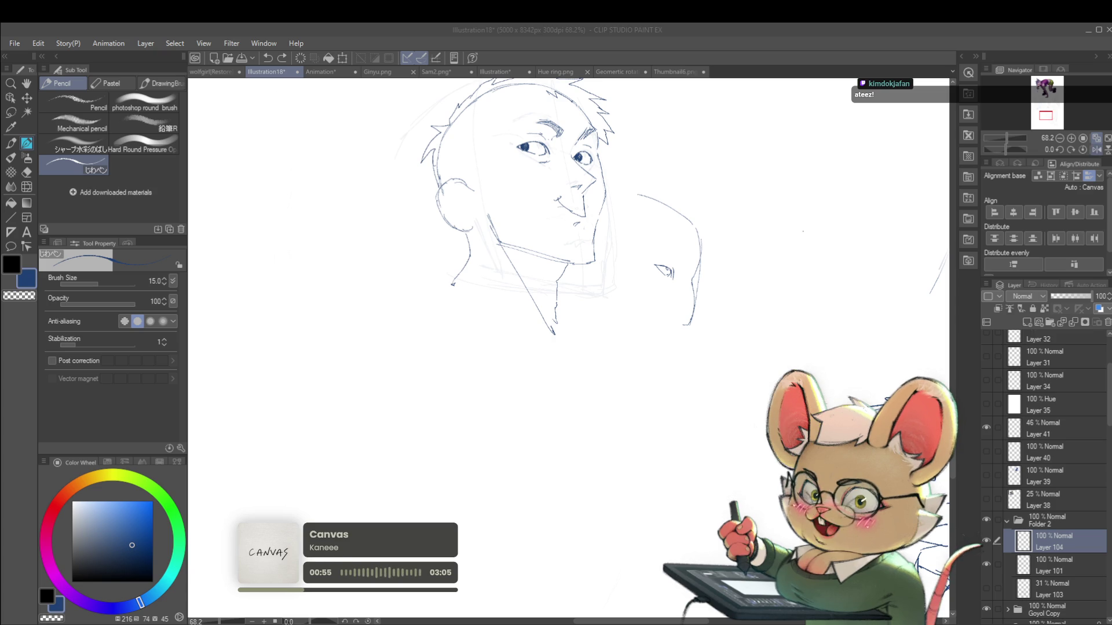
key(h)
drag(450, 327, 475, 356)
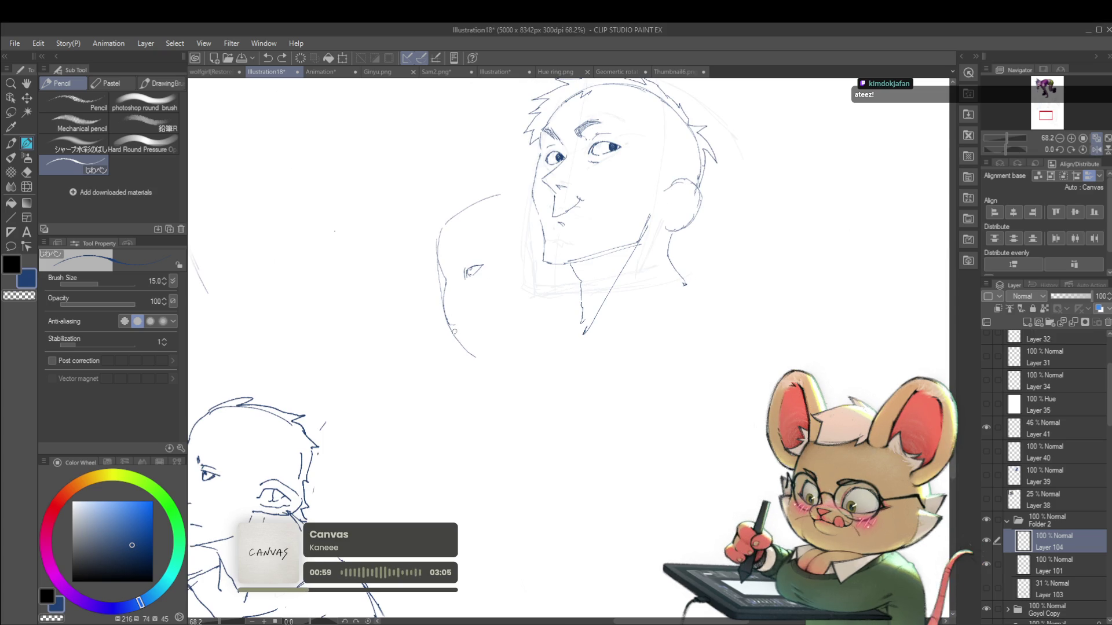
key(ctrl+z)
mouse_move(448, 319)
mouse_down()
mouse_move(459, 343)
mouse_move(490, 345)
mouse_up()
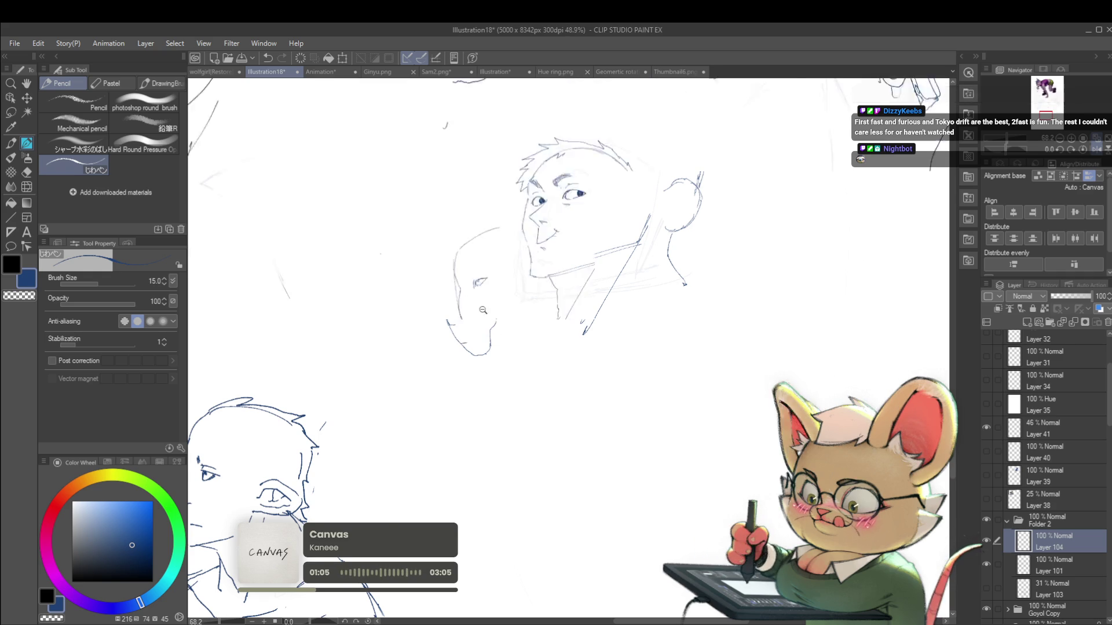
scroll(466, 327, down, 3)
scroll(528, 294, up, 2)
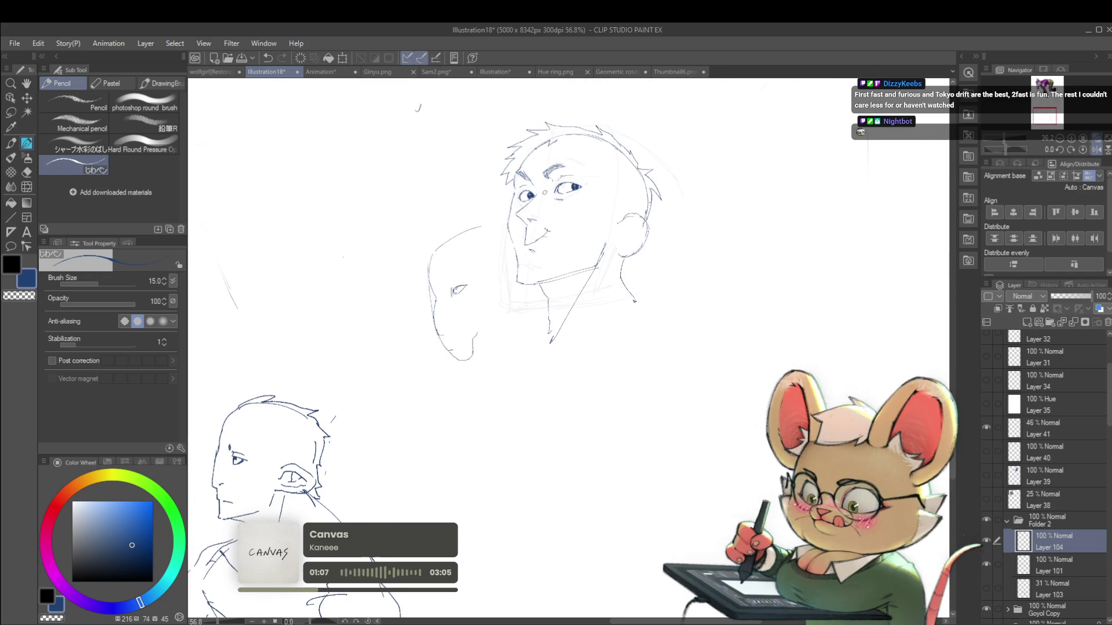
scroll(510, 231, down, 4)
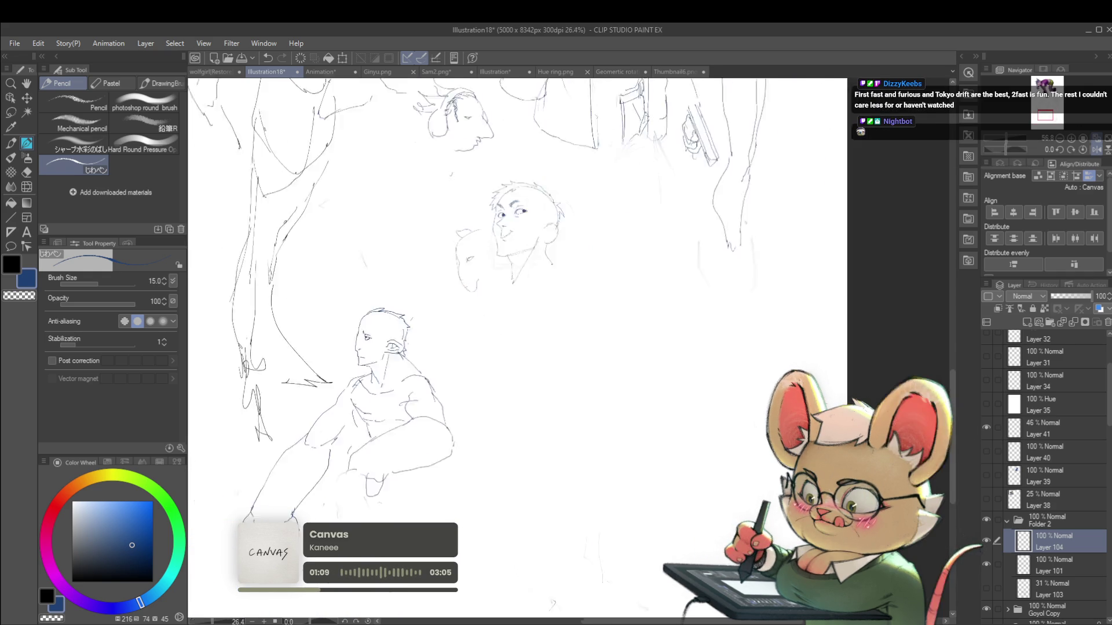
scroll(491, 226, up, 3)
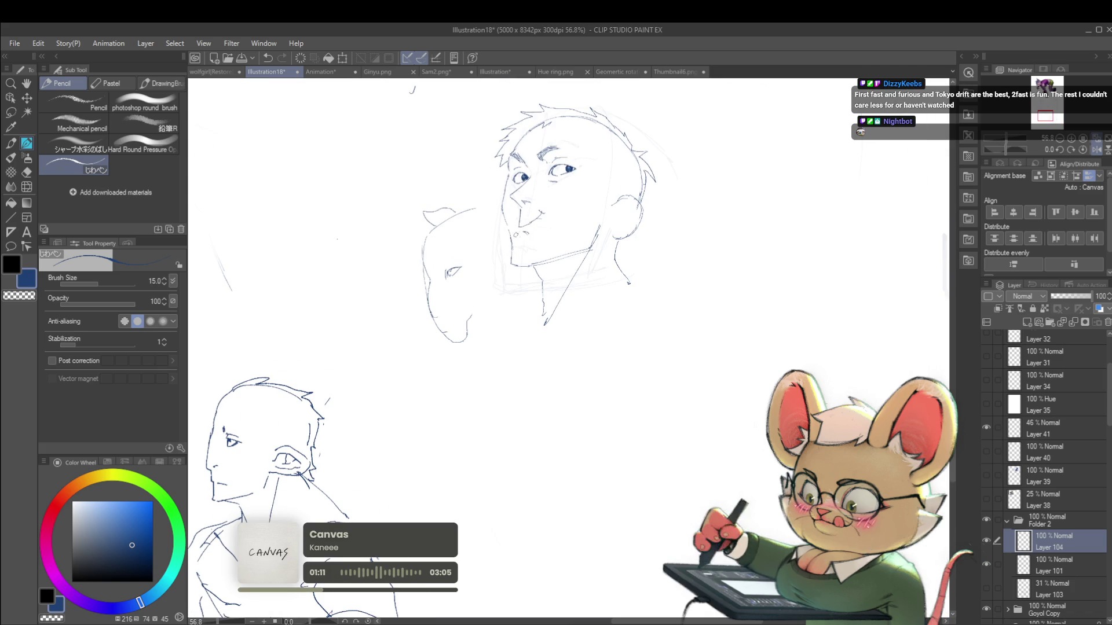
scroll(462, 256, up, 3)
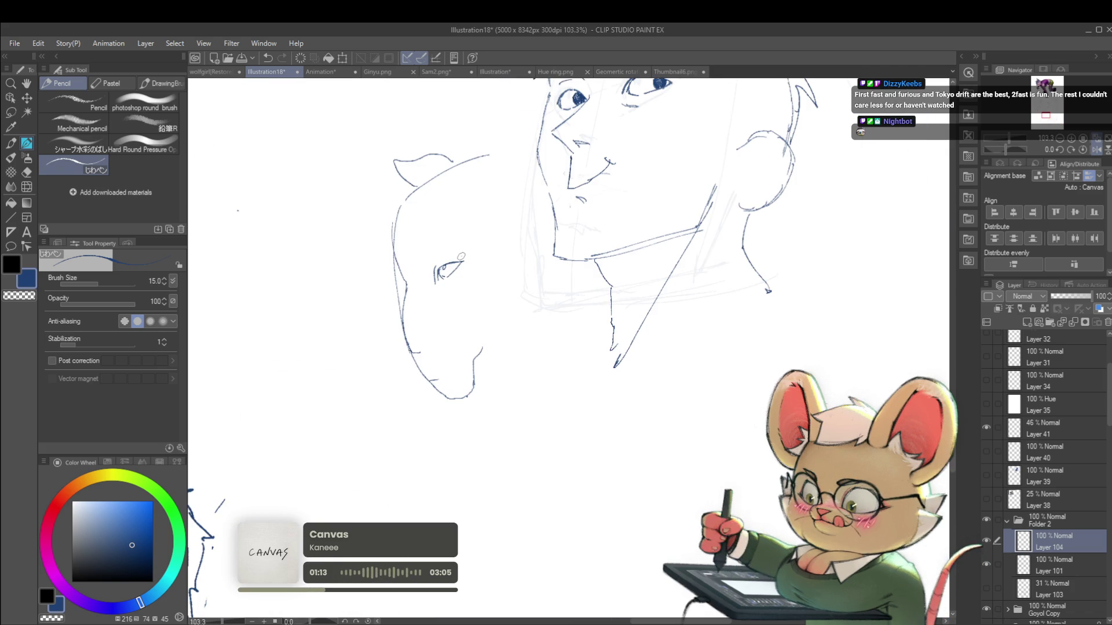
scroll(496, 257, down, 5)
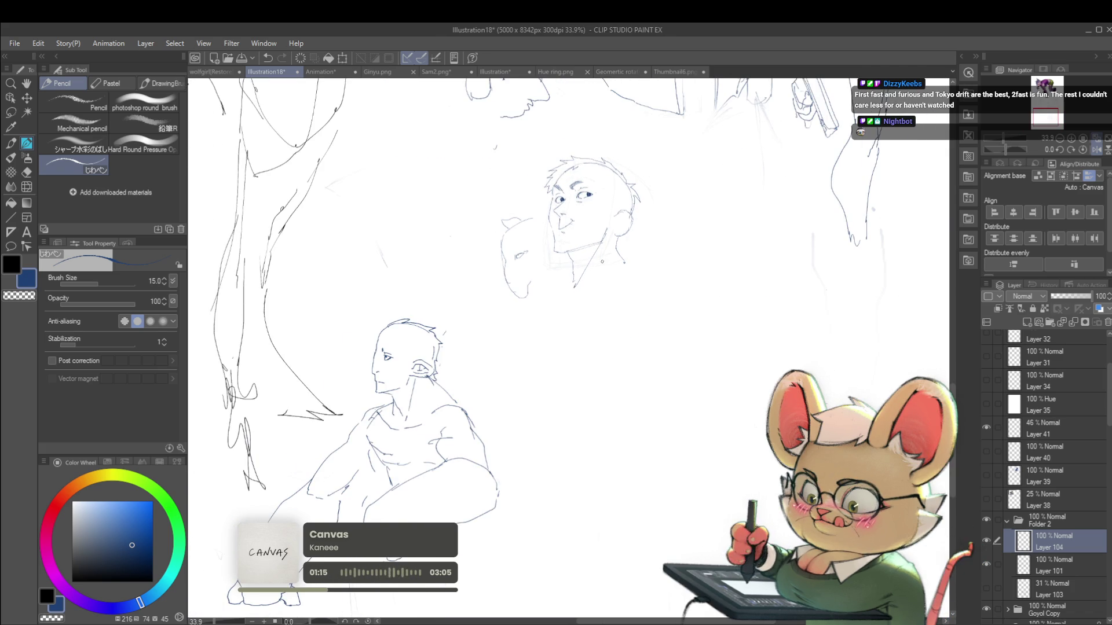
scroll(543, 278, up, 2)
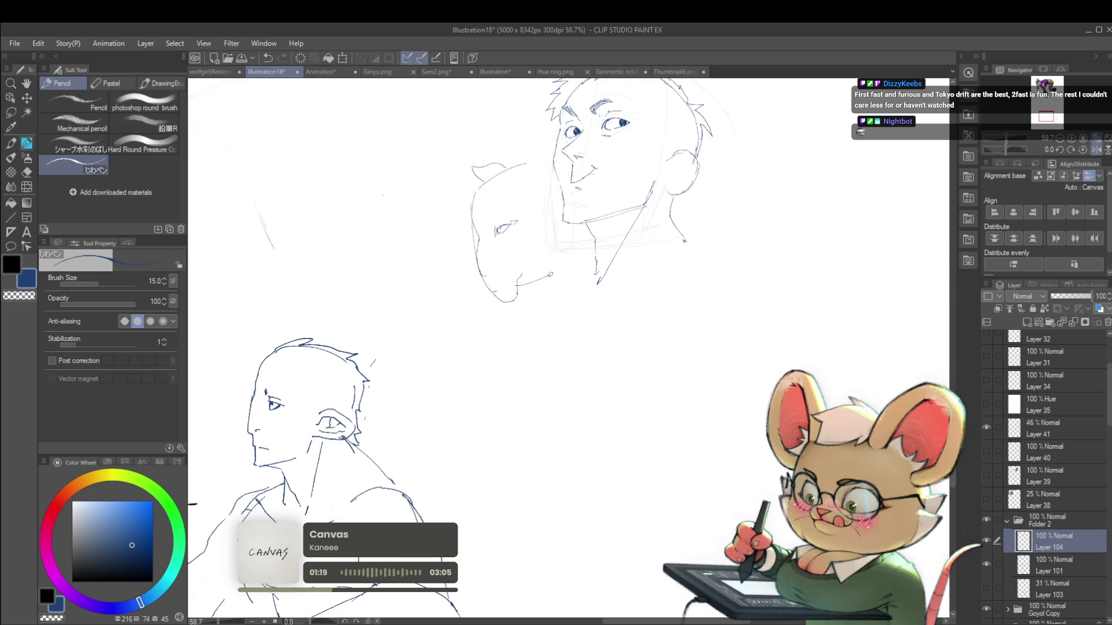
scroll(545, 246, down, 3)
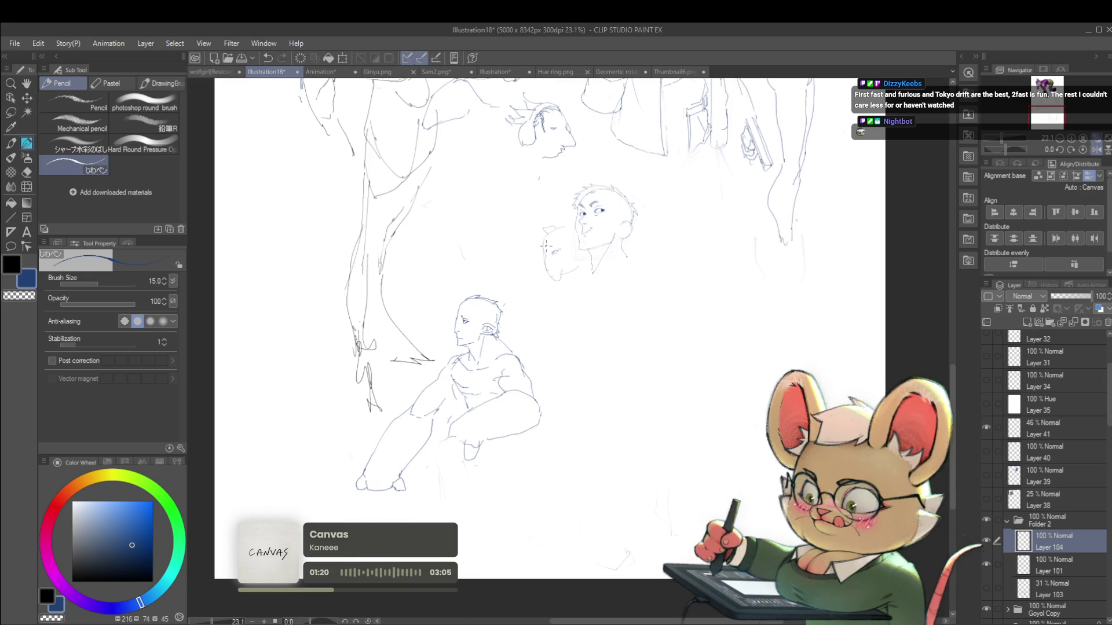
Mirror the canvas view and extend the profile head's jaw line downward
click(1097, 150)
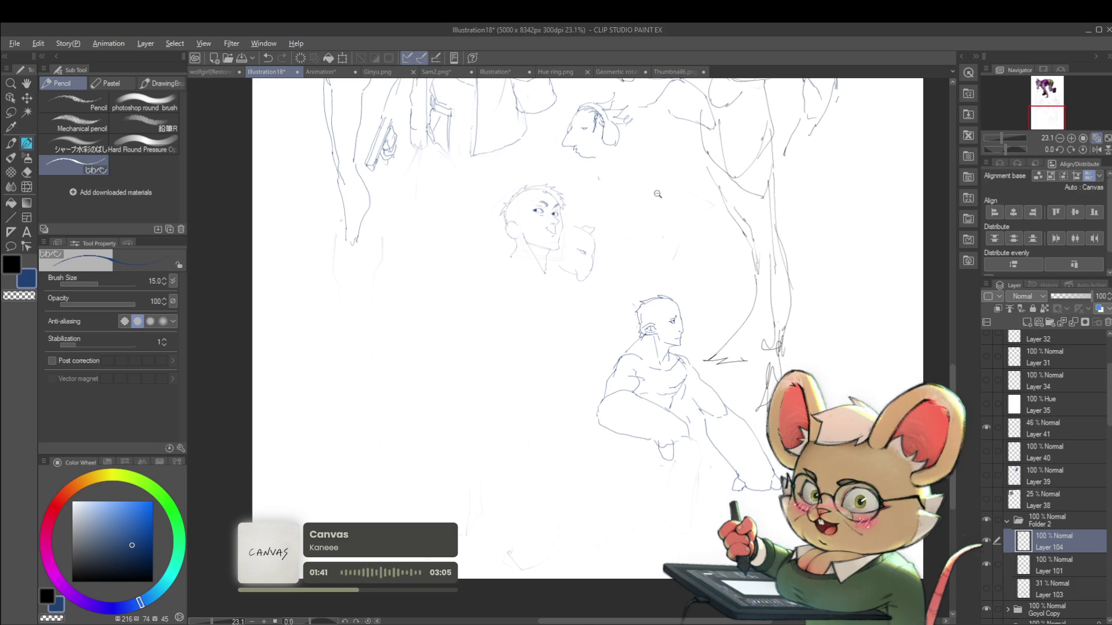
scroll(637, 231, up, 3)
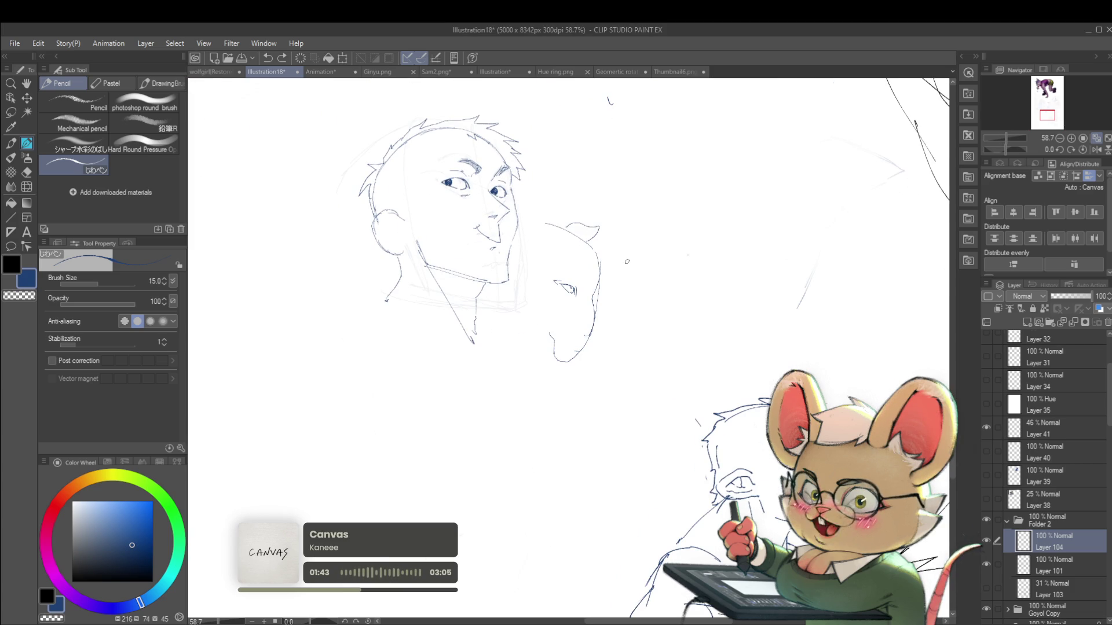
scroll(627, 261, up, 2)
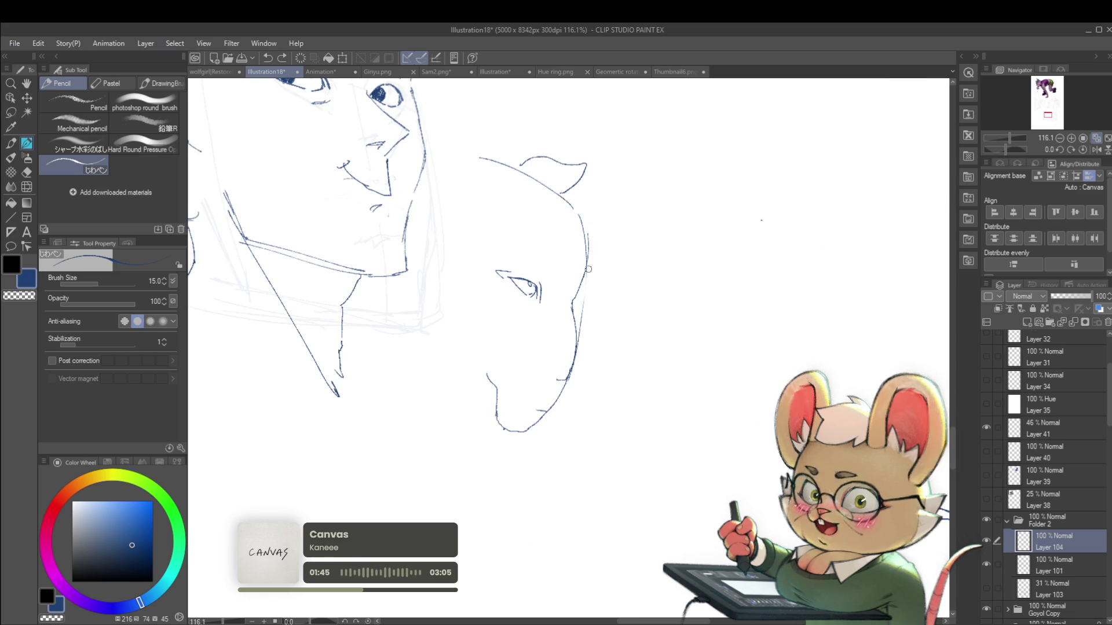
scroll(598, 280, down, 3)
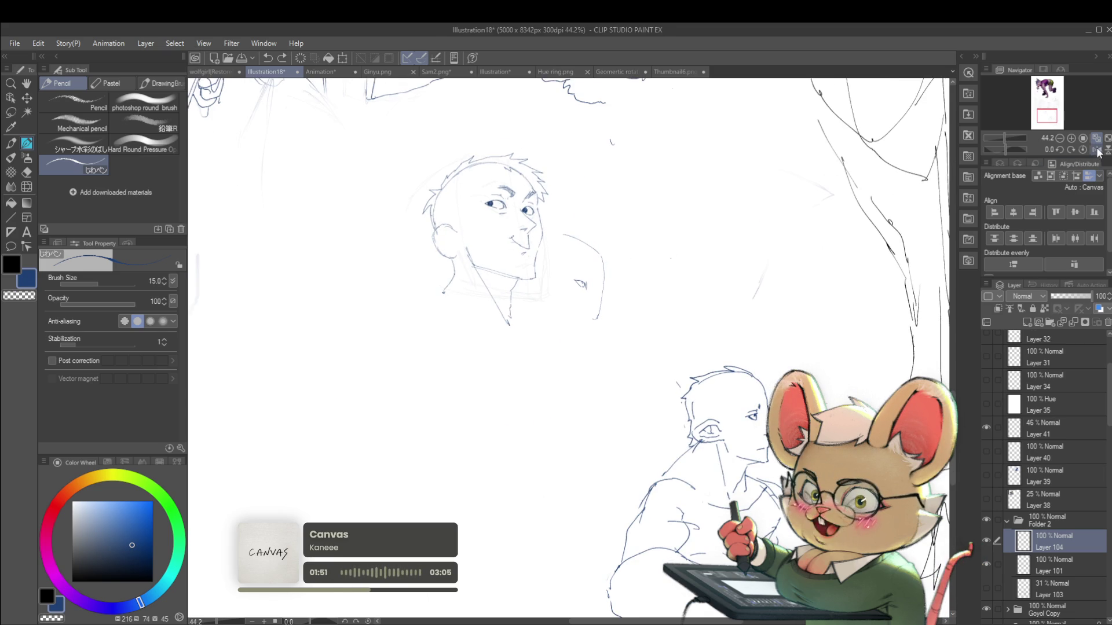
scroll(547, 329, up, 2)
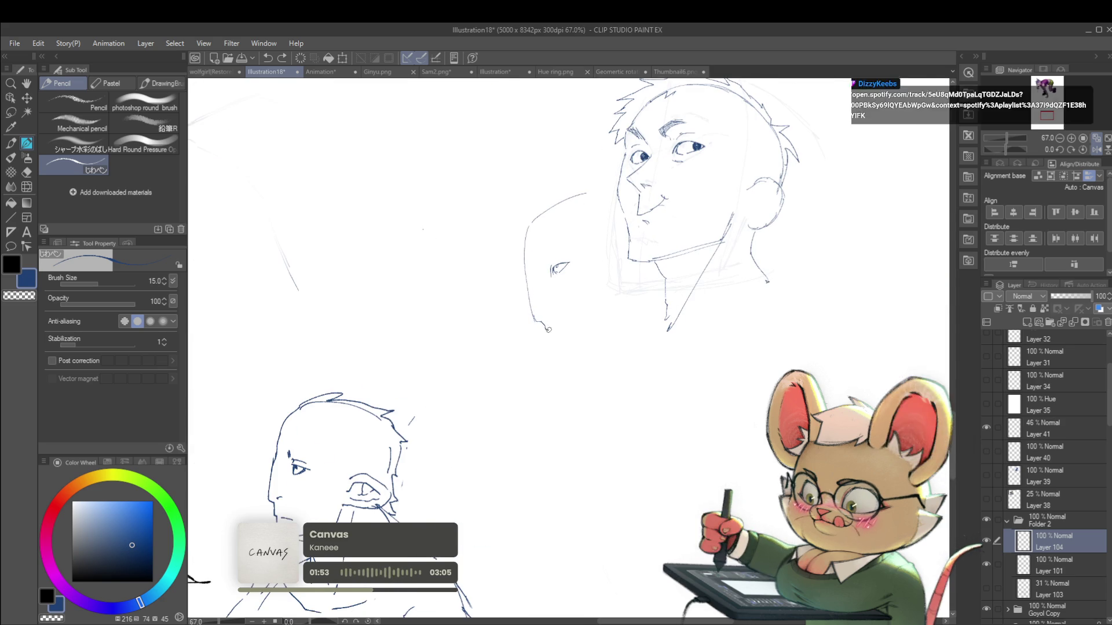
drag(547, 330, 566, 341)
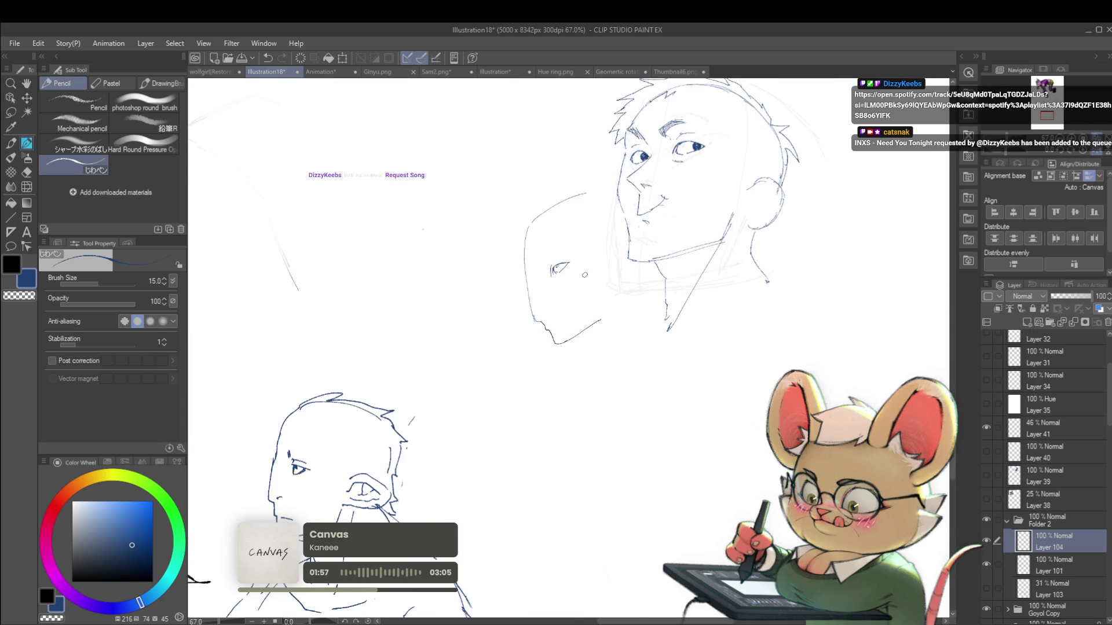
Check the two face sketches in a mirrored view
scroll(563, 289, up, 3)
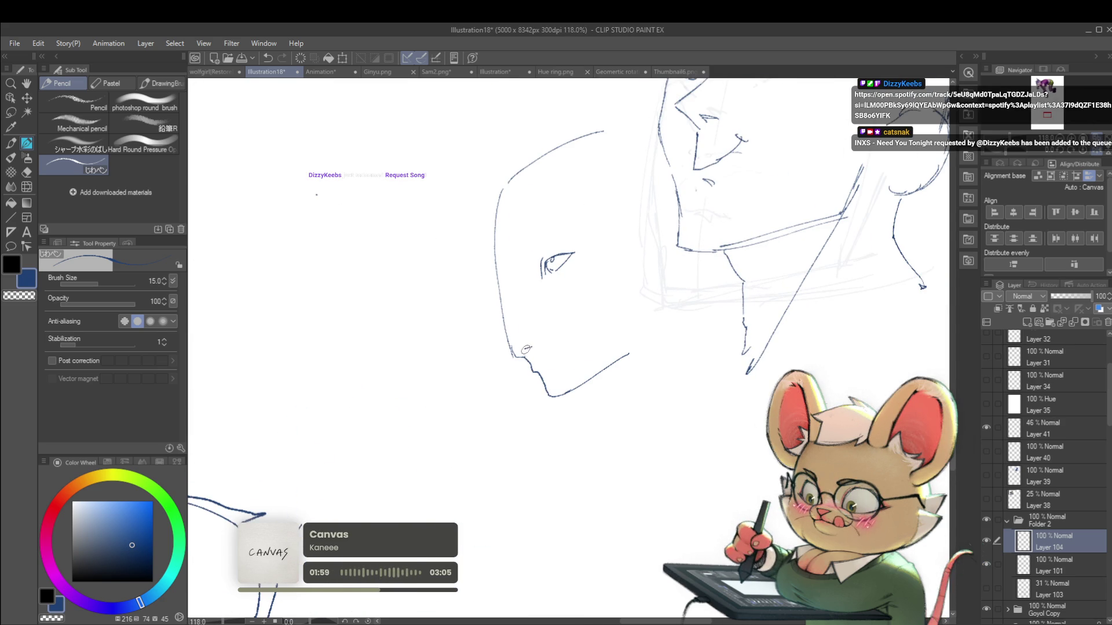
scroll(528, 347, down, 3)
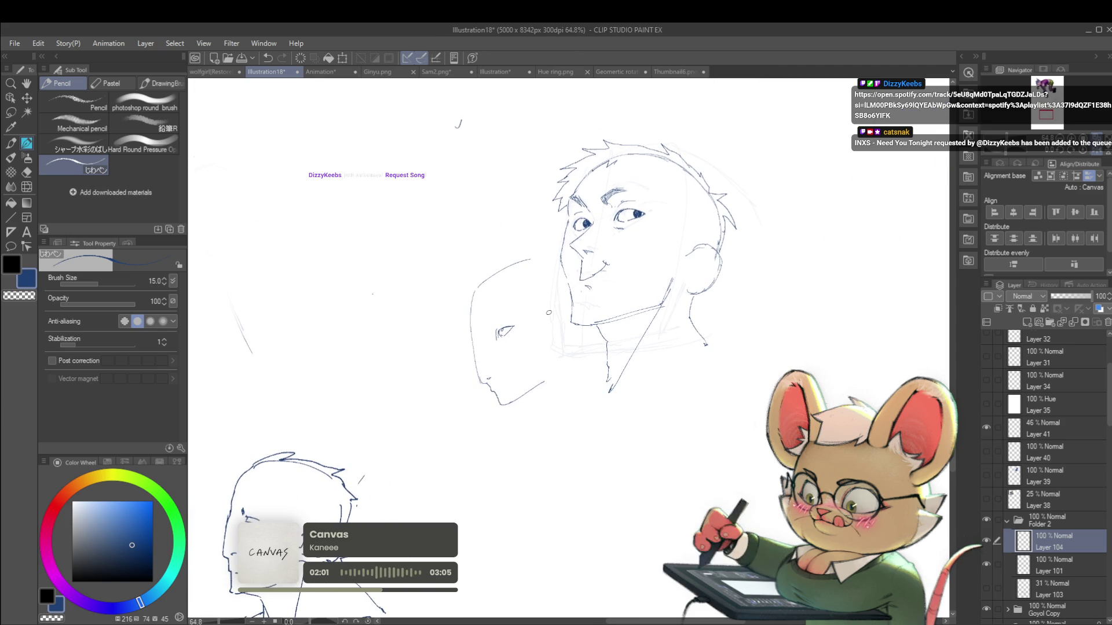
scroll(548, 313, up, 2)
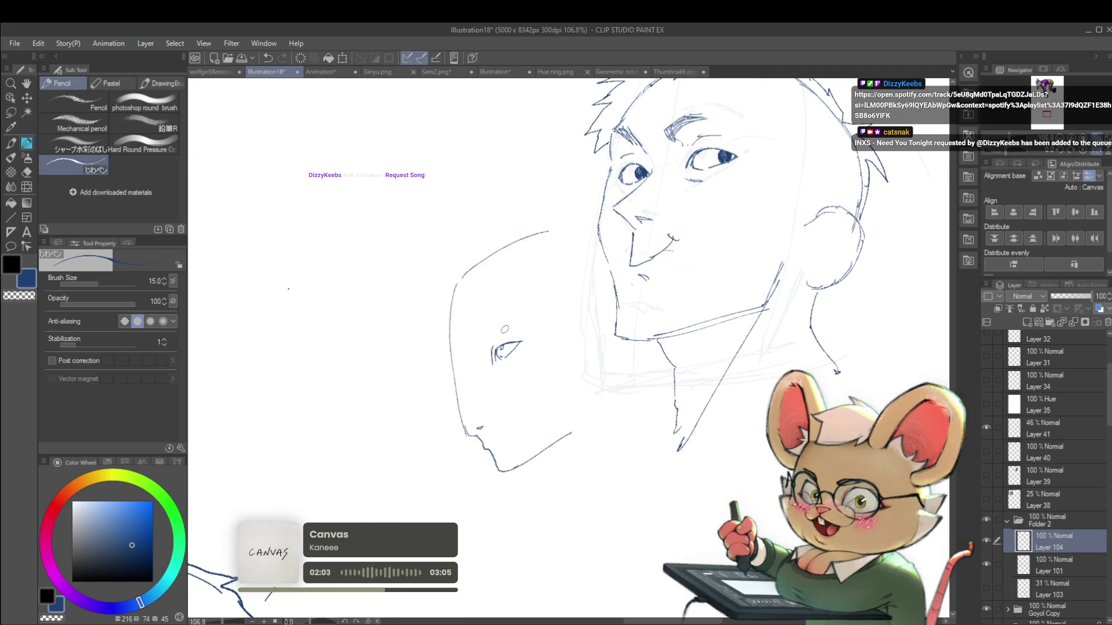
mouse_move(479, 341)
mouse_down()
mouse_move(463, 342)
mouse_move(480, 337)
mouse_up()
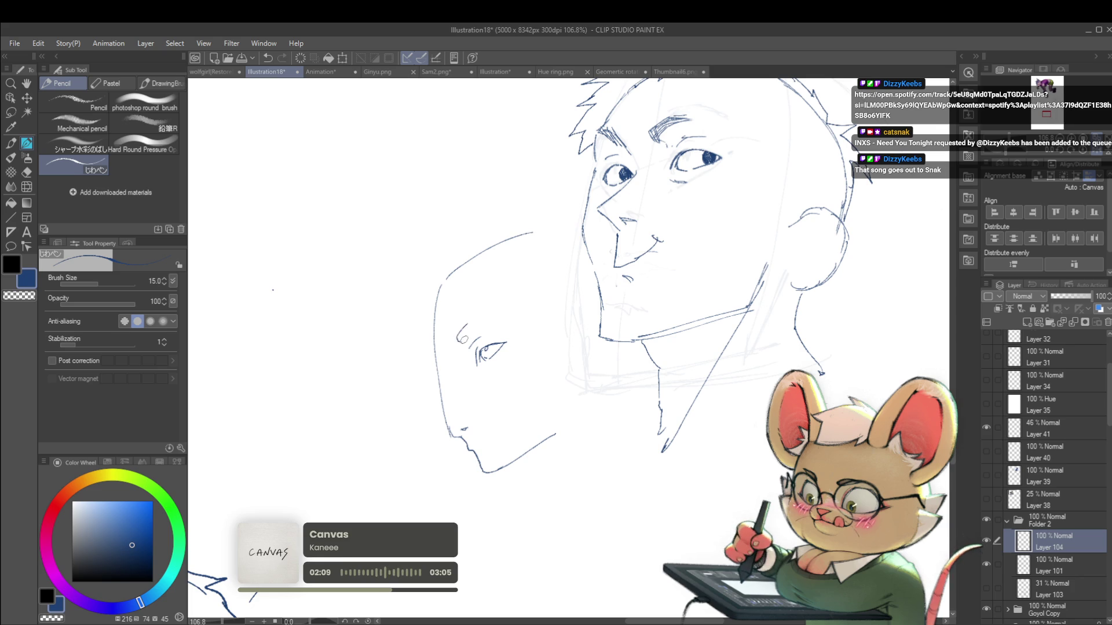
scroll(484, 307, down, 5)
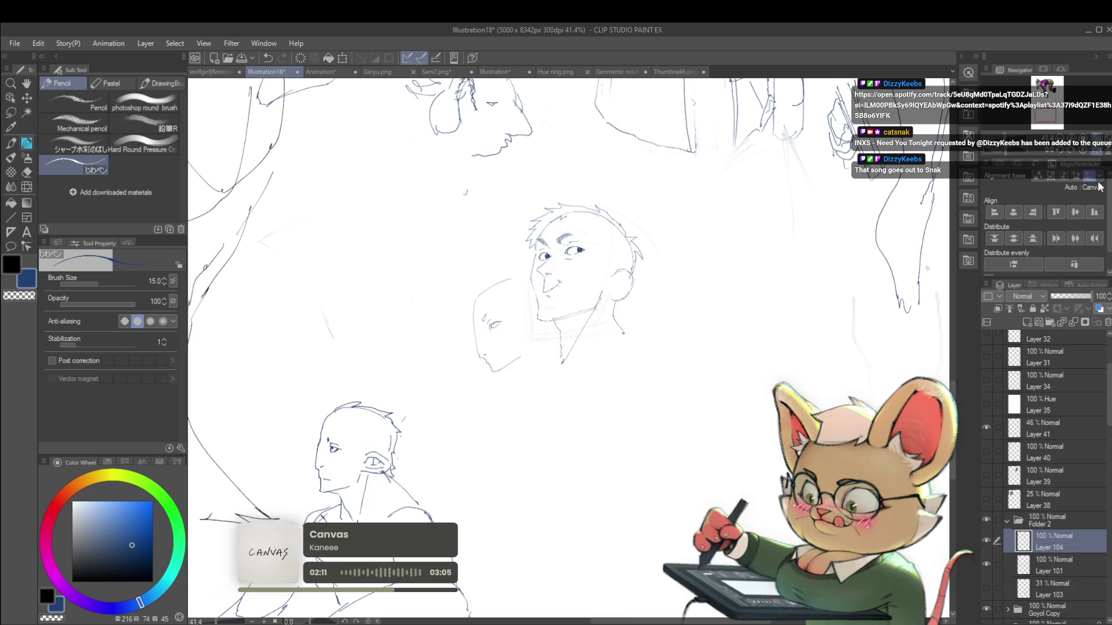
click(1098, 151)
scroll(1099, 155, up, 2)
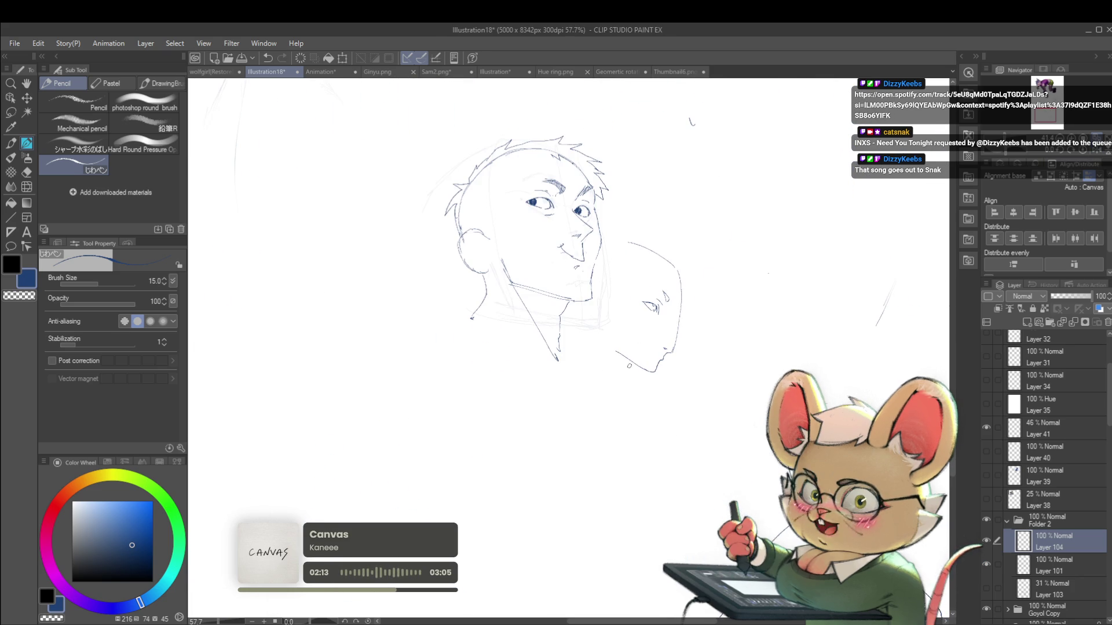
Draw the profile head's neck line down from the chin and restore the normal view orientation
drag(624, 357, 599, 383)
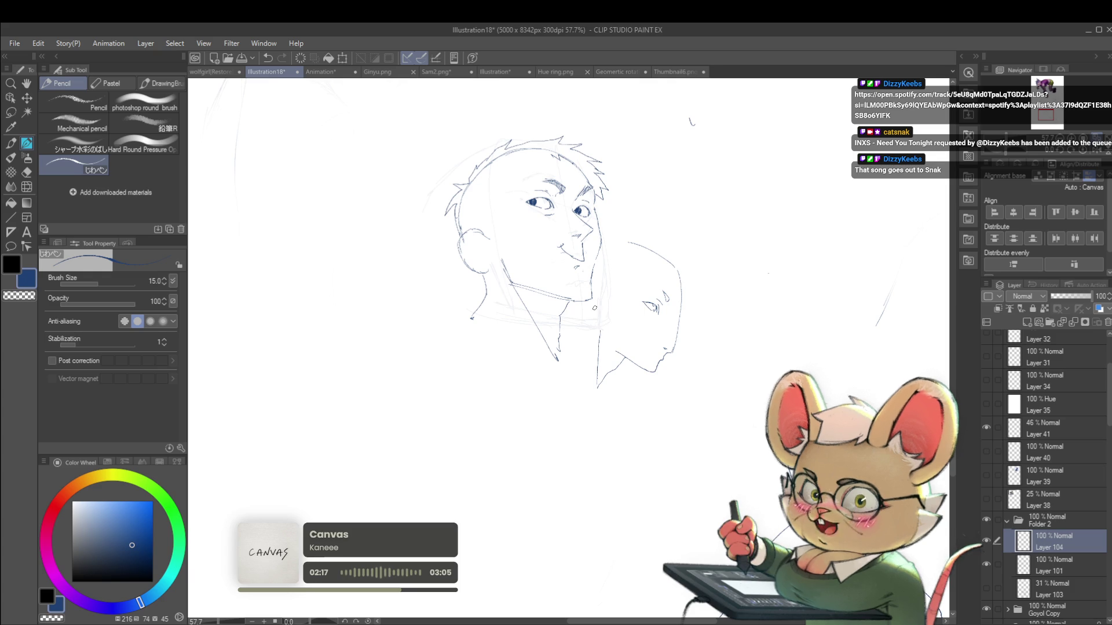
scroll(585, 330, down, 2)
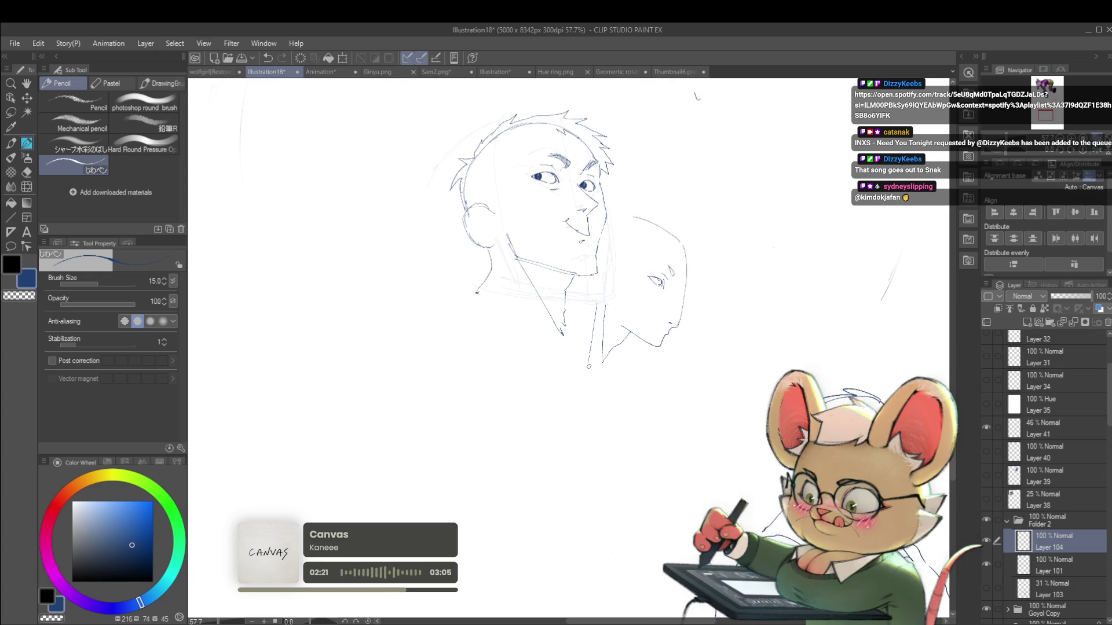
drag(589, 366, 594, 385)
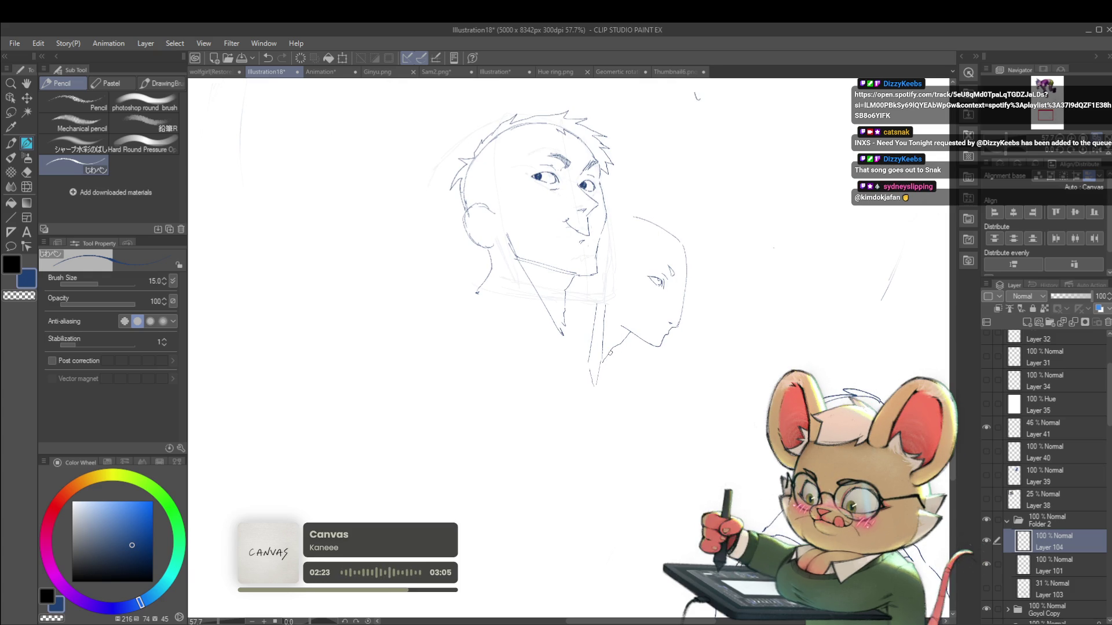
scroll(652, 341, down, 3)
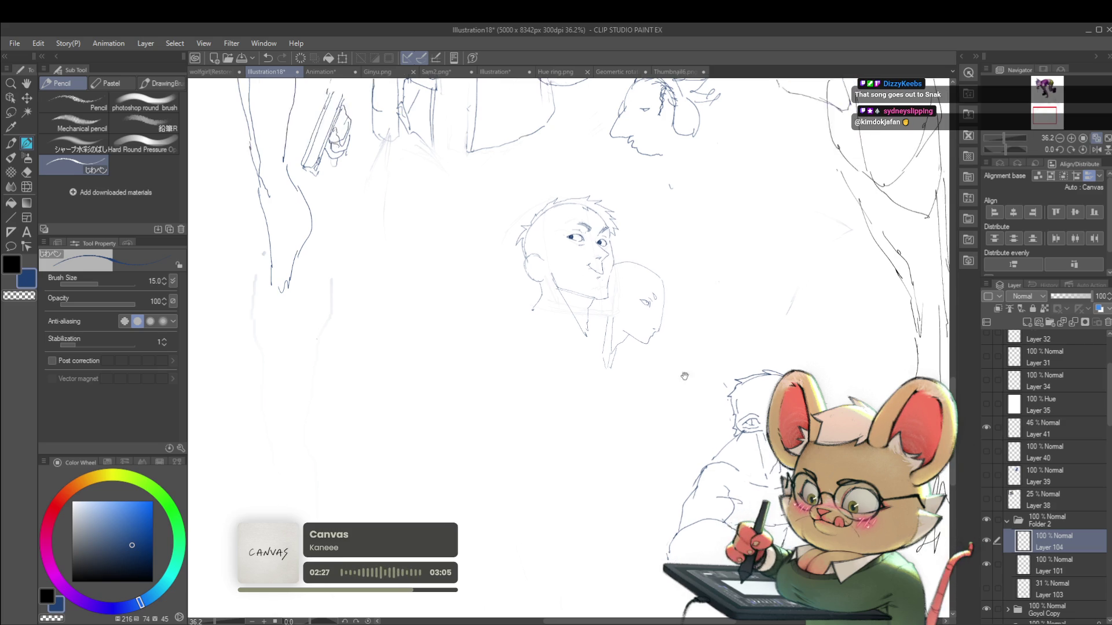
drag(662, 374, 650, 357)
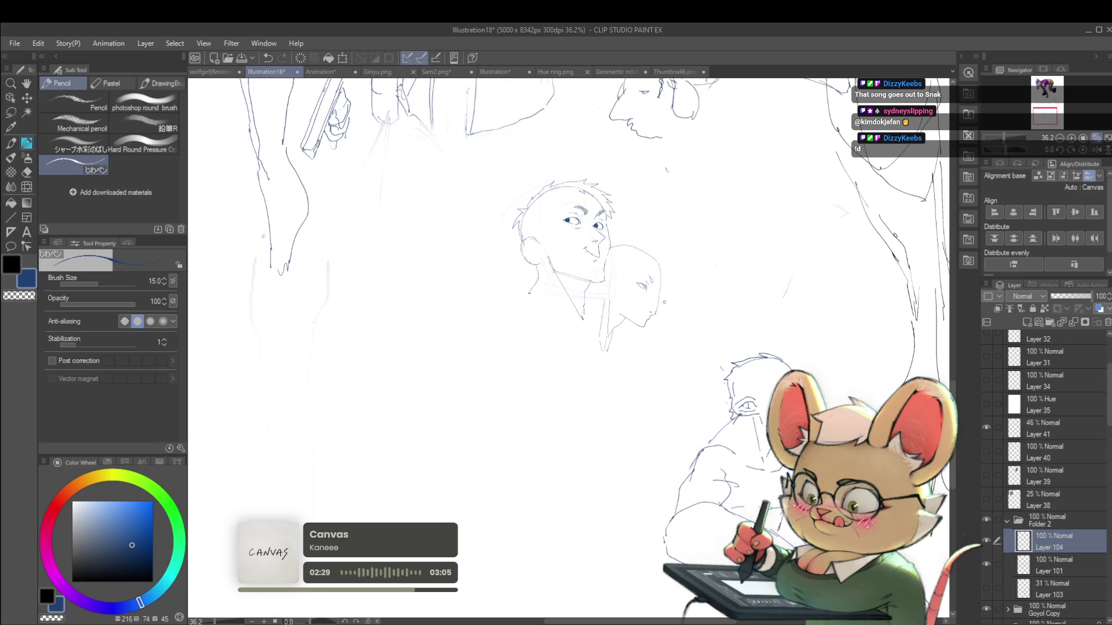
click(1097, 151)
Undo a stray stroke near the head and look over the seated figure and face sketches
scroll(533, 310, up, 3)
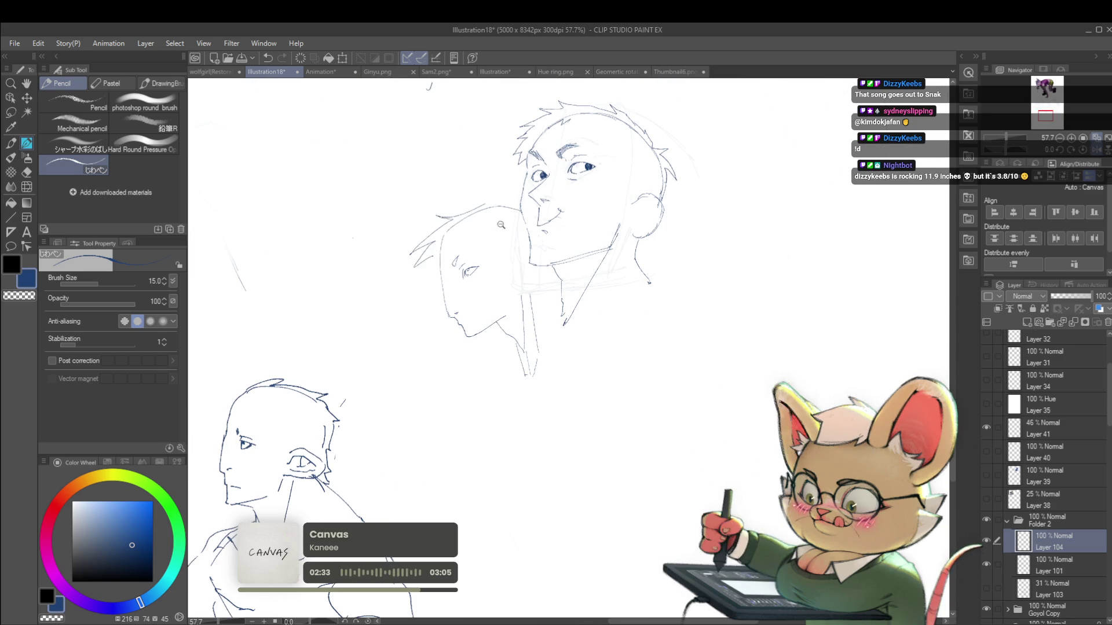
scroll(509, 226, down, 4)
key(ctrl+z)
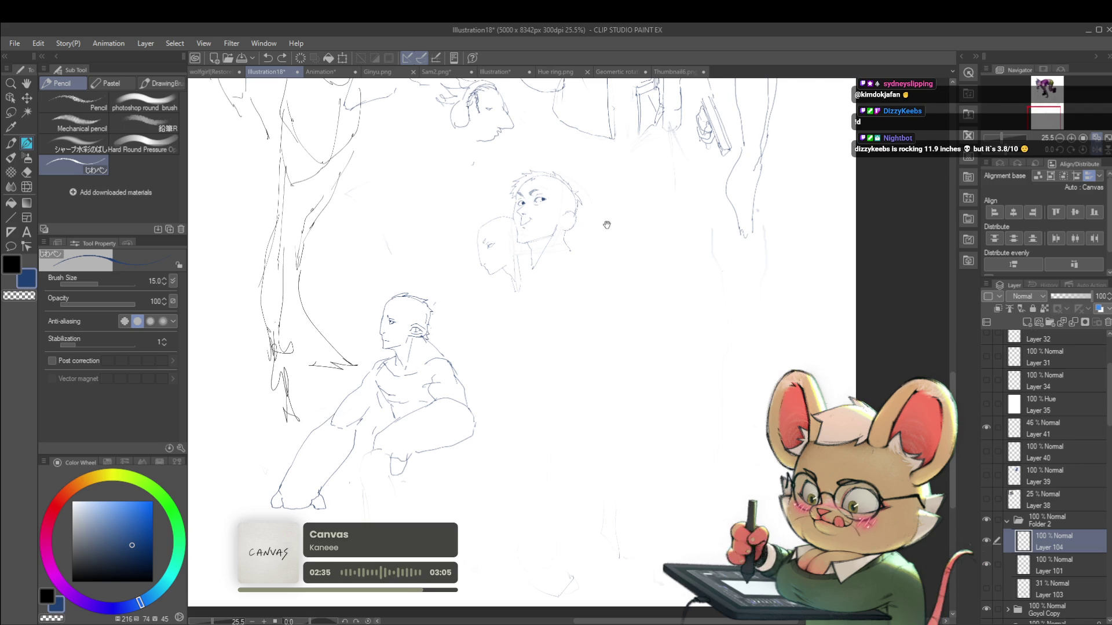
scroll(509, 260, up, 1)
scroll(425, 279, up, 1)
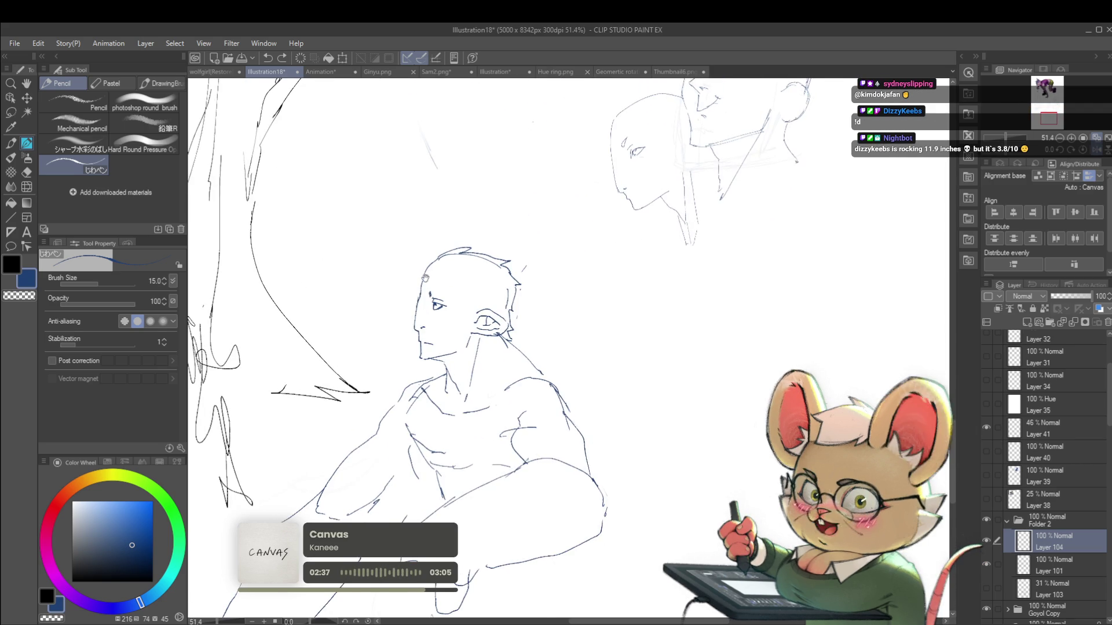
drag(425, 279, 353, 351)
drag(661, 194, 623, 251)
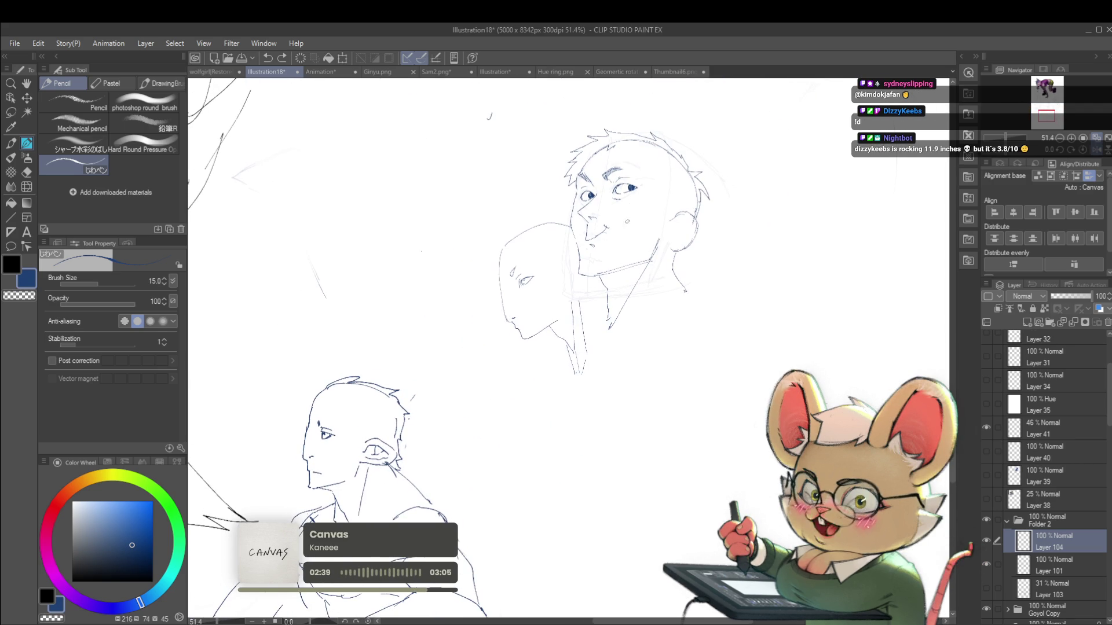
Add a short line at the figure's neck and mirror the canvas to check it
scroll(498, 288, up, 1)
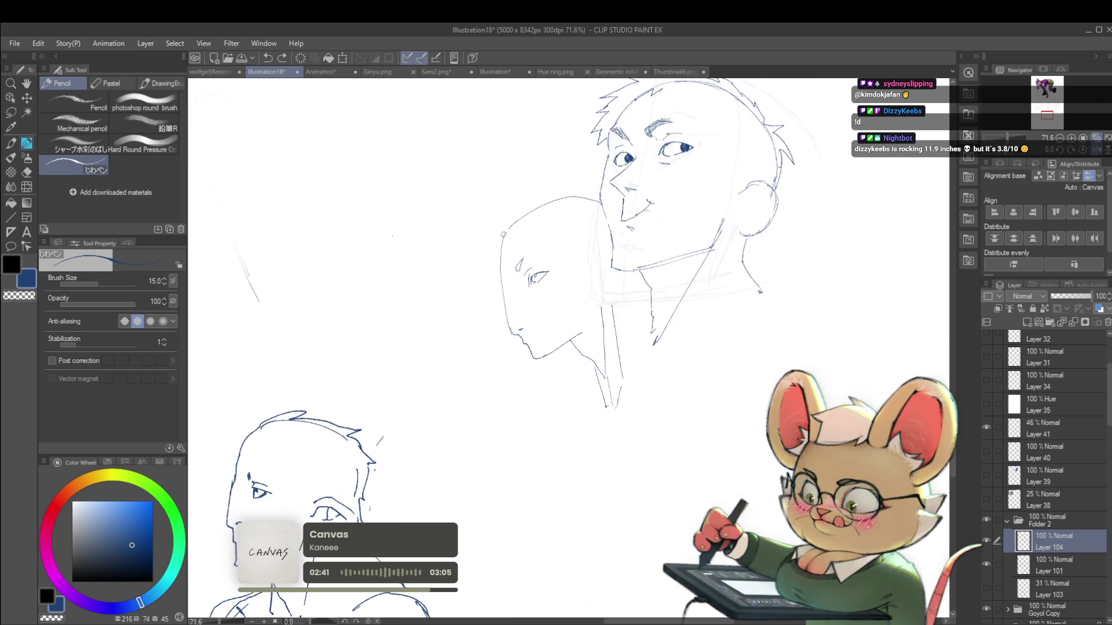
scroll(524, 293, down, 3)
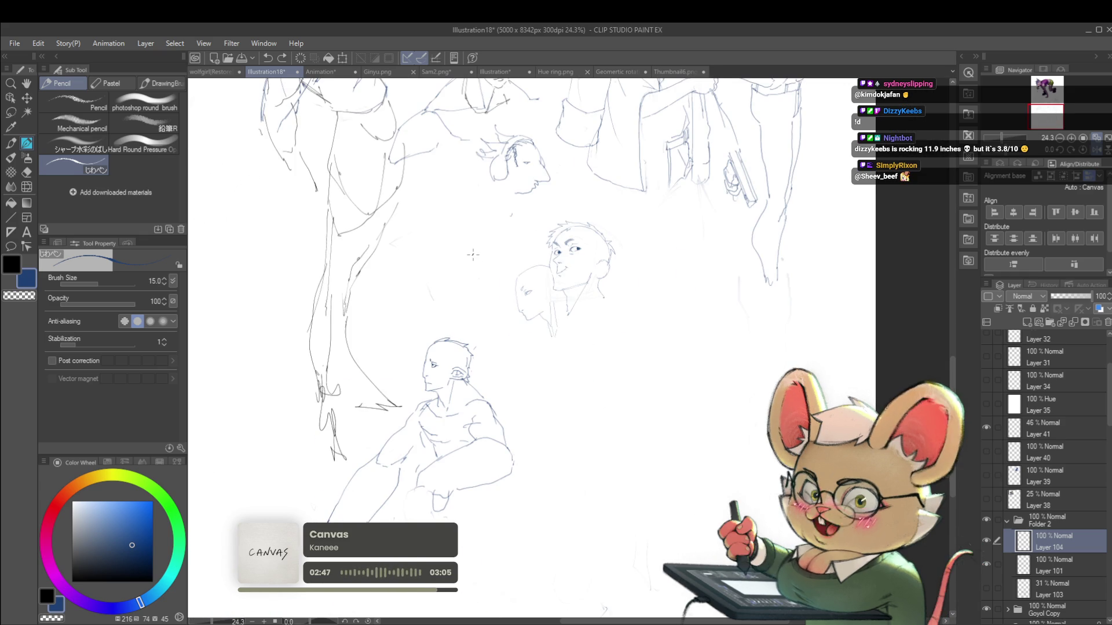
scroll(559, 308, up, 2)
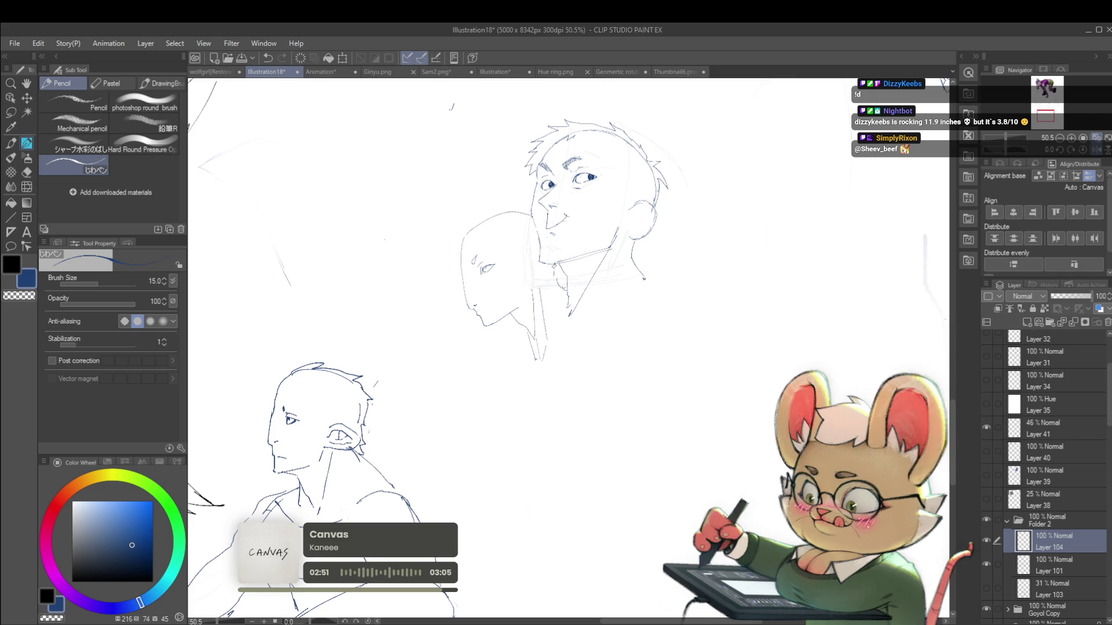
scroll(576, 290, down, 1)
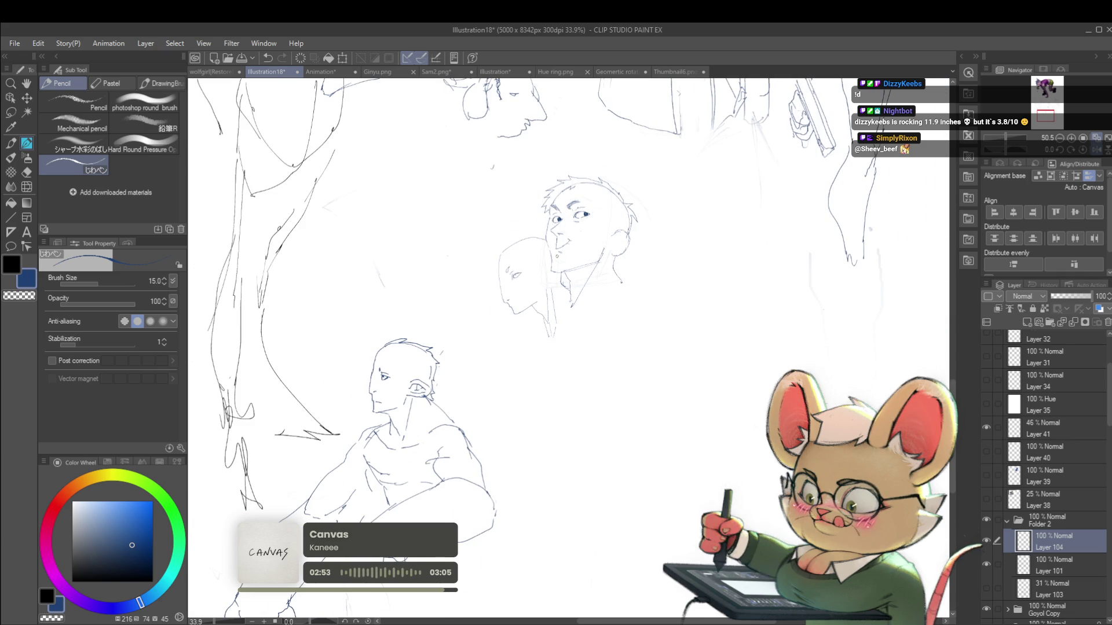
scroll(562, 300, up, 2)
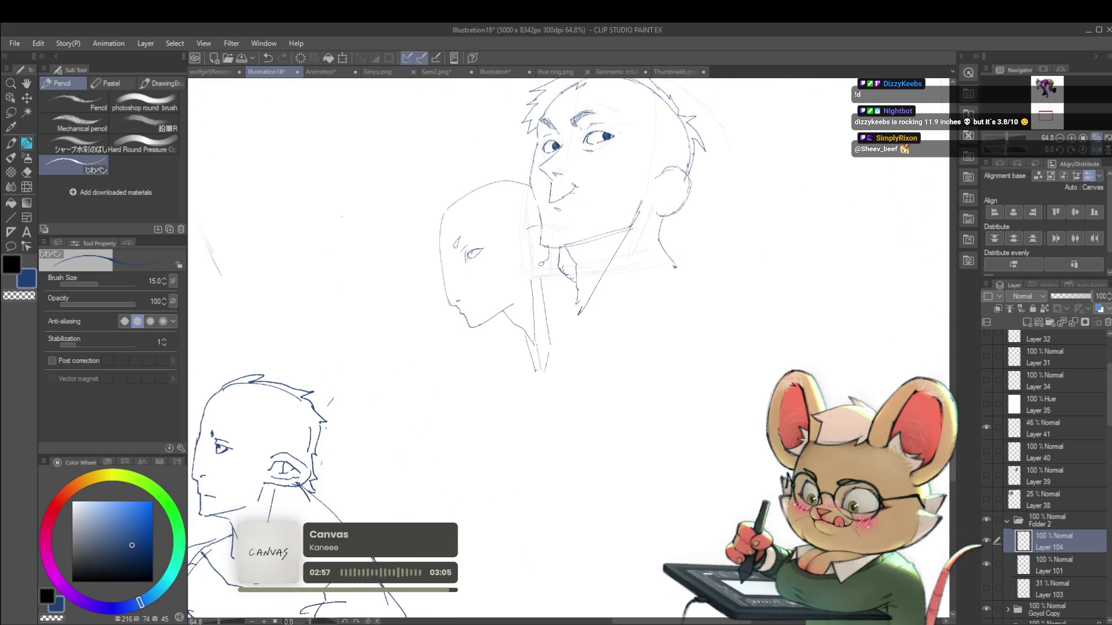
scroll(527, 305, down, 2)
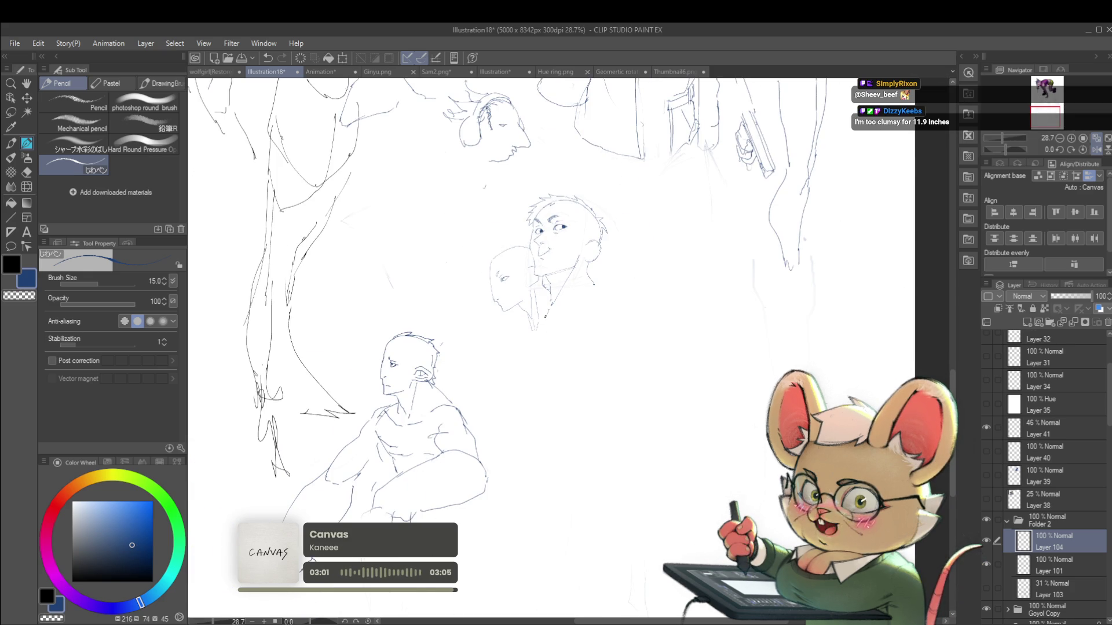
mouse_move(523, 341)
mouse_down()
mouse_move(528, 325)
mouse_move(550, 325)
mouse_up()
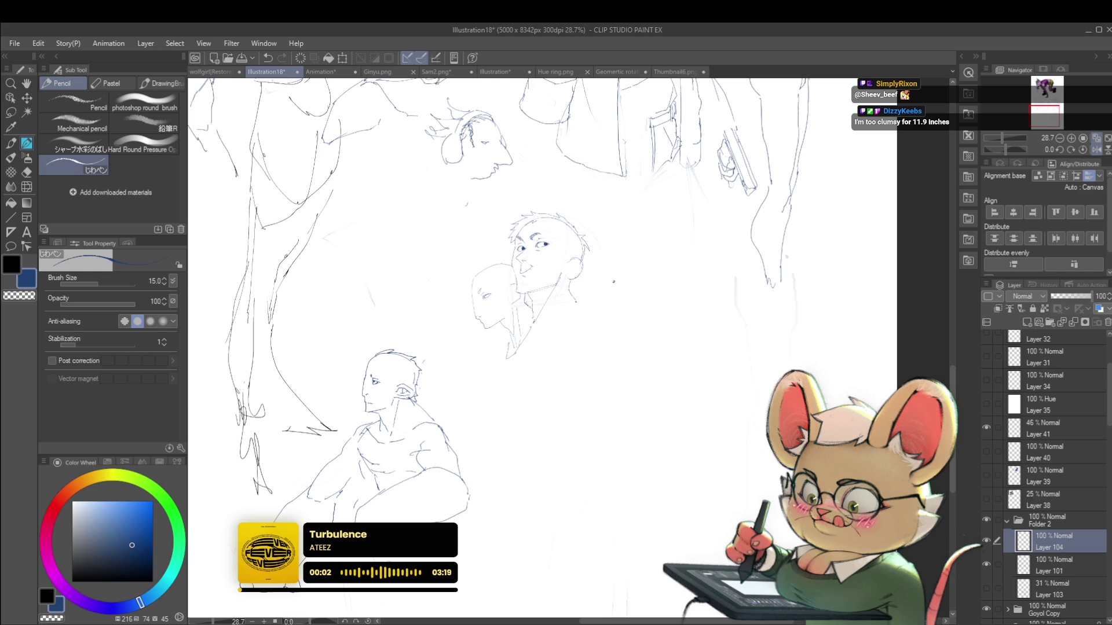
click(1097, 149)
scroll(619, 219, up, 4)
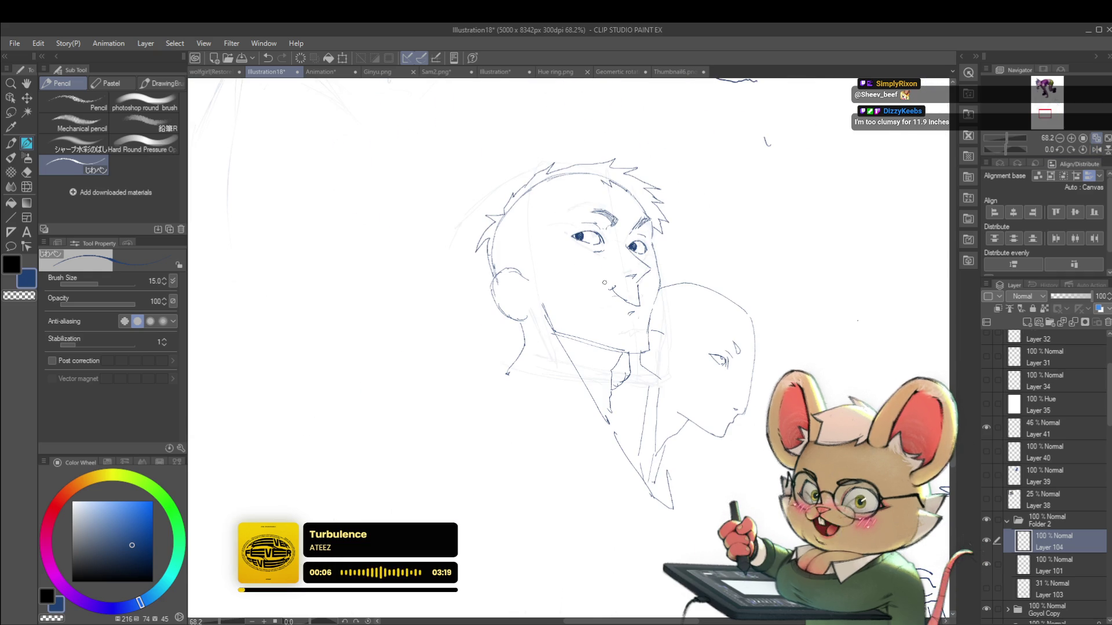
Erase the left eye's pupil and lid strokes, flip the view back, and undo a trial pupil mark
mouse_move(580, 237)
mouse_down()
mouse_move(570, 231)
mouse_move(596, 238)
mouse_up()
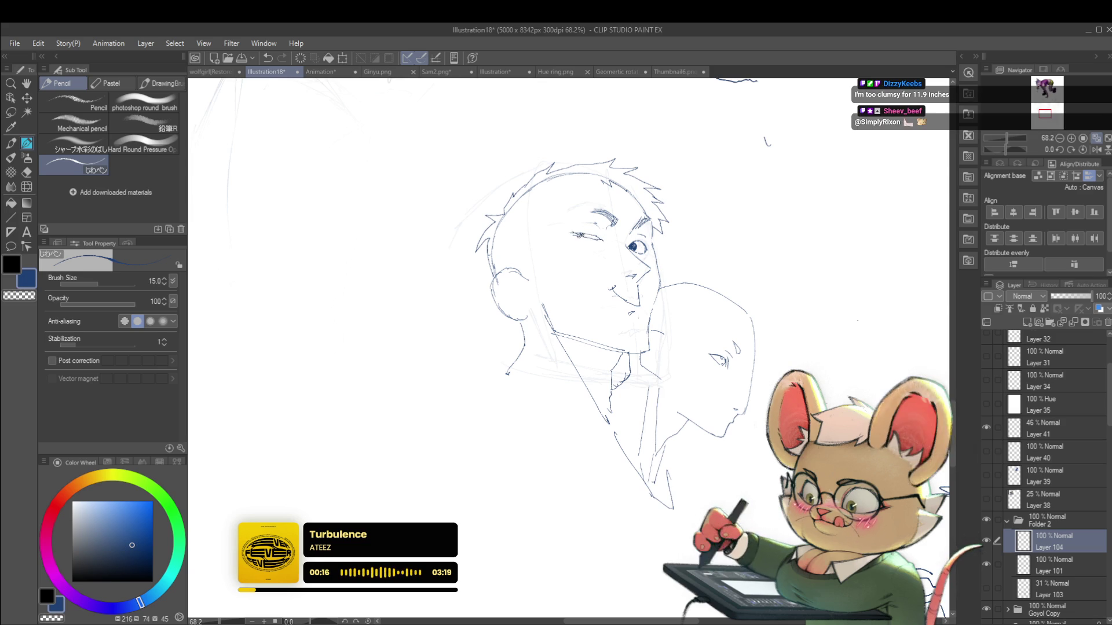
scroll(580, 234, down, 2)
click(1096, 149)
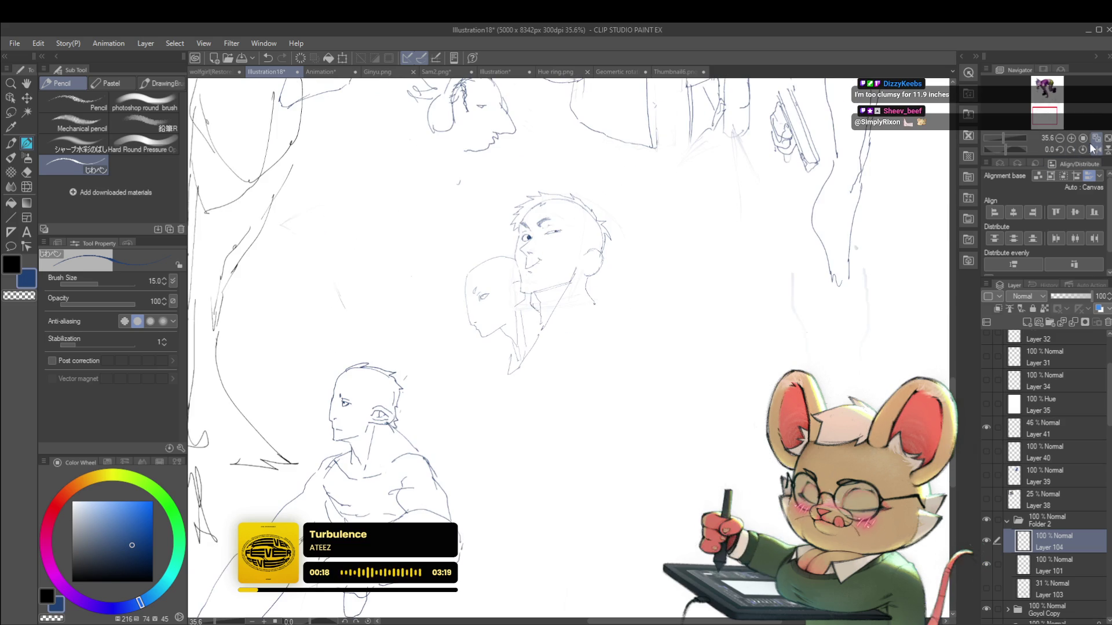
scroll(563, 239, up, 4)
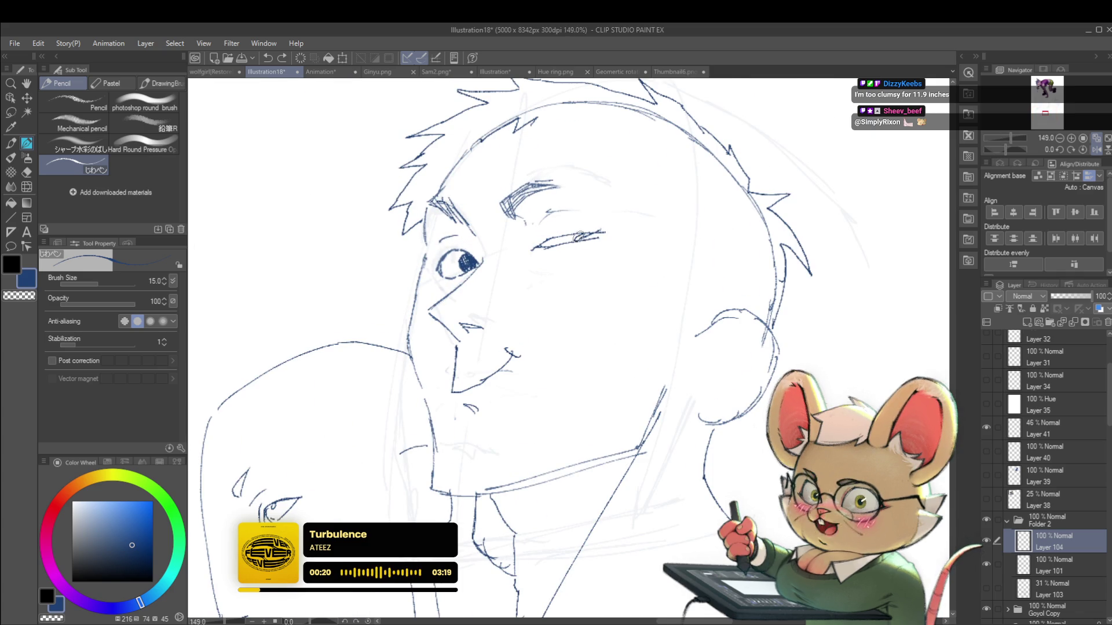
click(581, 237)
scroll(580, 237, down, 5)
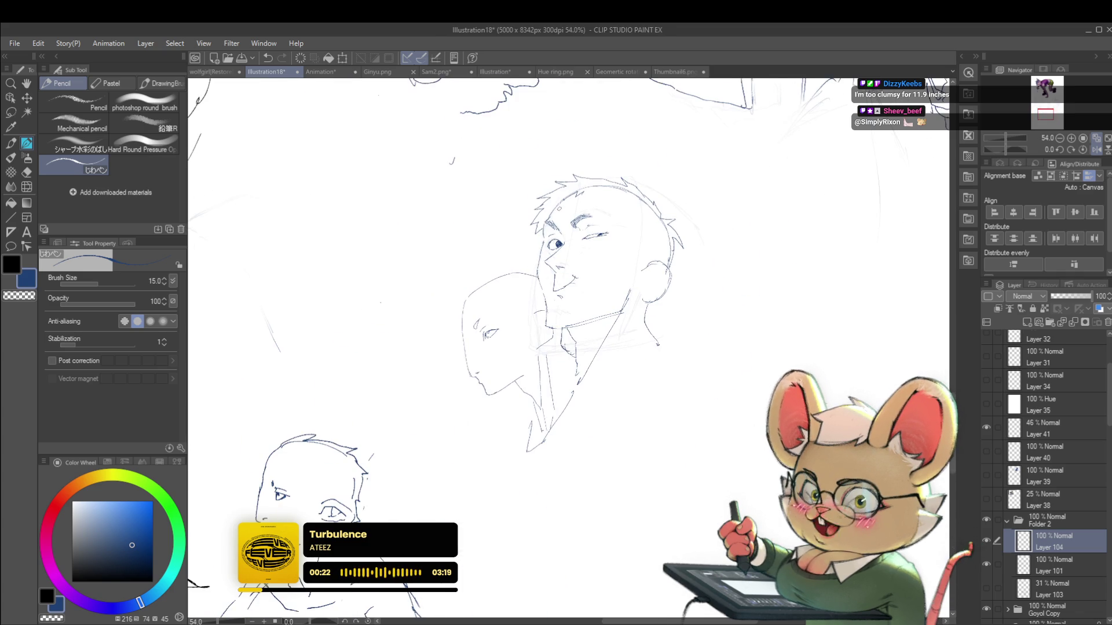
scroll(600, 265, up, 5)
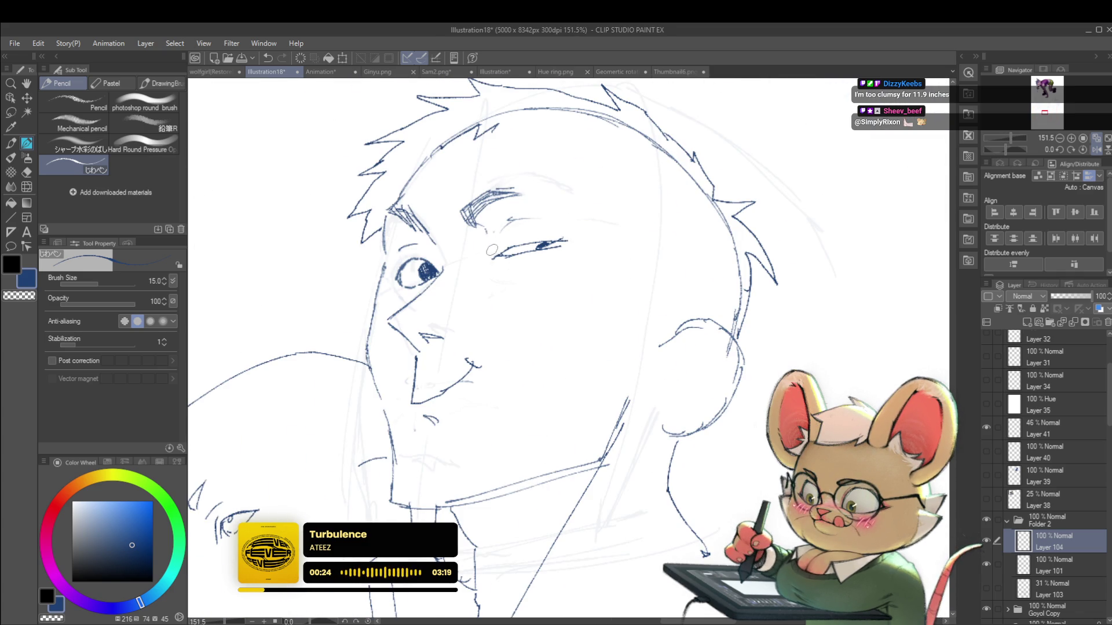
scroll(525, 215, down, 5)
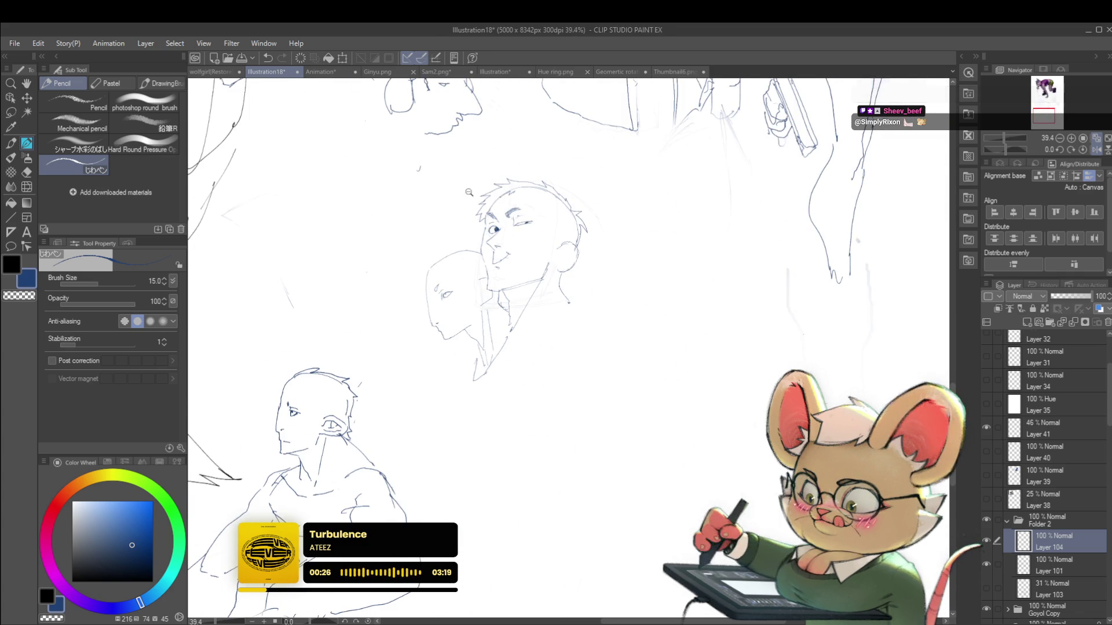
scroll(558, 236, up, 5)
key(ctrl+z)
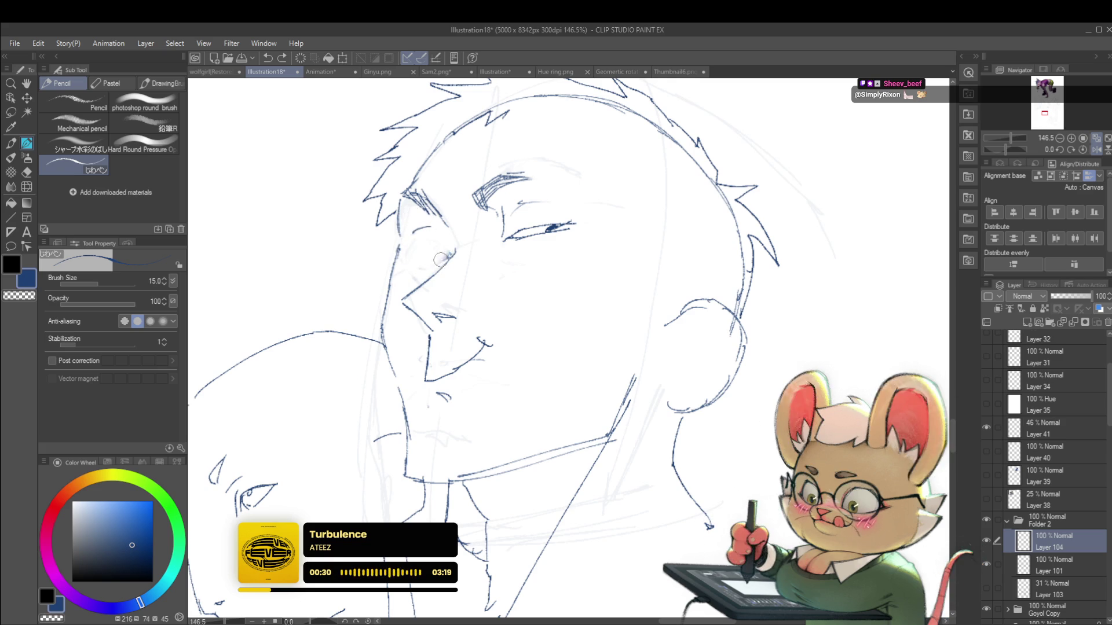
Redraw the eye as a narrow squinting line with a darkened inner corner
scroll(525, 173, down, 3)
scroll(500, 216, up, 4)
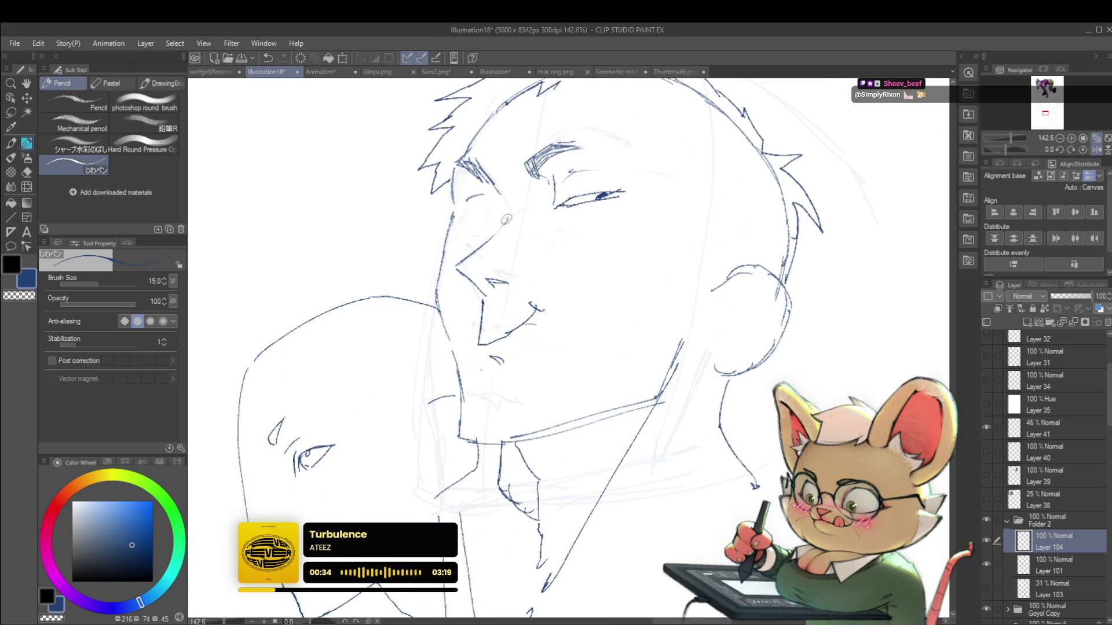
drag(508, 218, 490, 219)
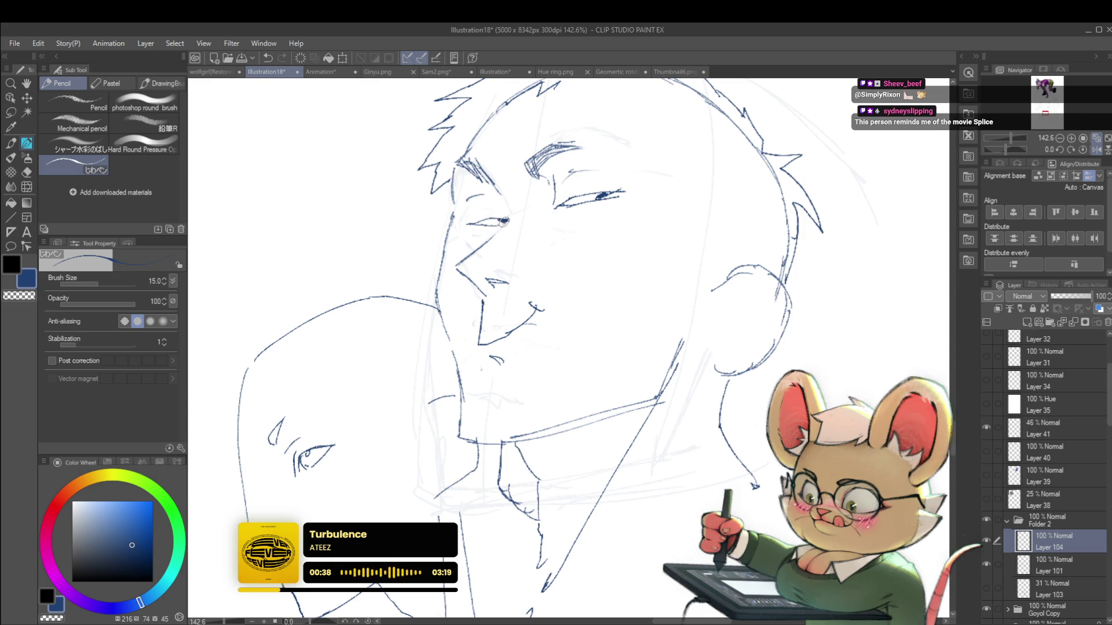
drag(507, 221, 499, 220)
scroll(498, 205, down, 8)
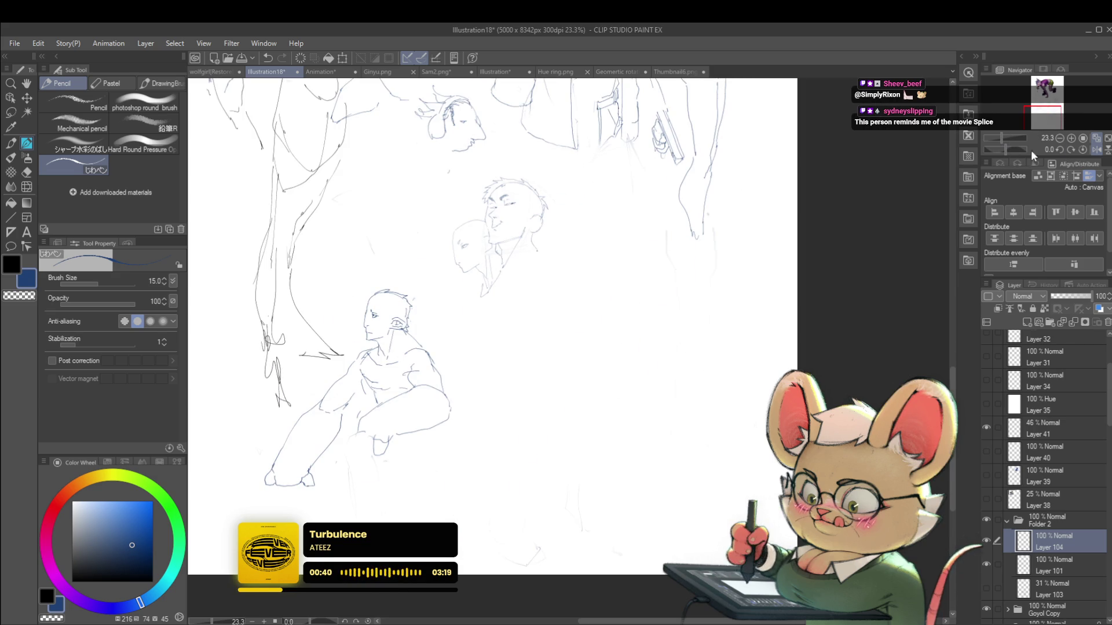
scroll(695, 226, up, 8)
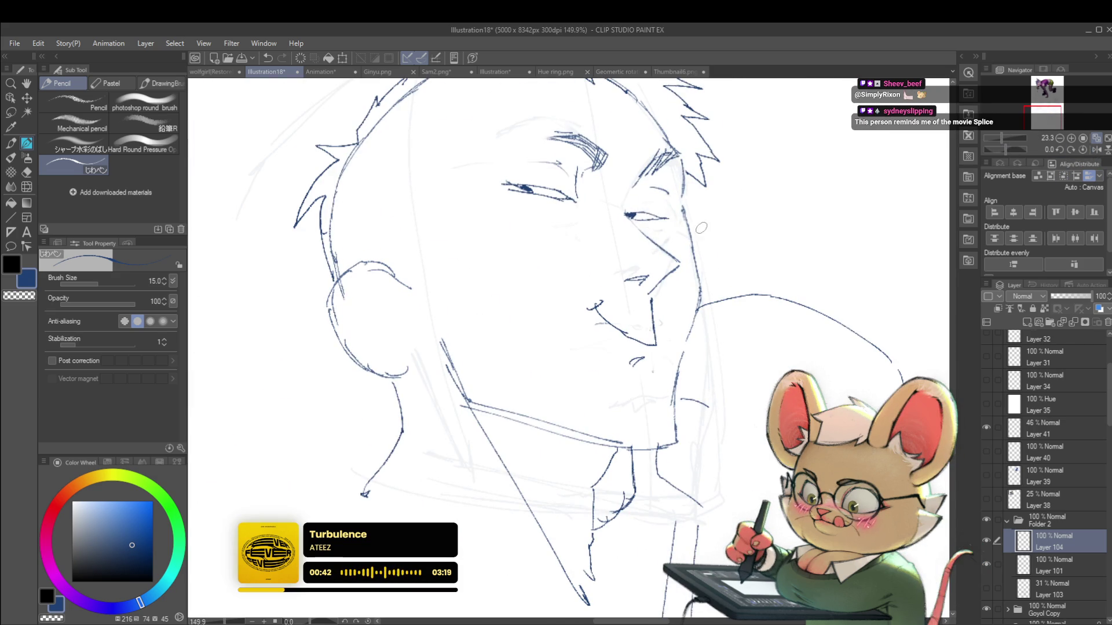
Fill the right eye's iris in dark and shift the view so the head sits lower
drag(630, 215, 639, 218)
scroll(667, 211, down, 5)
drag(777, 217, 749, 212)
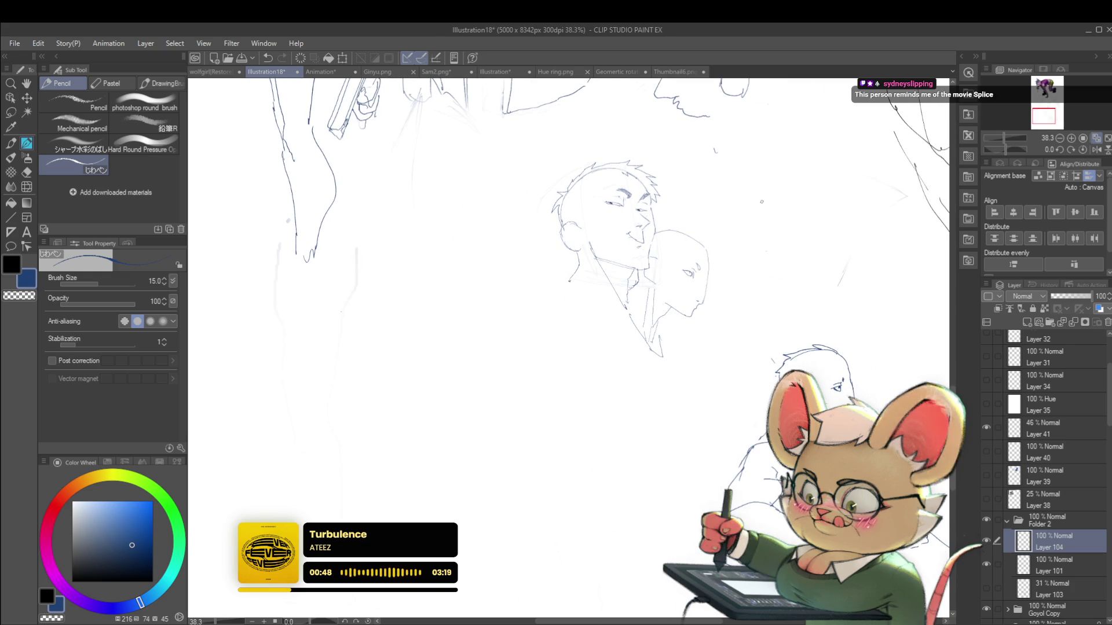
scroll(634, 208, up, 3)
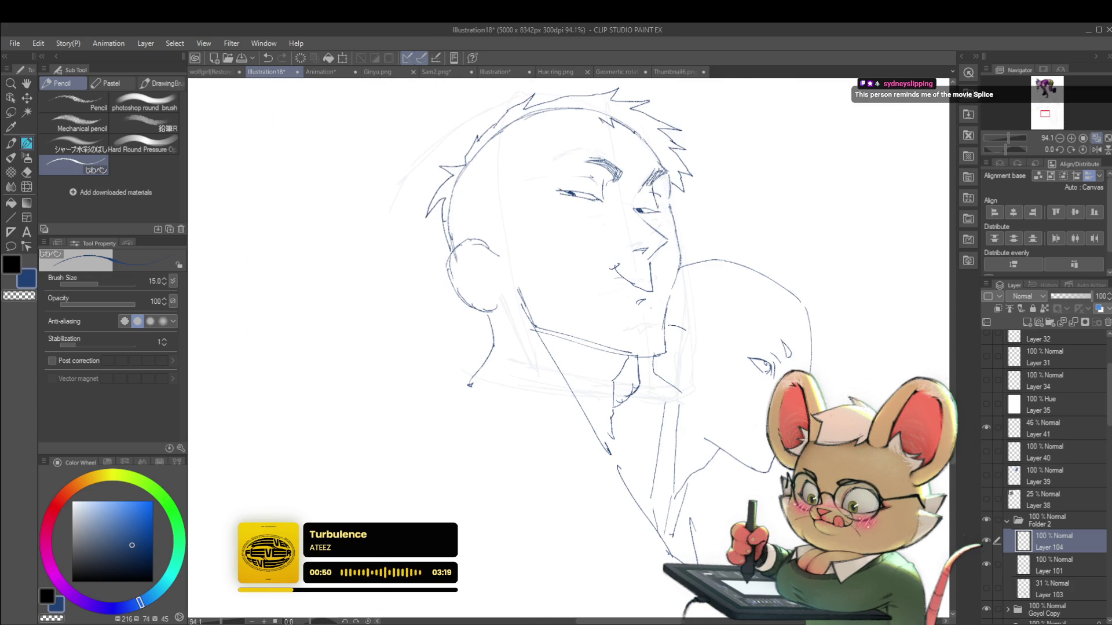
scroll(633, 115, down, 3)
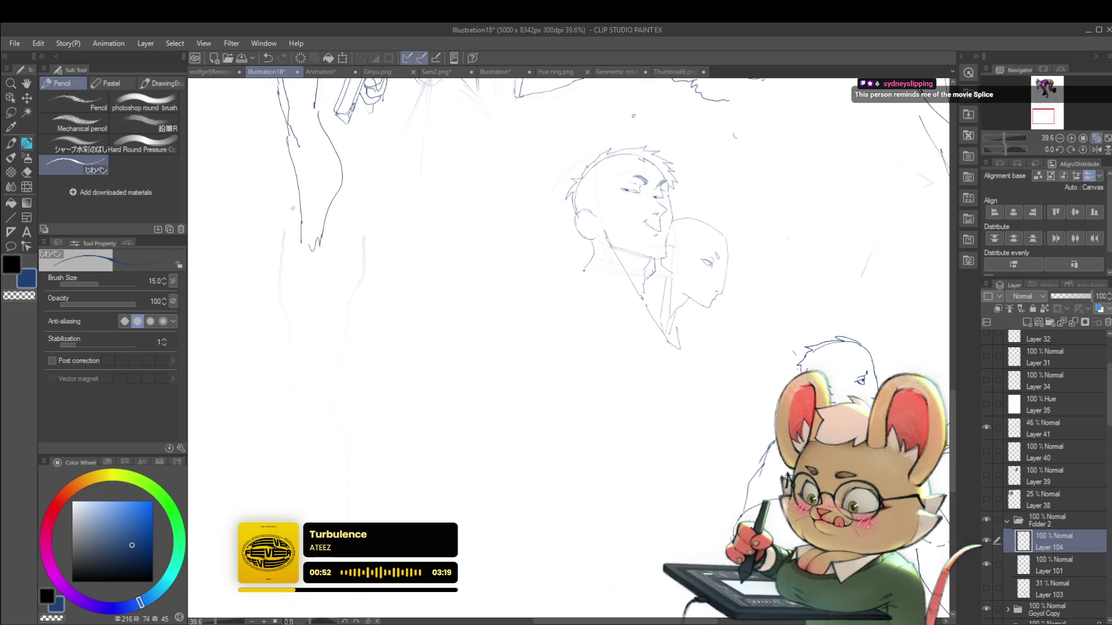
drag(689, 170, 681, 215)
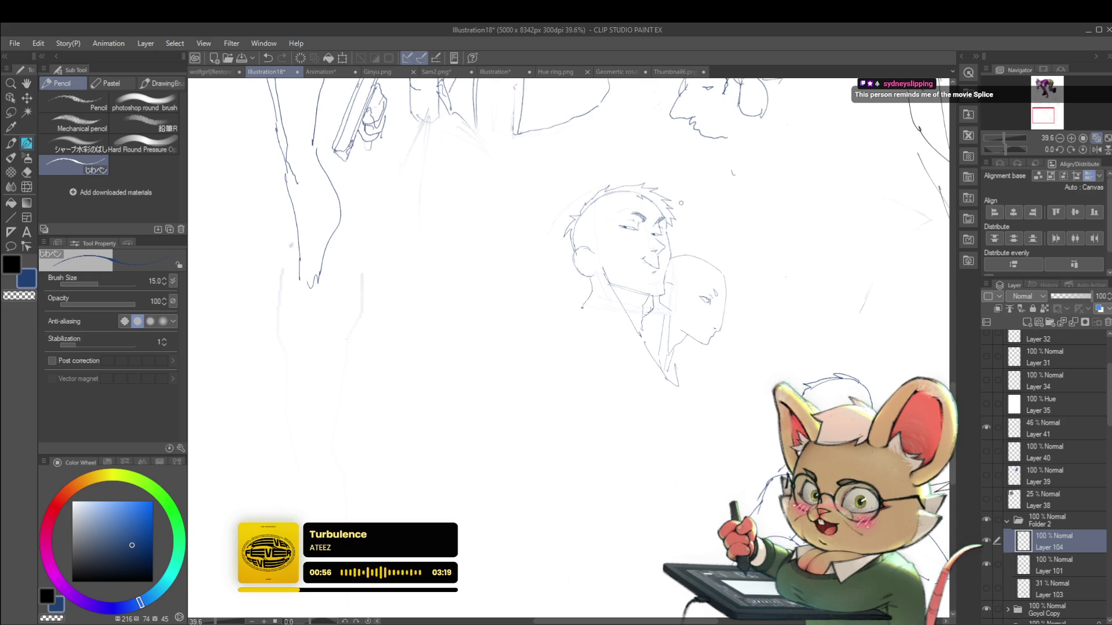
scroll(658, 226, up, 3)
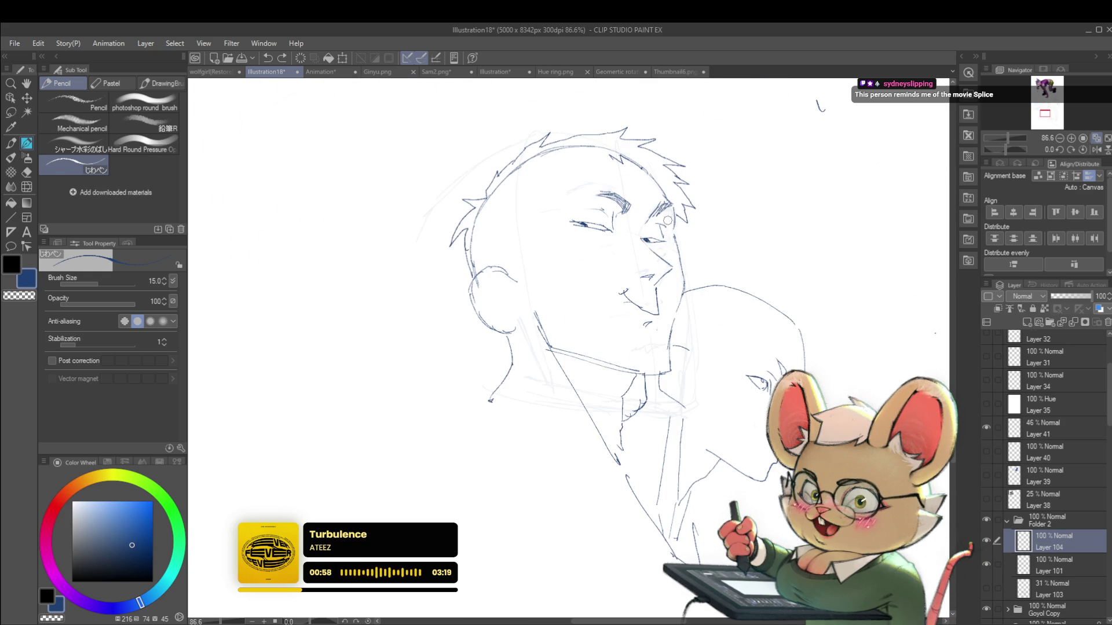
Add a small left-brow stroke and pencil lines along the jaw and neck, then mirror the view to check
drag(658, 224, 661, 236)
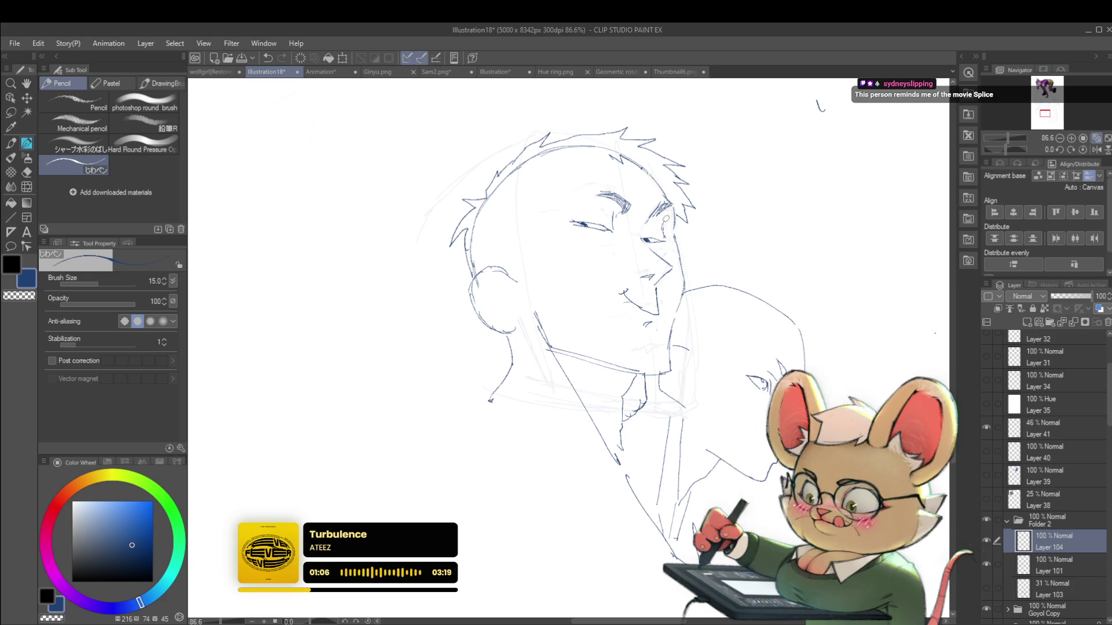
mouse_move(670, 227)
mouse_down()
mouse_move(684, 286)
mouse_move(672, 281)
mouse_move(669, 319)
mouse_up()
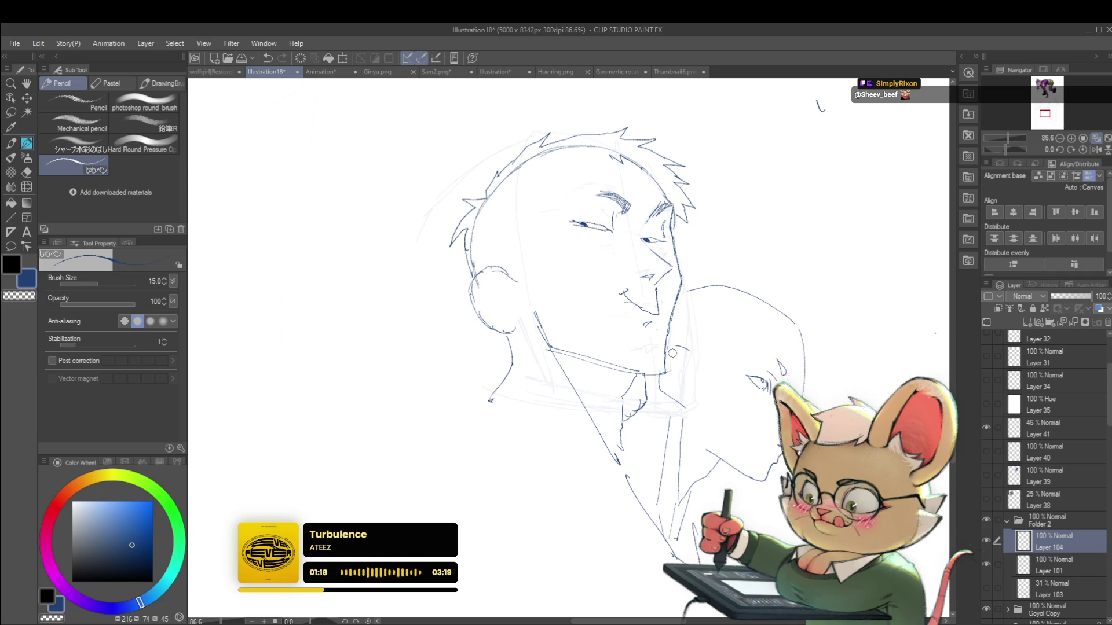
scroll(672, 358, down, 5)
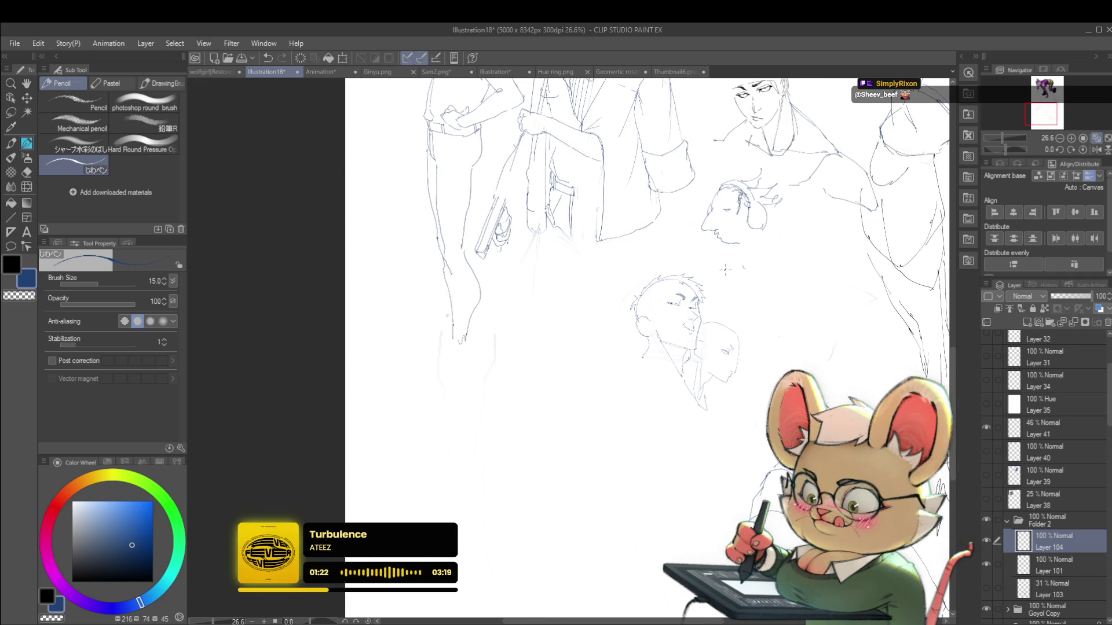
scroll(719, 332, up, 3)
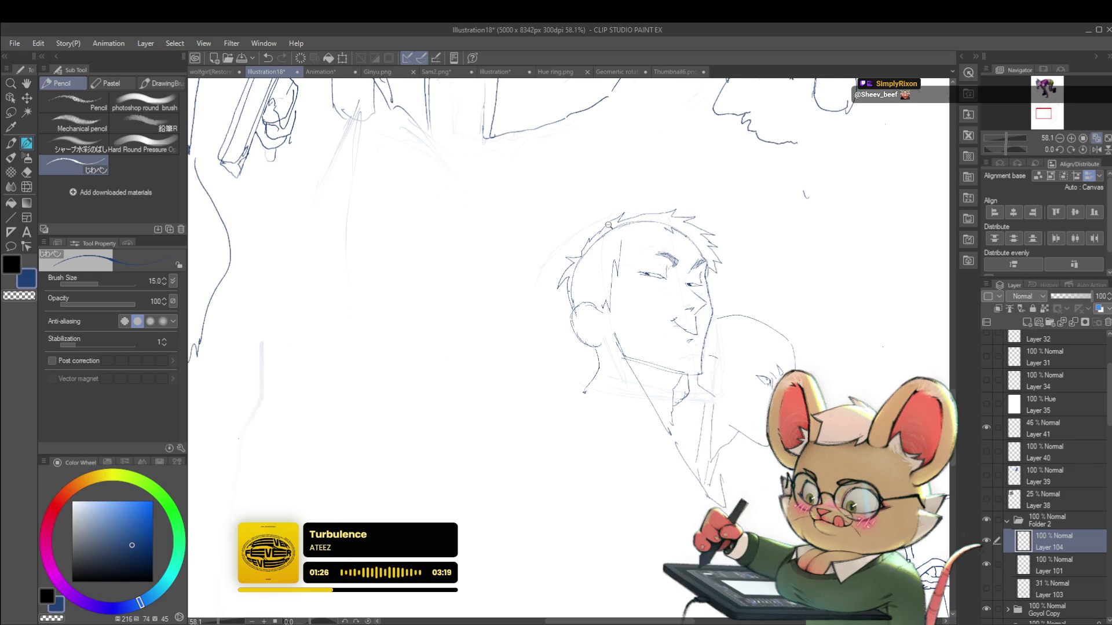
scroll(589, 205, down, 3)
click(1096, 144)
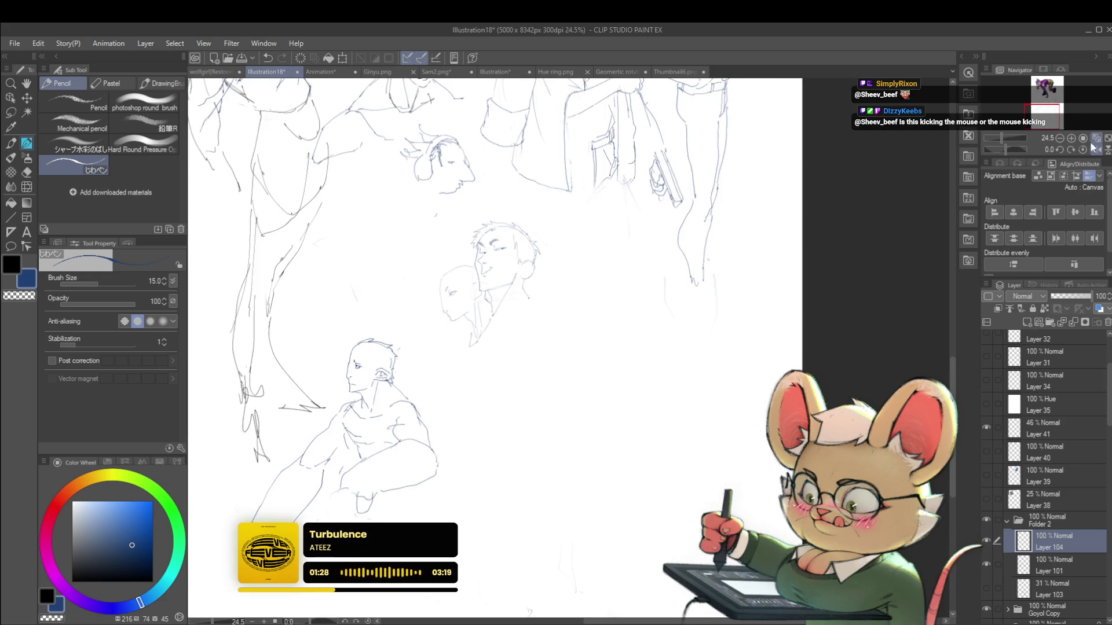
scroll(524, 294, up, 2)
scroll(732, 432, down, 3)
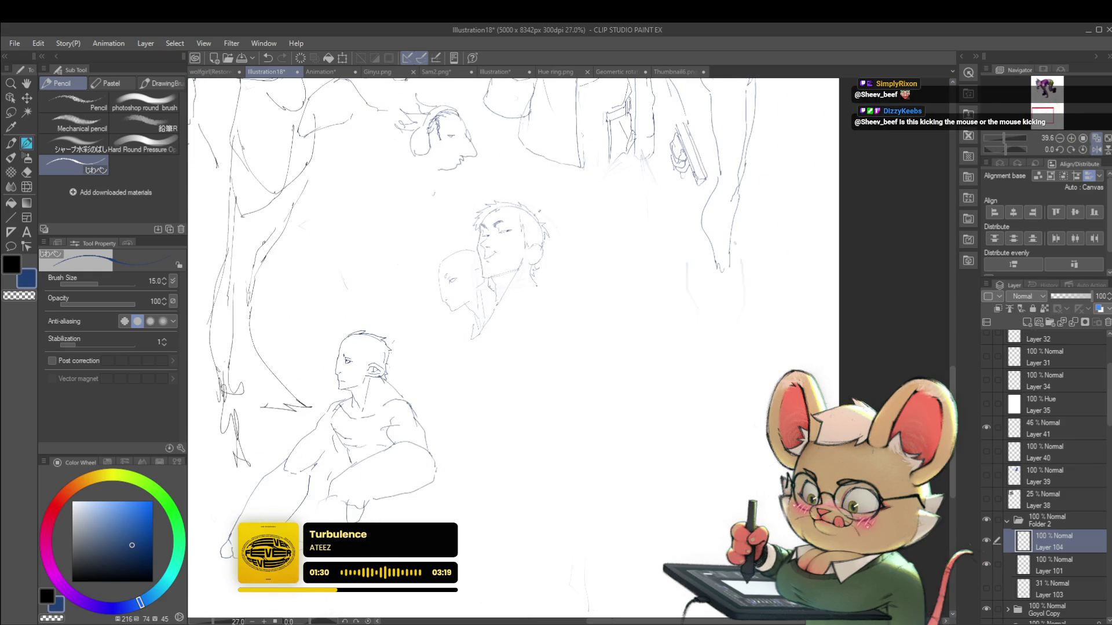
scroll(733, 431, up, 1)
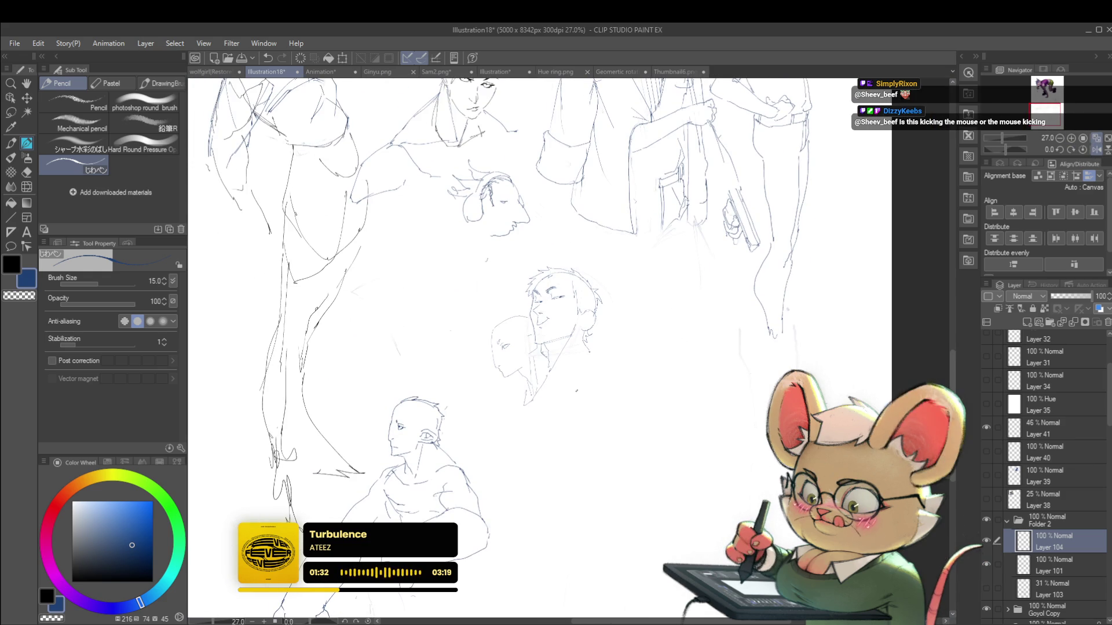
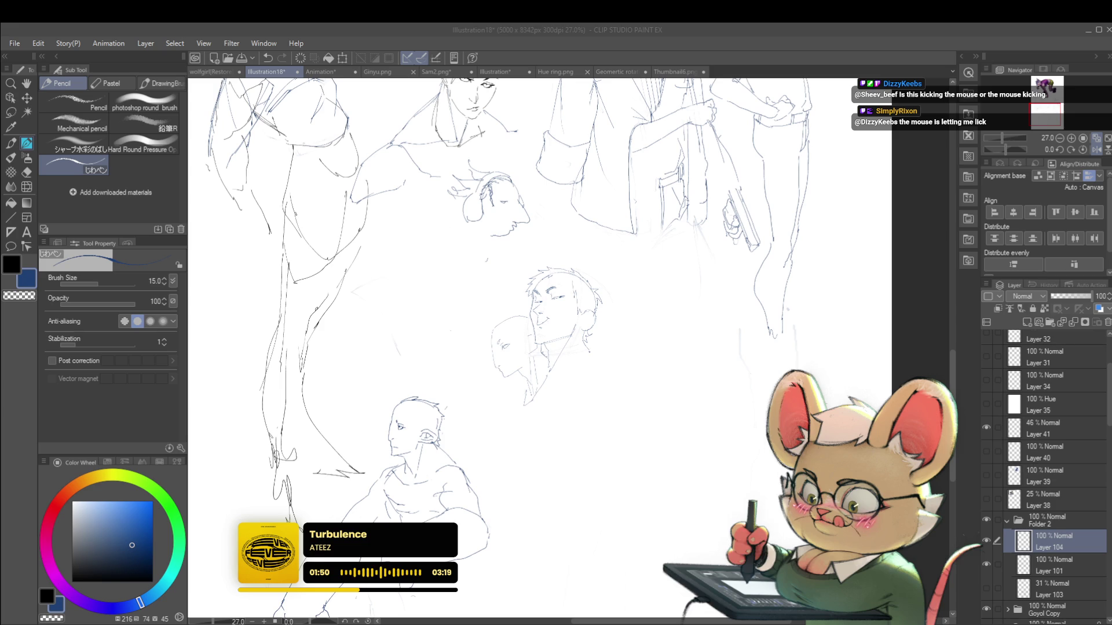
Rough in the lower curves of a new face below and right of the smiling bust
mouse_move(648, 341)
mouse_down()
mouse_move(677, 321)
mouse_move(561, 309)
mouse_up()
scroll(569, 314, up, 2)
drag(484, 353, 569, 332)
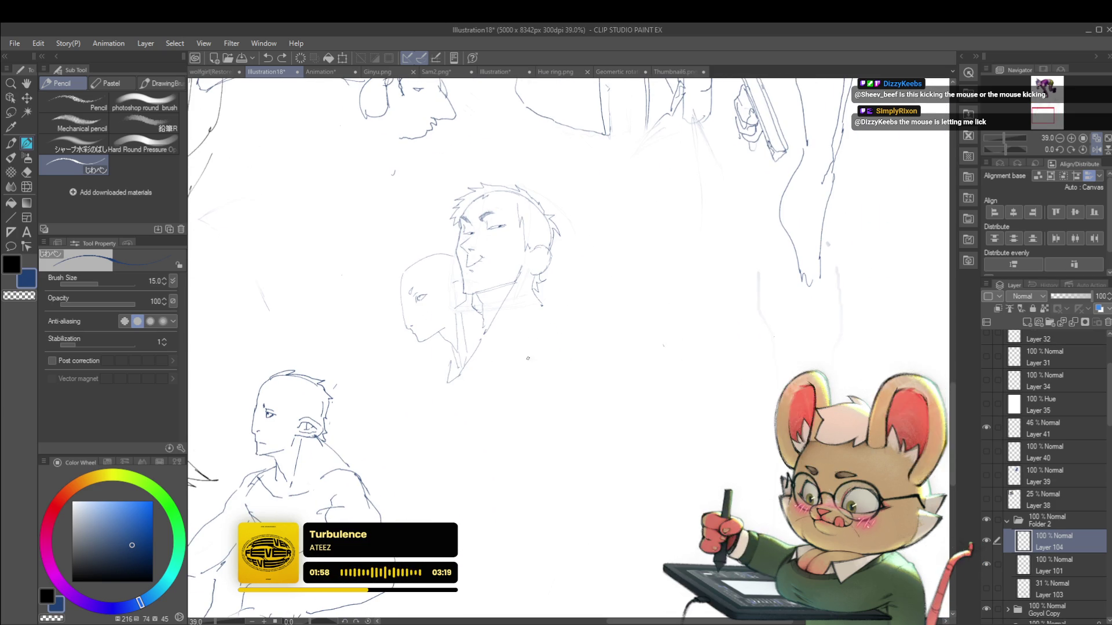
drag(527, 358, 585, 343)
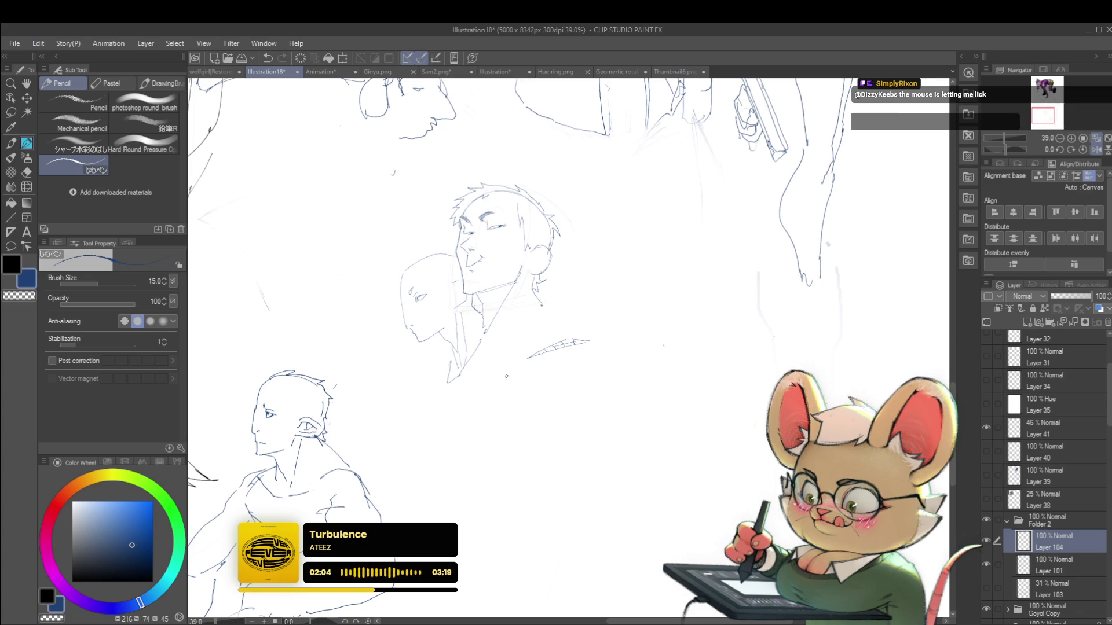
scroll(543, 324, up, 2)
drag(517, 332, 502, 344)
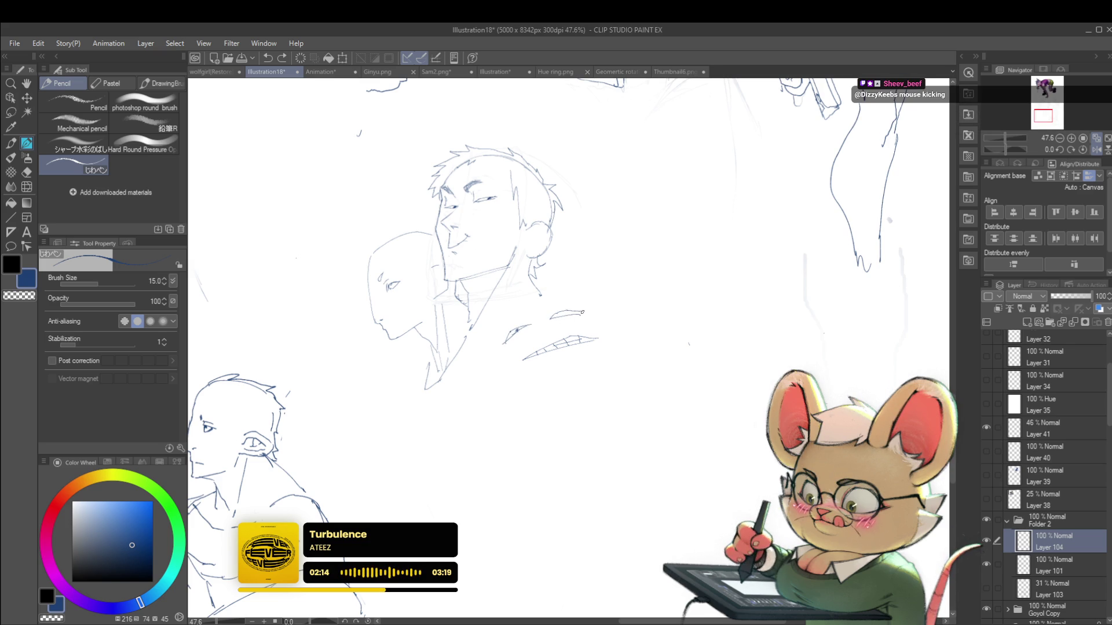
Complete the head's arc, the curve below the chin, and the top of the grimacing head
drag(577, 313, 580, 316)
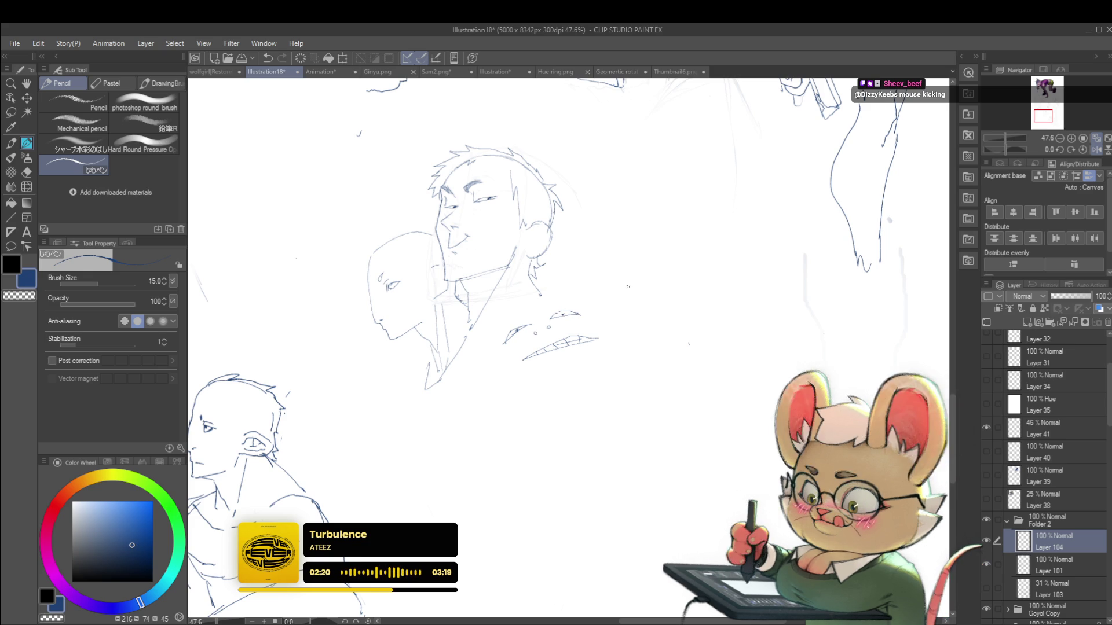
mouse_move(496, 356)
mouse_down()
mouse_move(508, 371)
mouse_move(496, 305)
mouse_up()
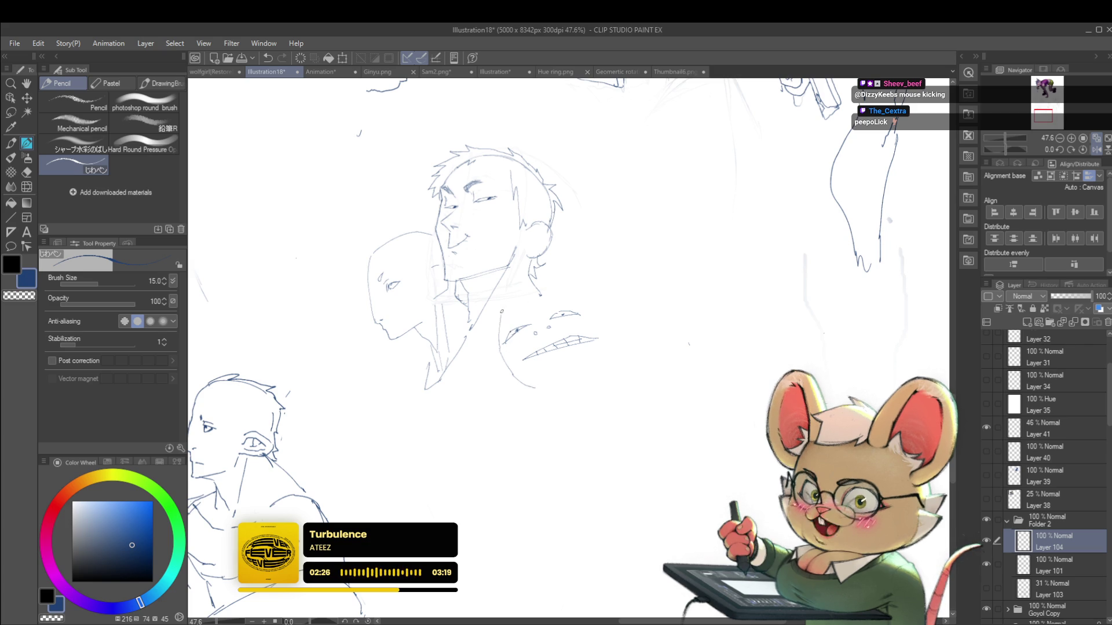
drag(515, 297, 554, 281)
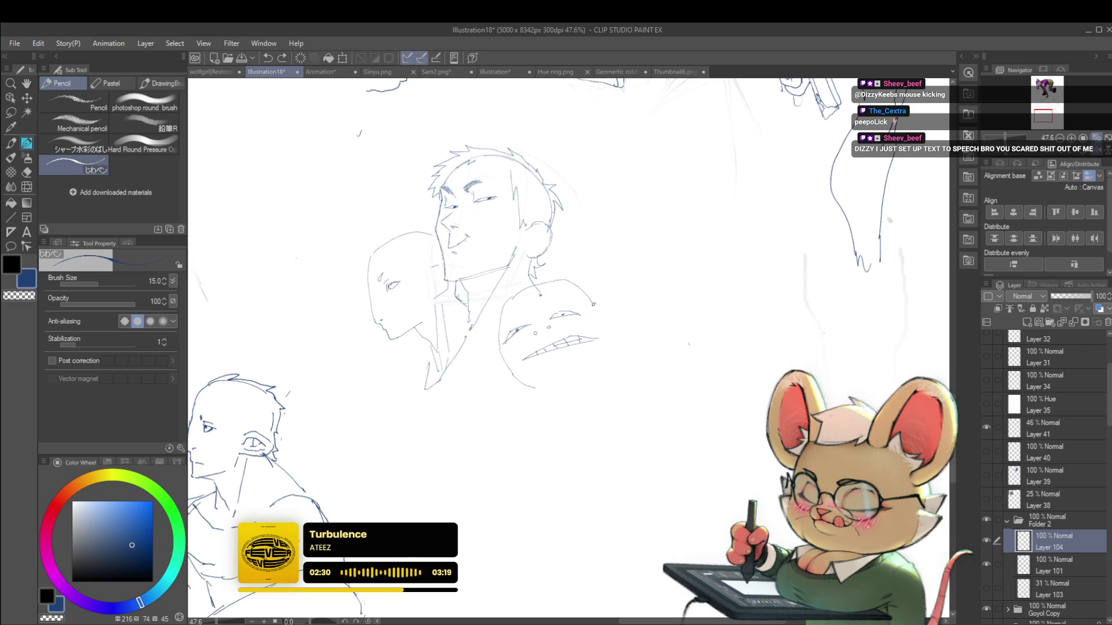
scroll(624, 339, down, 1)
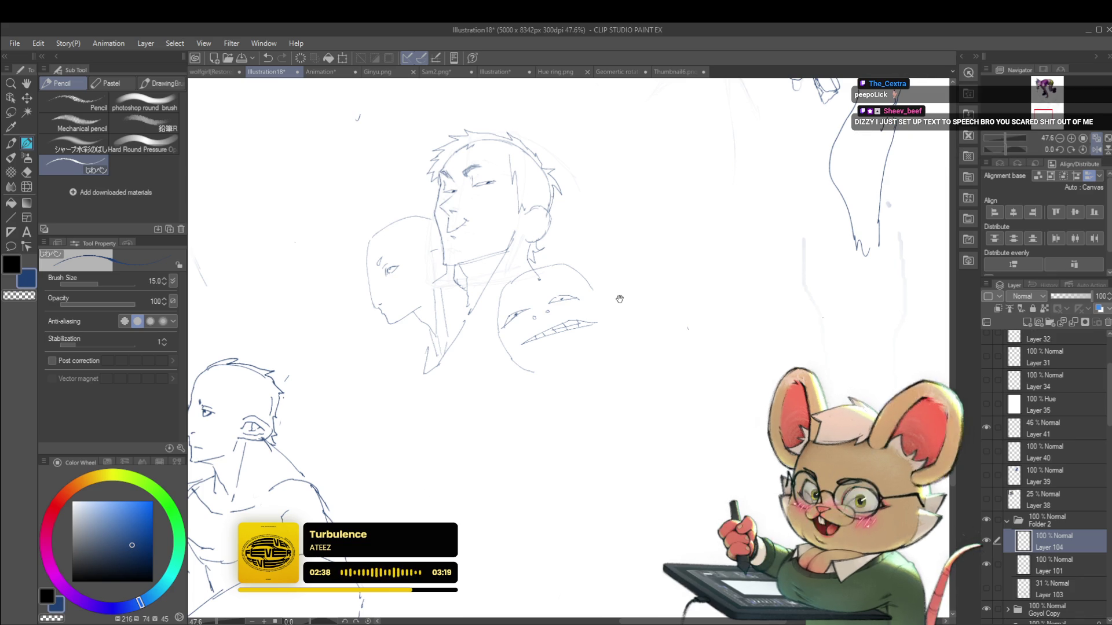
Undo the lower contour strokes, redraw the face's lower right contour, and add a neck line
drag(600, 277, 592, 261)
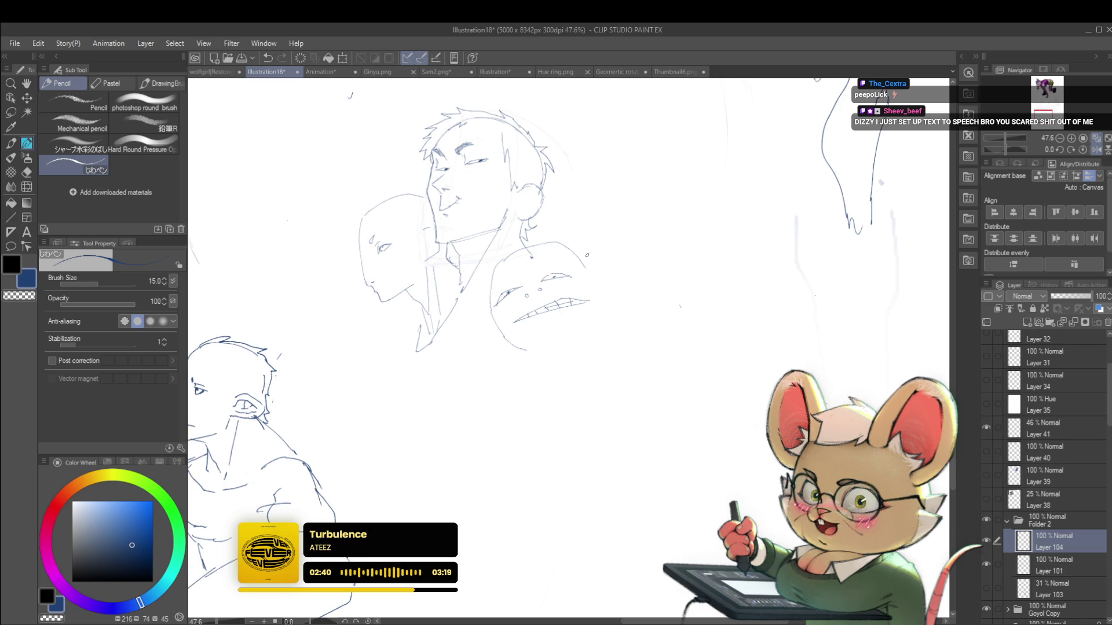
key(ctrl+z)
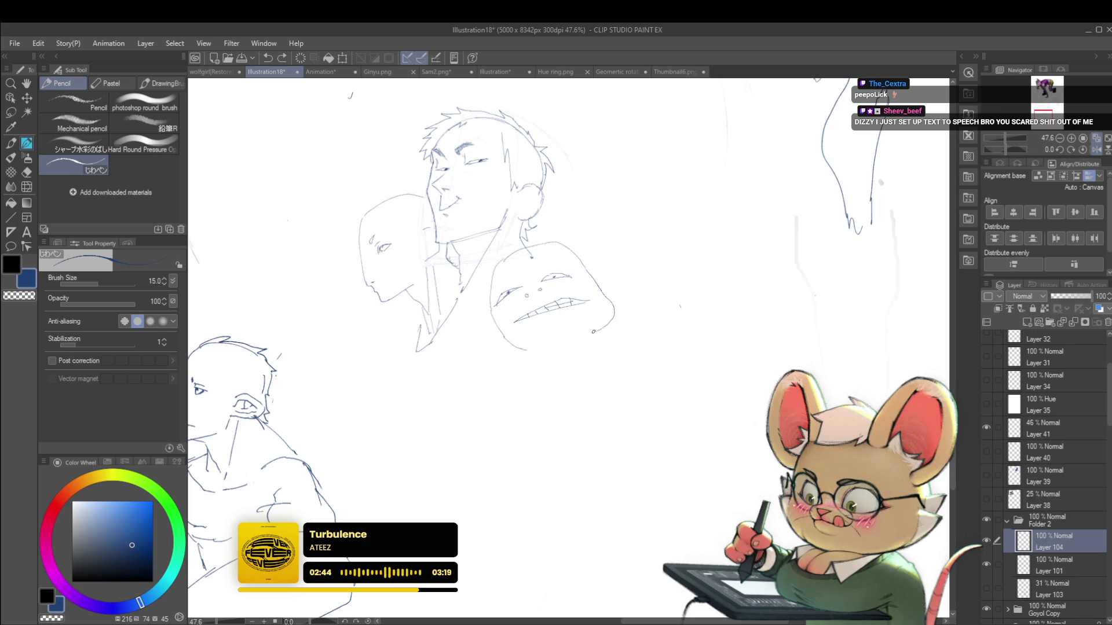
key(ctrl+z)
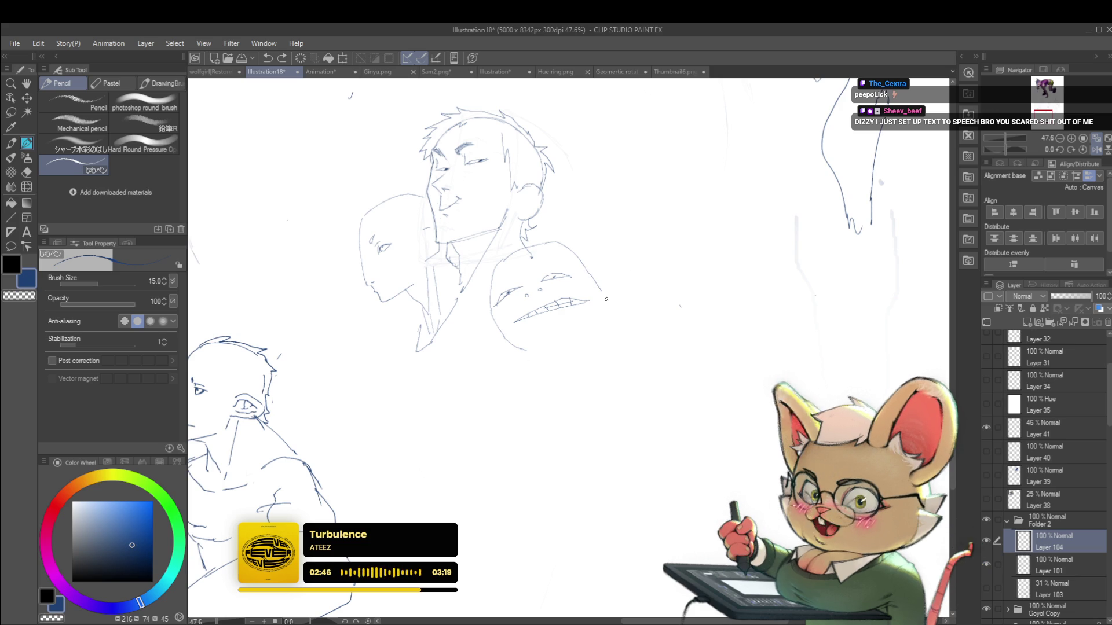
drag(602, 293, 611, 321)
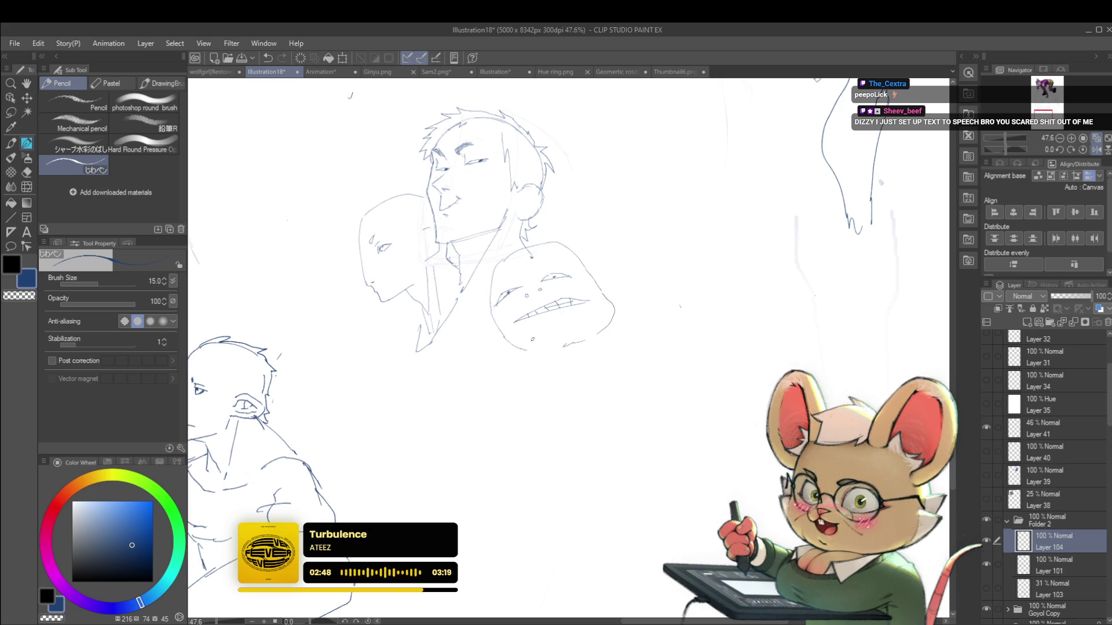
mouse_move(537, 377)
mouse_down()
mouse_move(544, 367)
mouse_move(510, 366)
mouse_up()
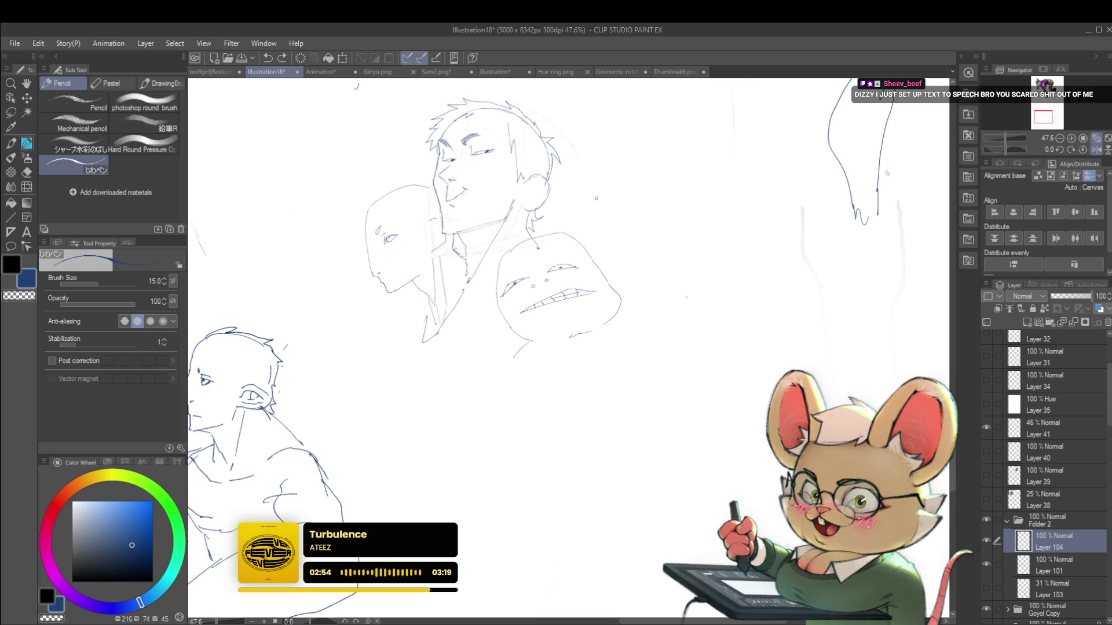
Replace a faint diagonal stroke with spiky zig-zag shapes right of the lower head
key(ctrl+z)
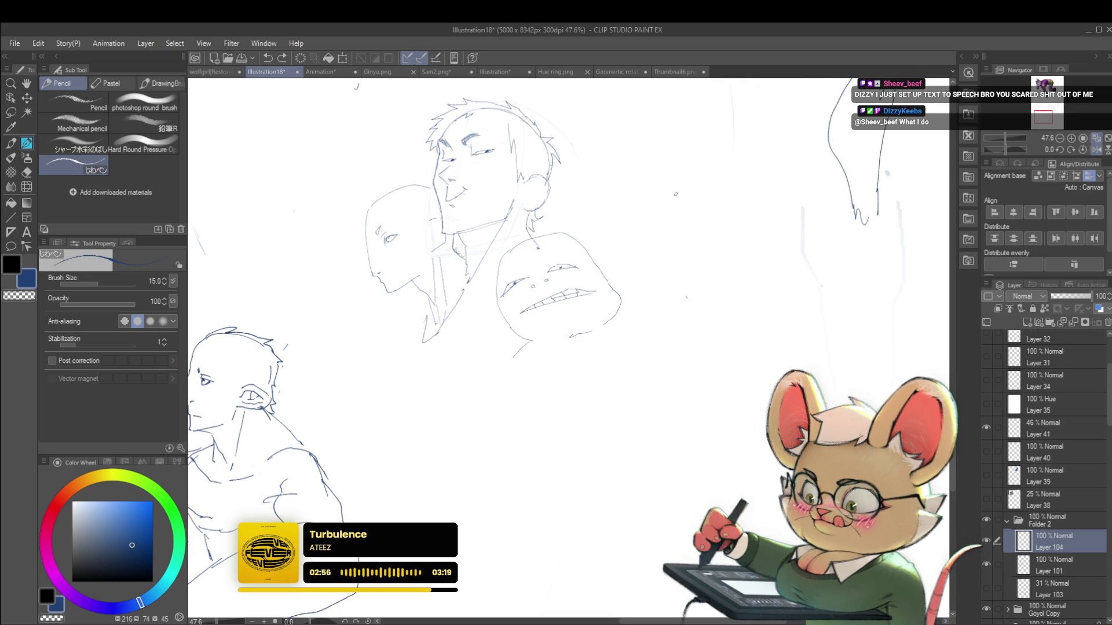
mouse_move(566, 215)
mouse_down()
mouse_move(599, 195)
mouse_move(604, 264)
mouse_up()
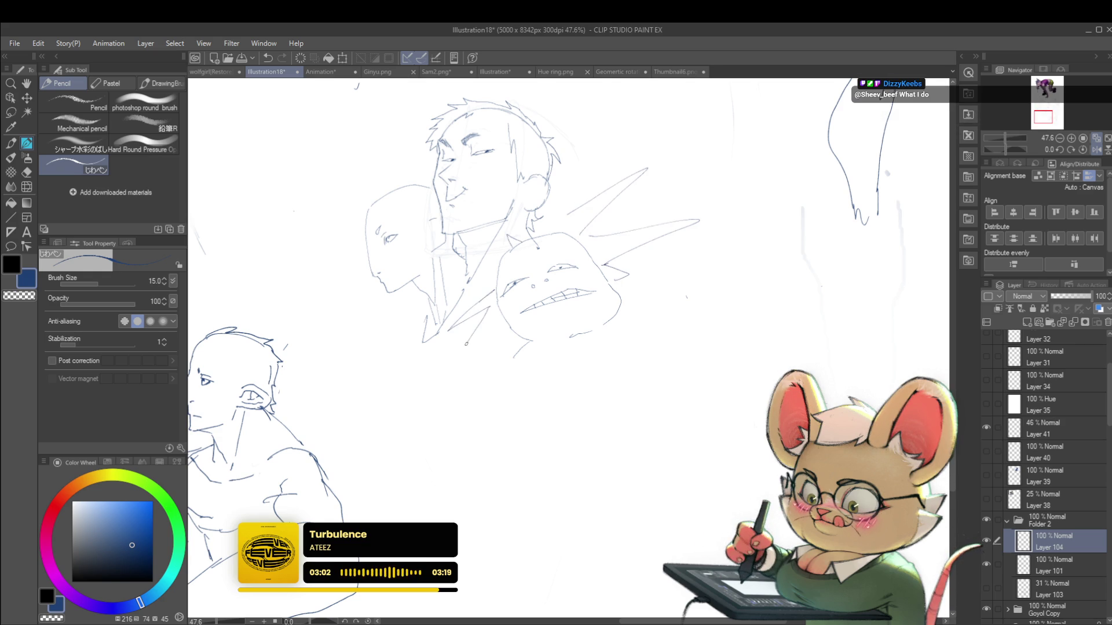
scroll(565, 300, down, 3)
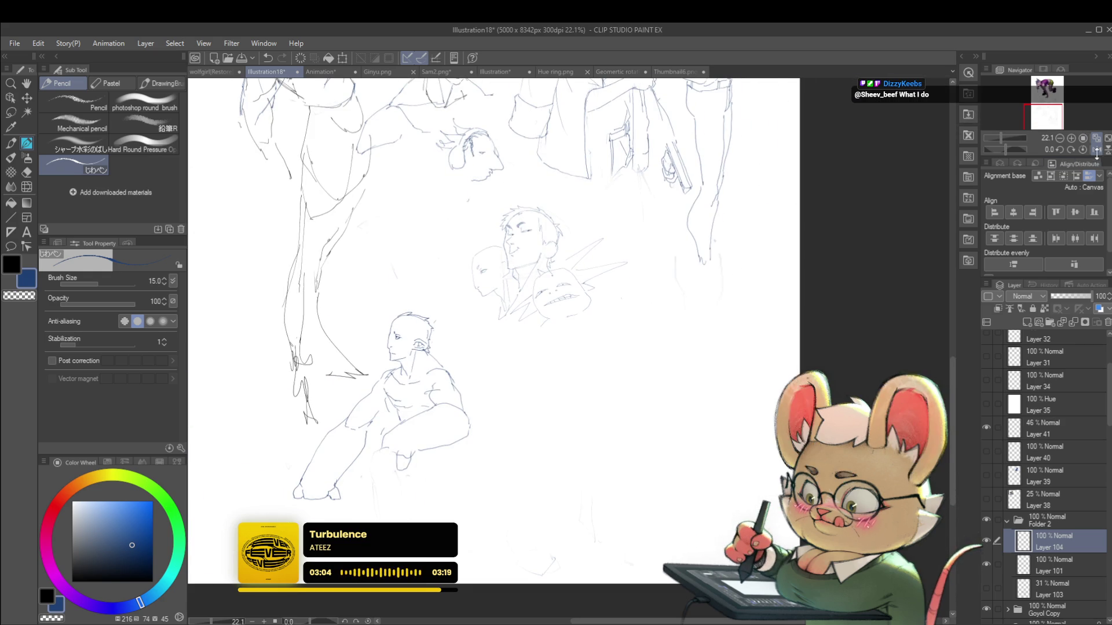
Mirror the view, undo the spiky shapes, and draw a pointed ear beside the grimacing face
click(1096, 150)
key(ctrl+z)
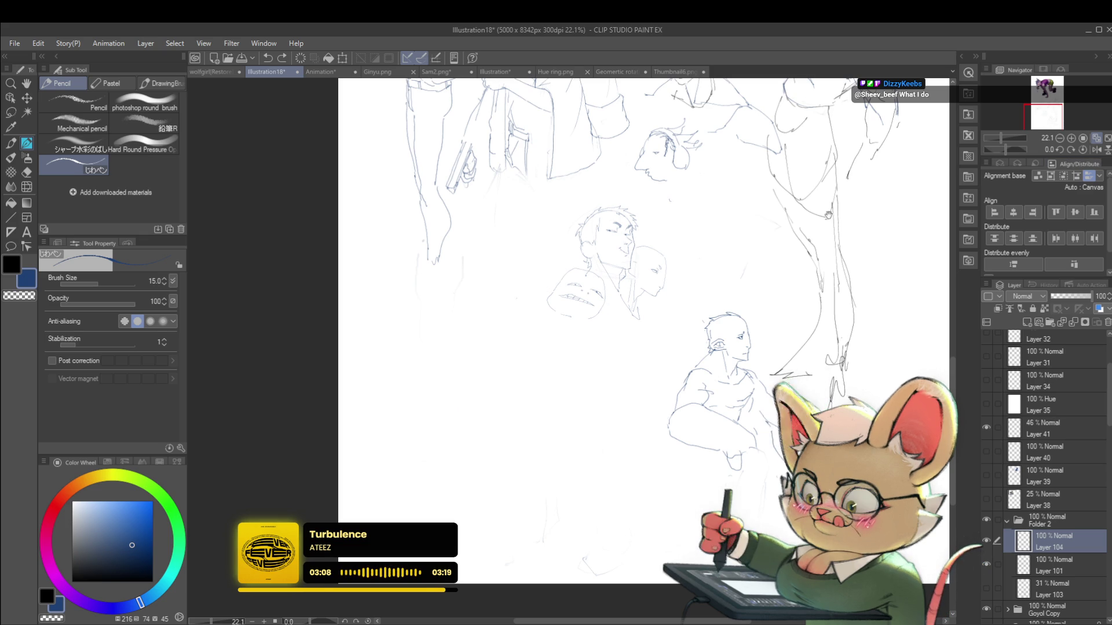
scroll(555, 309, up, 1)
scroll(554, 309, up, 1)
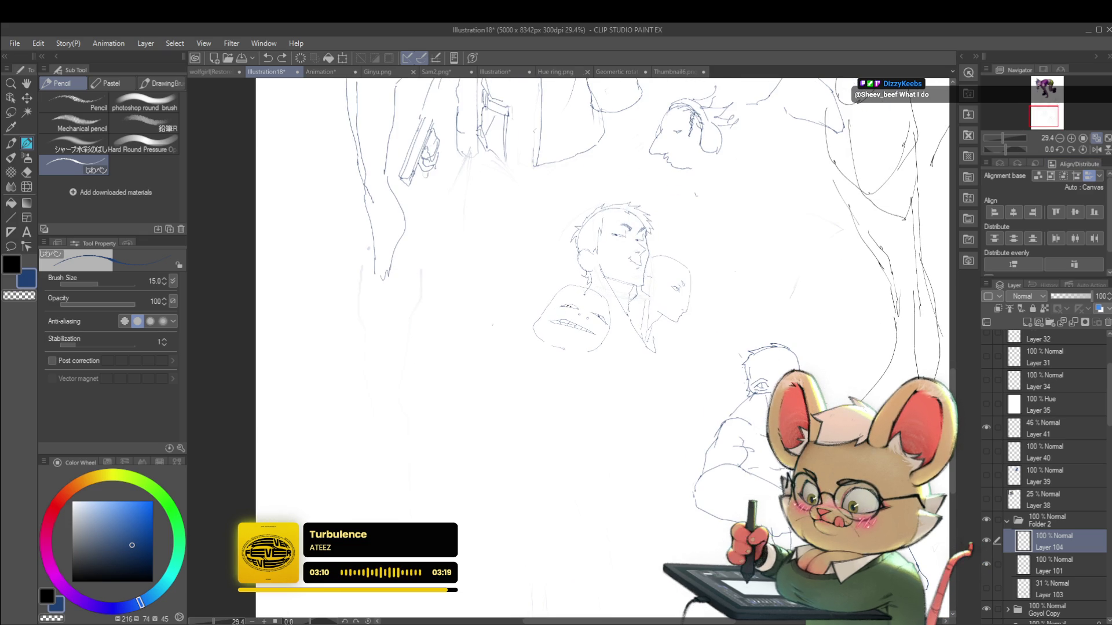
scroll(642, 309, up, 1)
scroll(642, 308, up, 2)
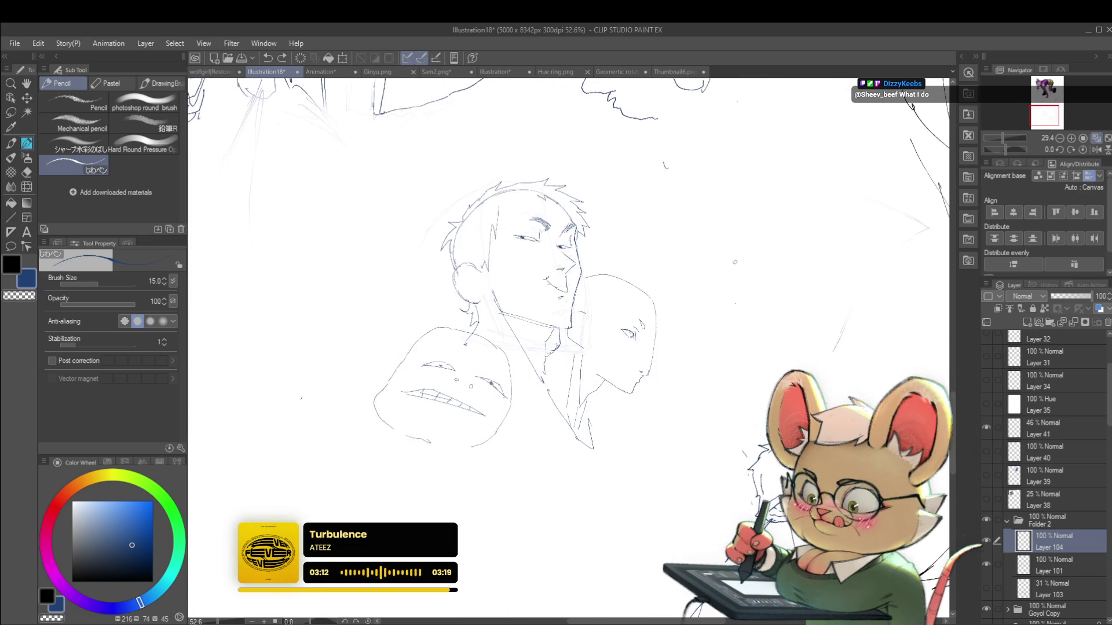
drag(642, 309, 639, 310)
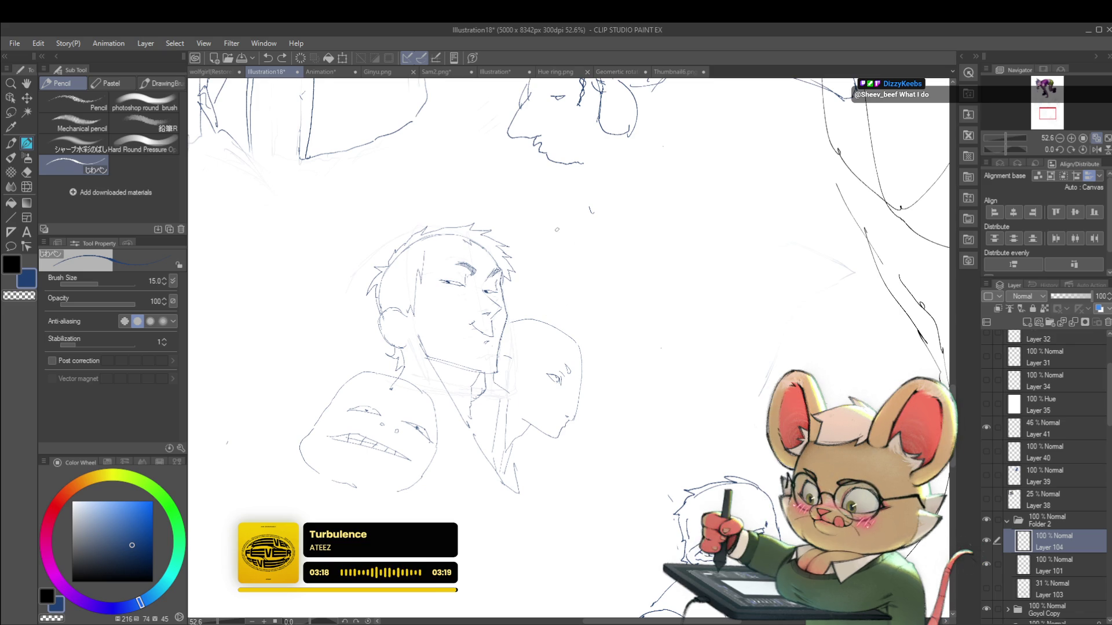
drag(324, 404, 300, 441)
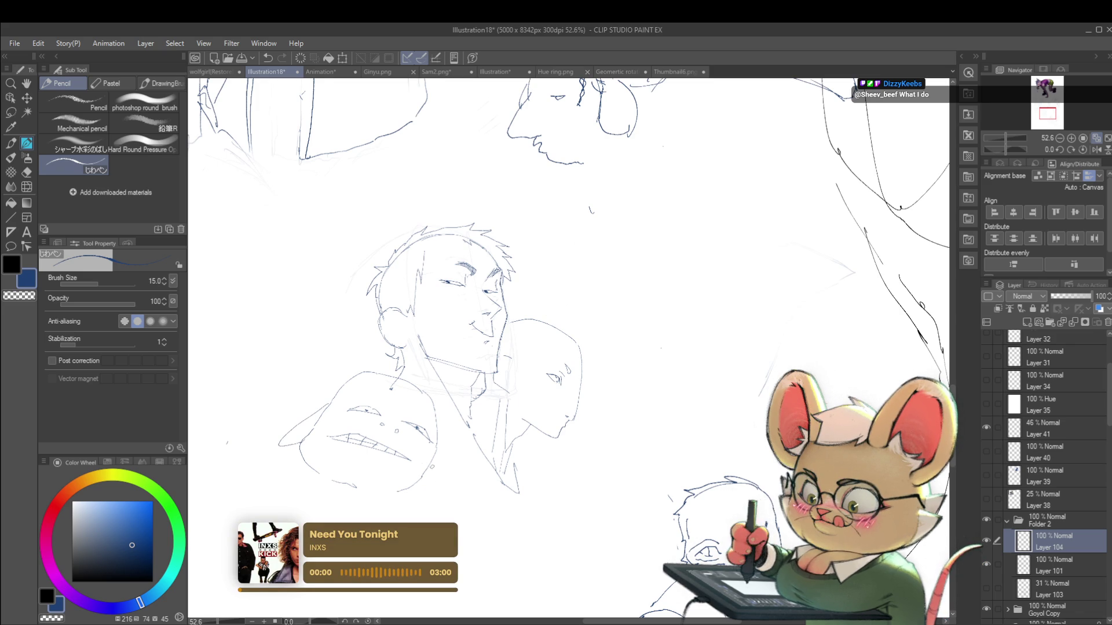
Redraw a stroke beside the lower face and start a curved outline for a new head
scroll(578, 302, down, 3)
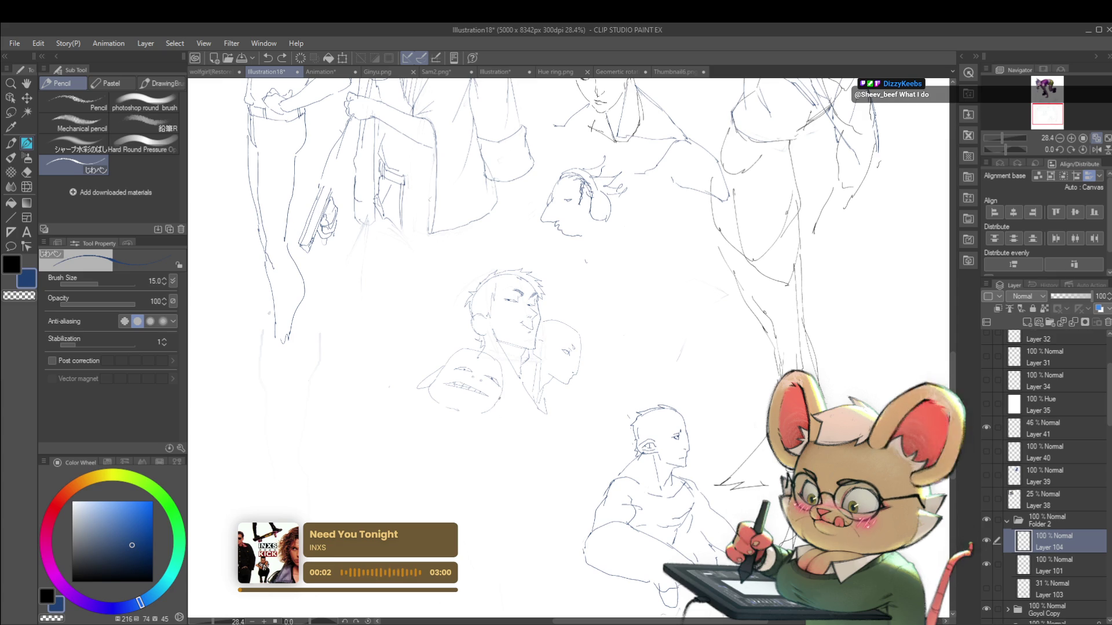
drag(464, 422, 459, 427)
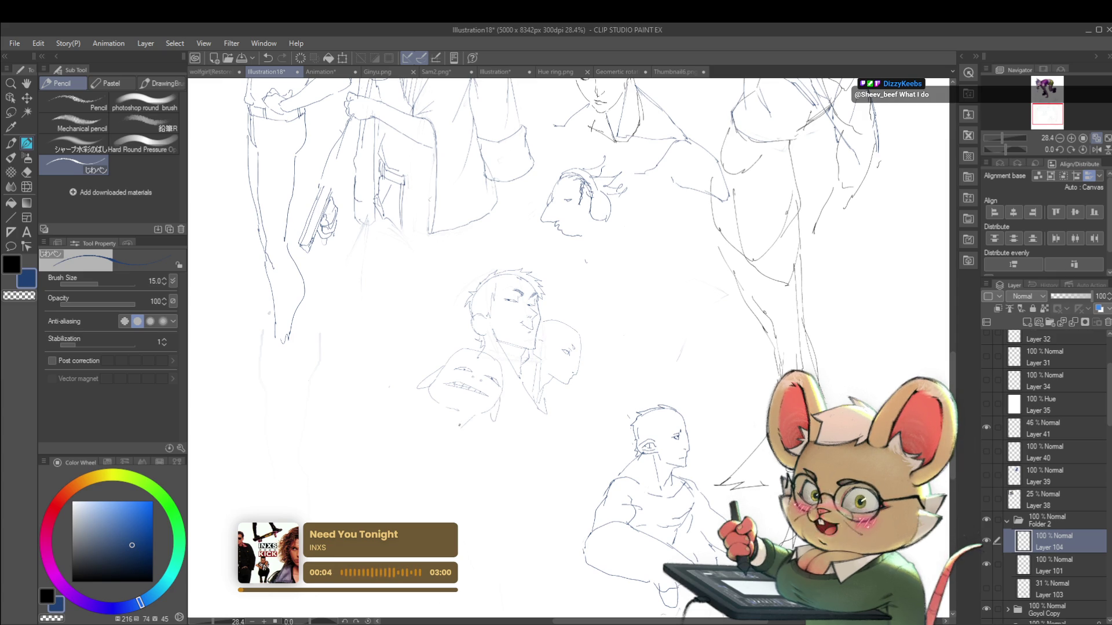
key(ctrl+z)
drag(479, 420, 431, 430)
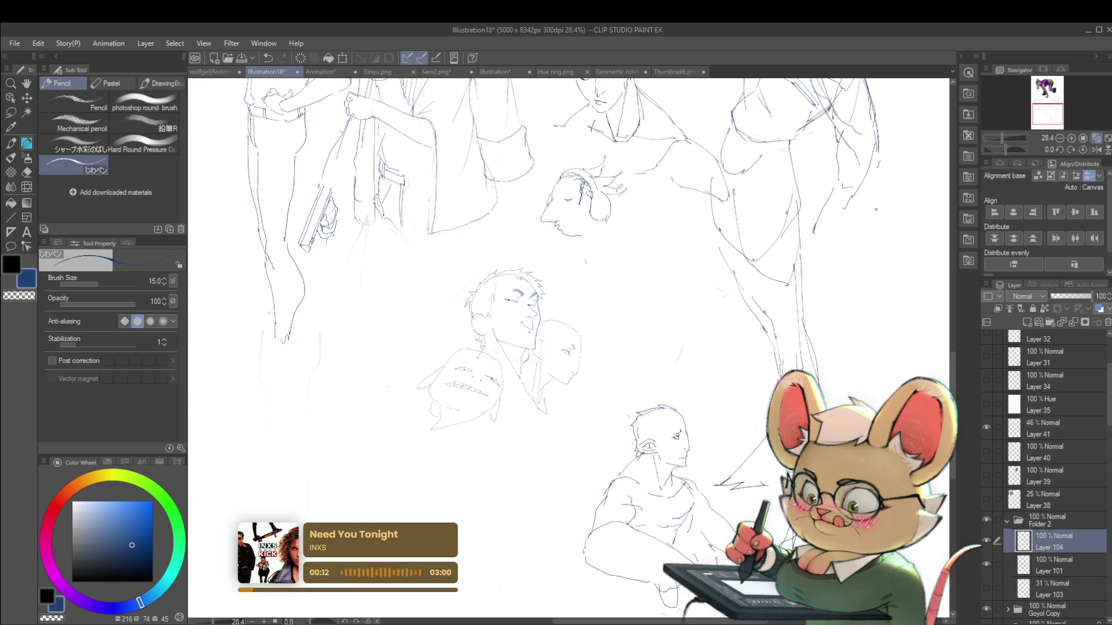
scroll(606, 328, up, 2)
mouse_move(549, 277)
mouse_down()
mouse_move(600, 271)
mouse_move(604, 352)
mouse_up()
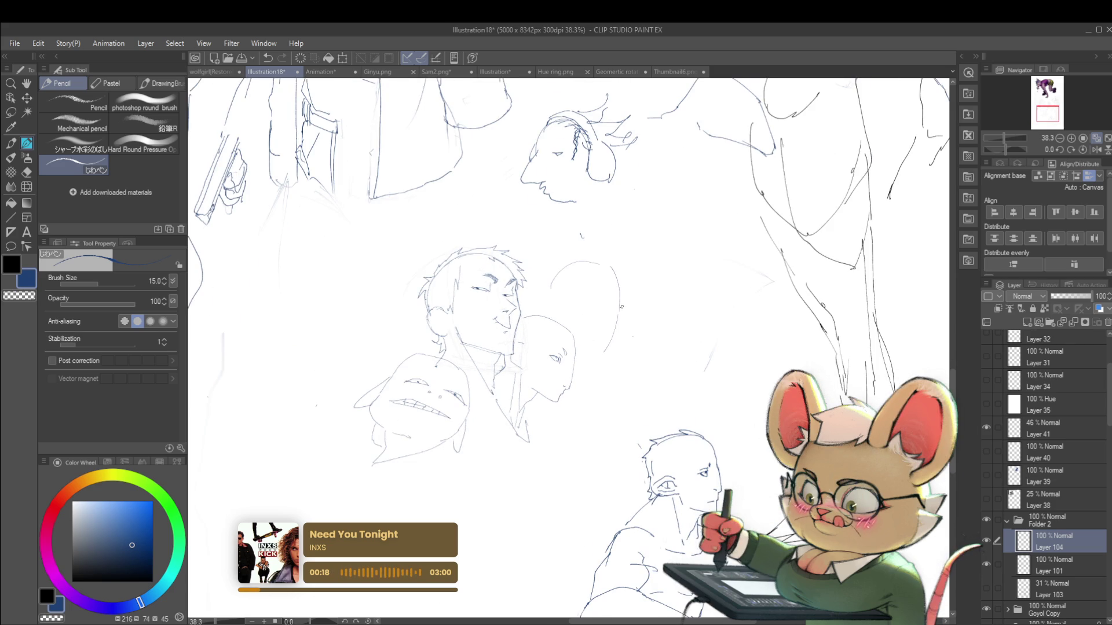
Draw vertical construction lines on the new head outline
scroll(545, 307, up, 3)
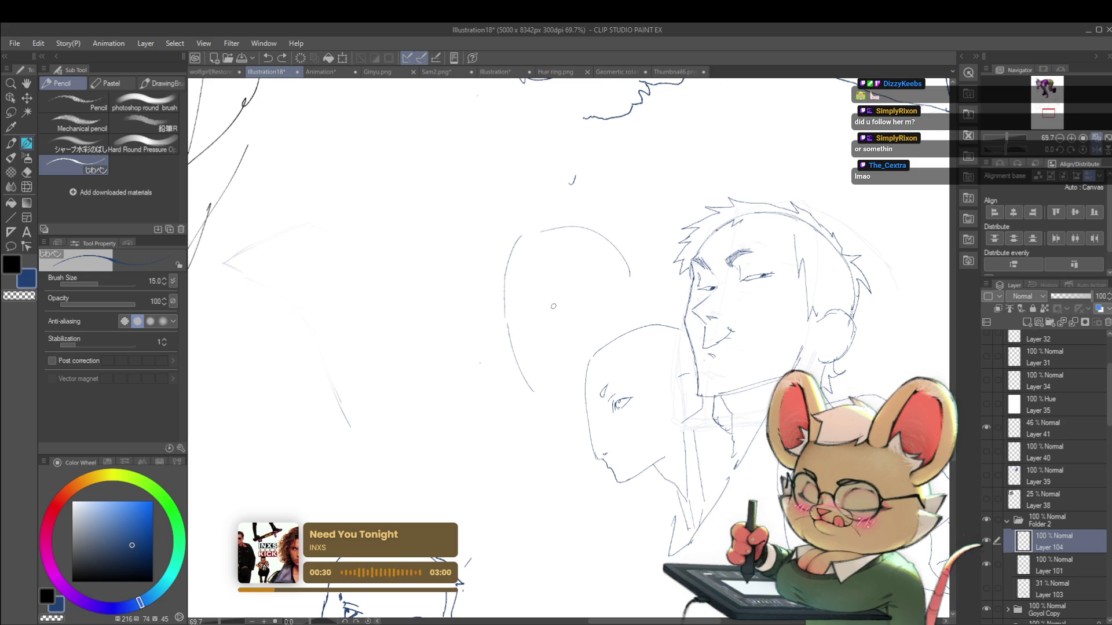
drag(636, 262, 637, 273)
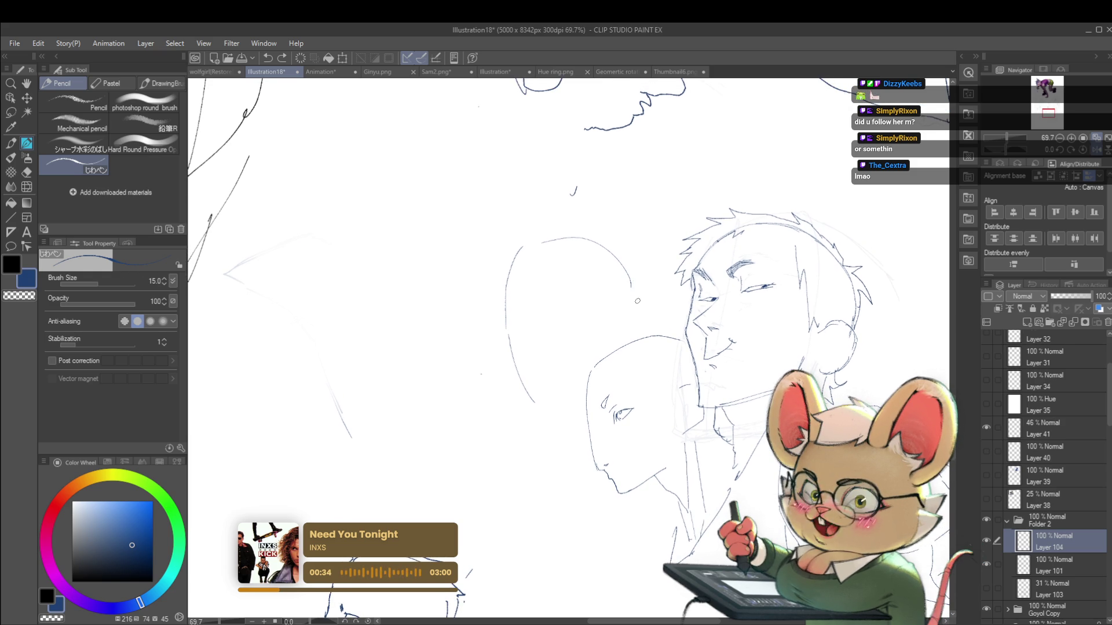
scroll(536, 312, up, 3)
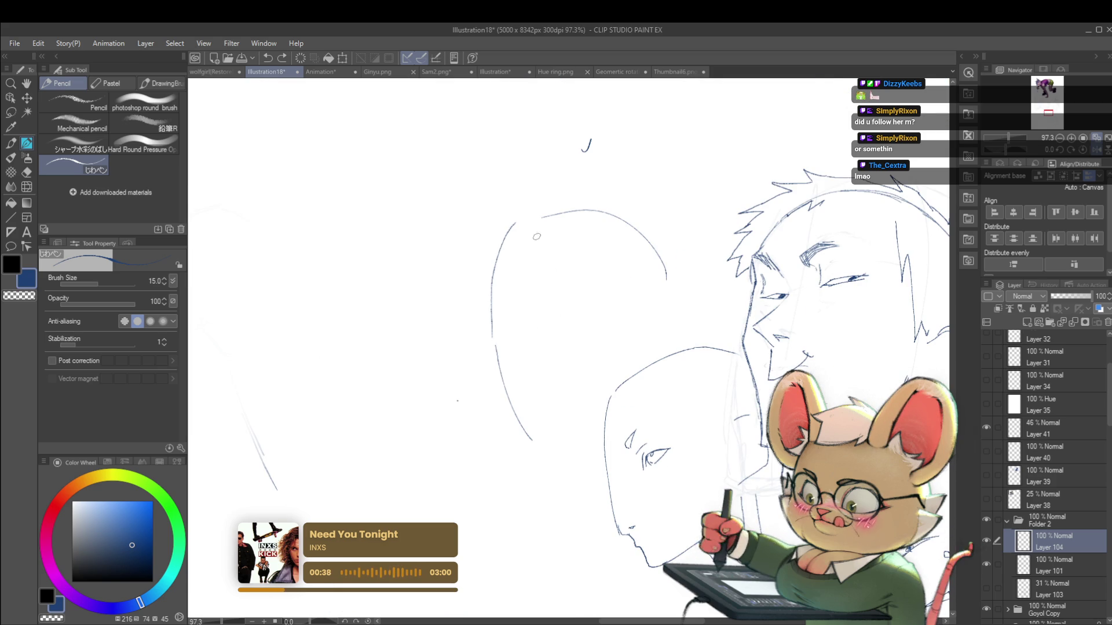
drag(537, 241, 532, 320)
drag(538, 364, 548, 417)
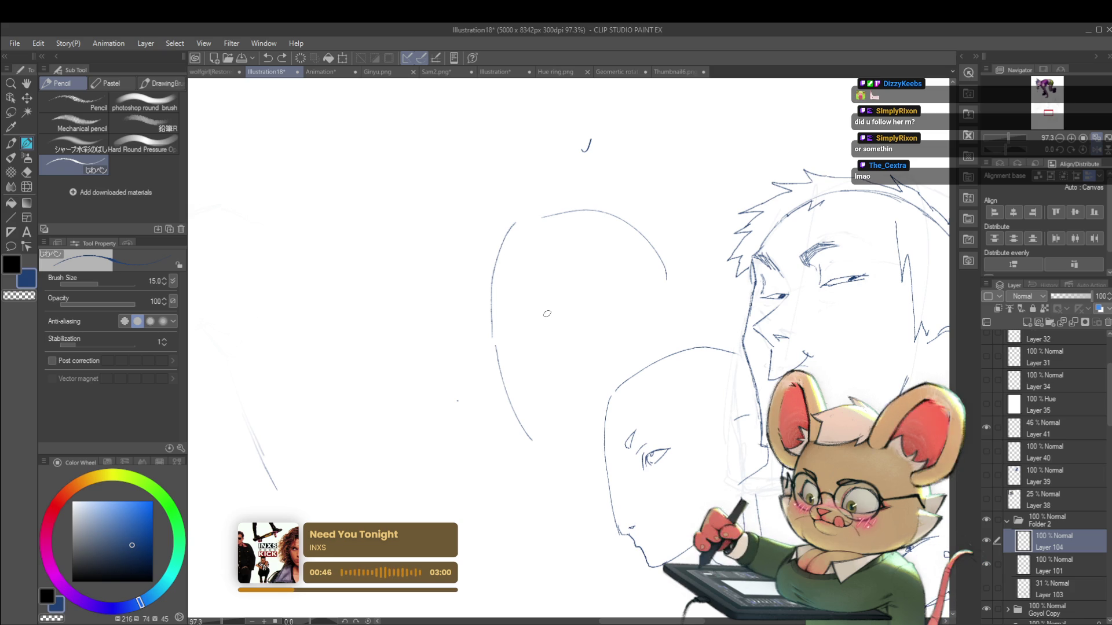
Sketch an eye arc inside the new head, check it mirrored, and undo the pupil stroke
drag(549, 314, 562, 299)
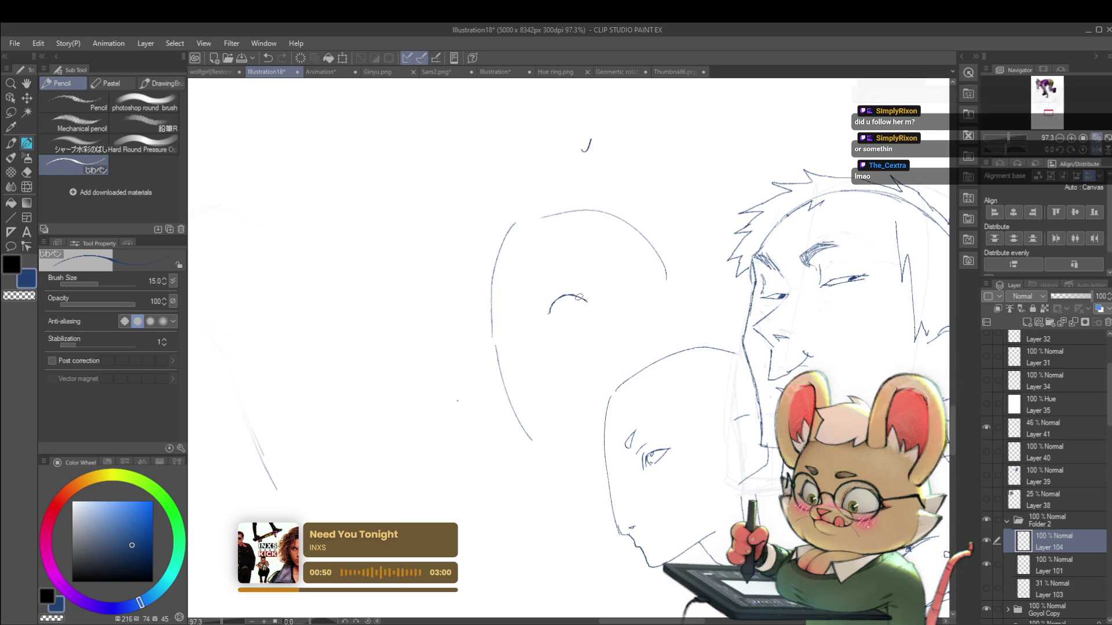
mouse_move(560, 298)
mouse_down()
mouse_move(552, 314)
mouse_move(579, 322)
mouse_move(588, 306)
mouse_move(572, 307)
mouse_up()
scroll(576, 298, down, 4)
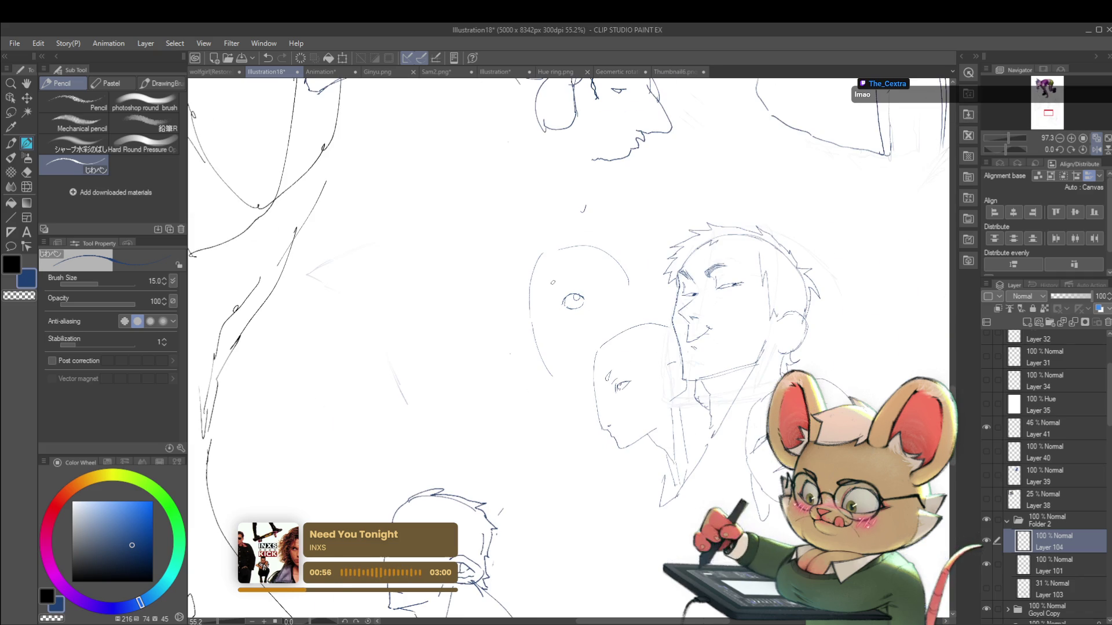
click(1096, 150)
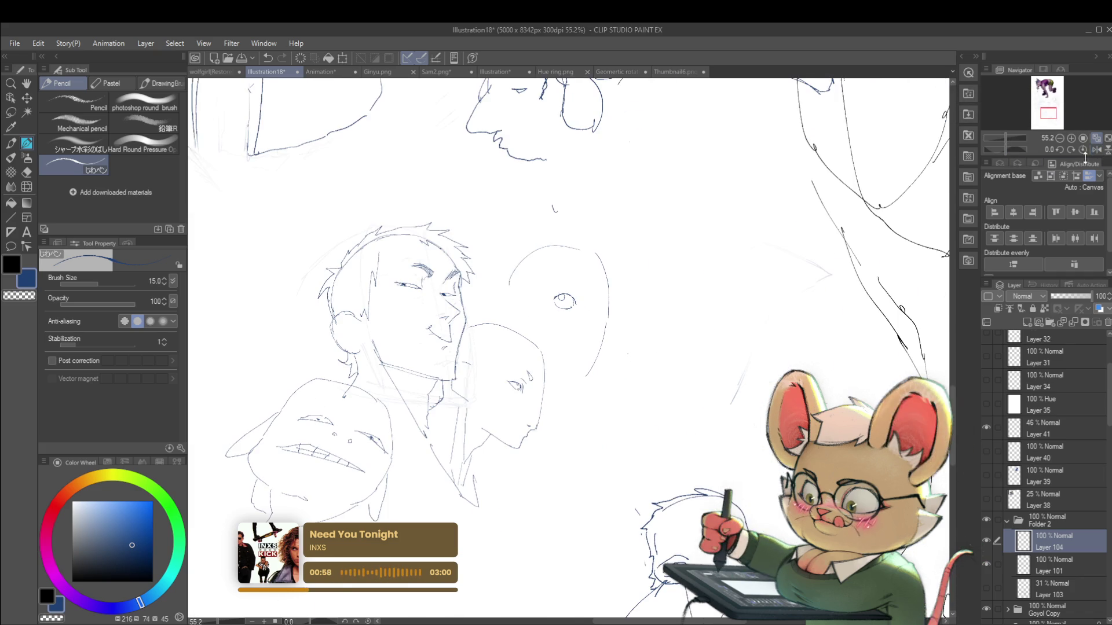
scroll(550, 292, up, 7)
key(ctrl+z)
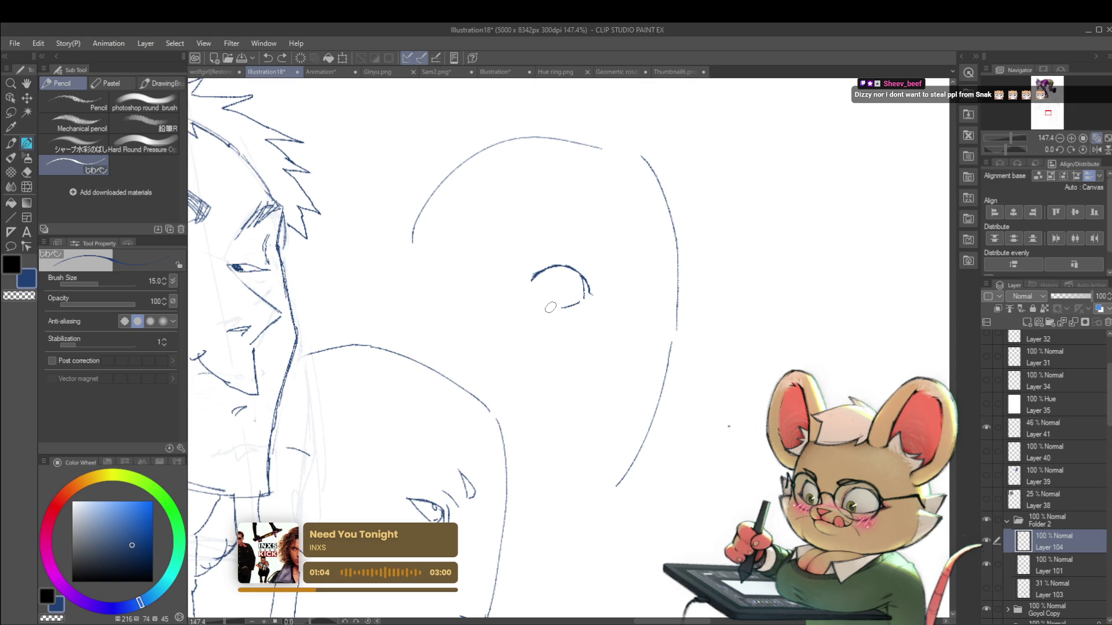
Mirror the view back and draw the lower lid to close the first eye
click(1096, 149)
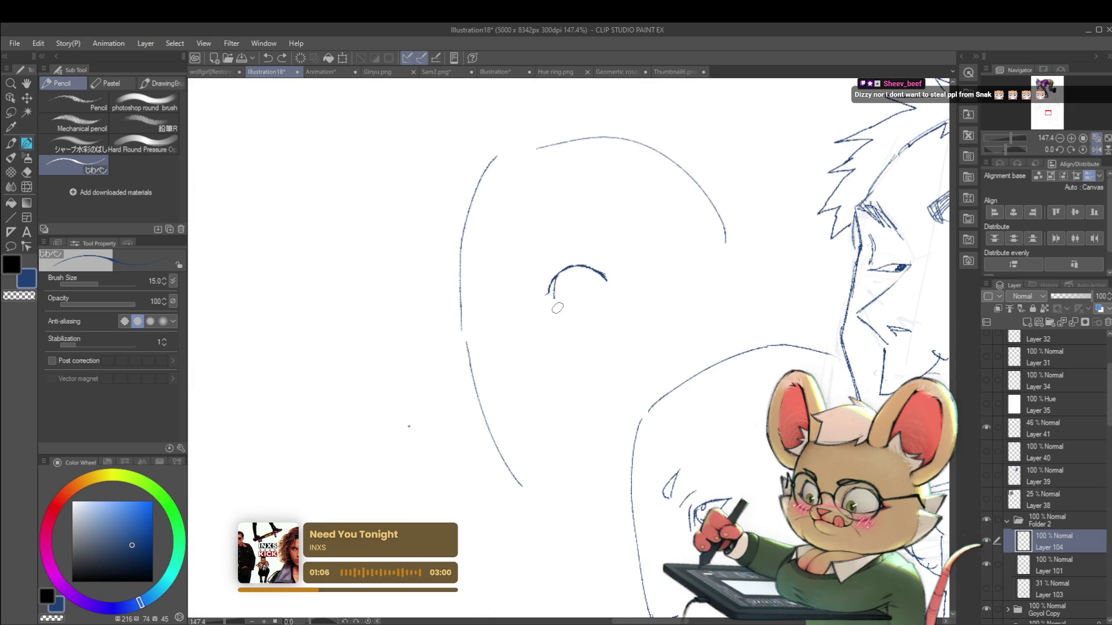
drag(566, 283, 579, 294)
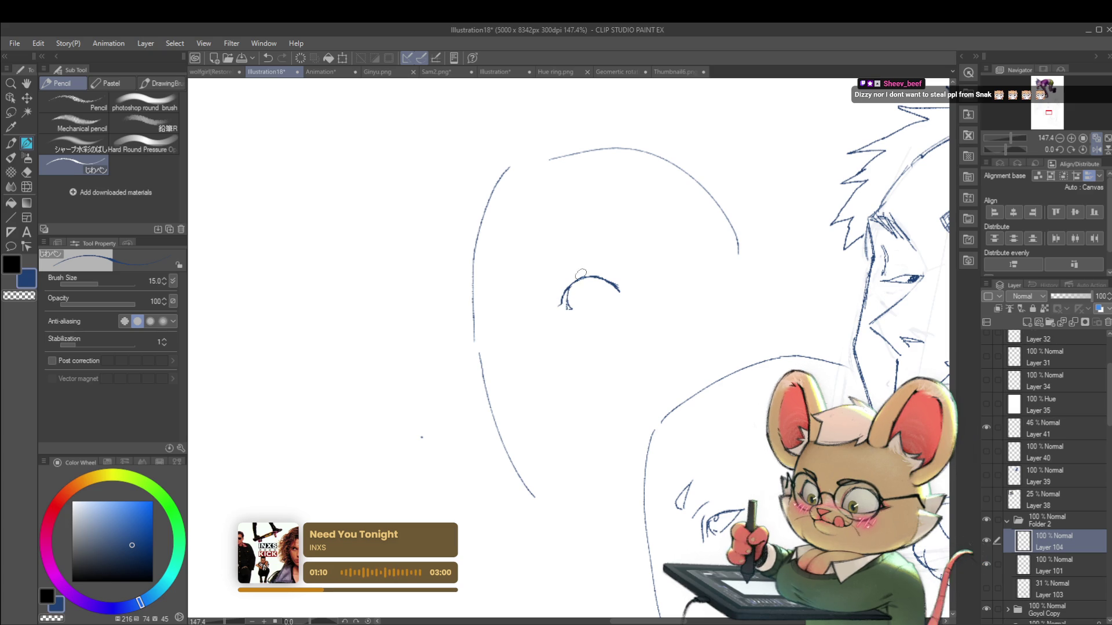
drag(567, 308, 618, 293)
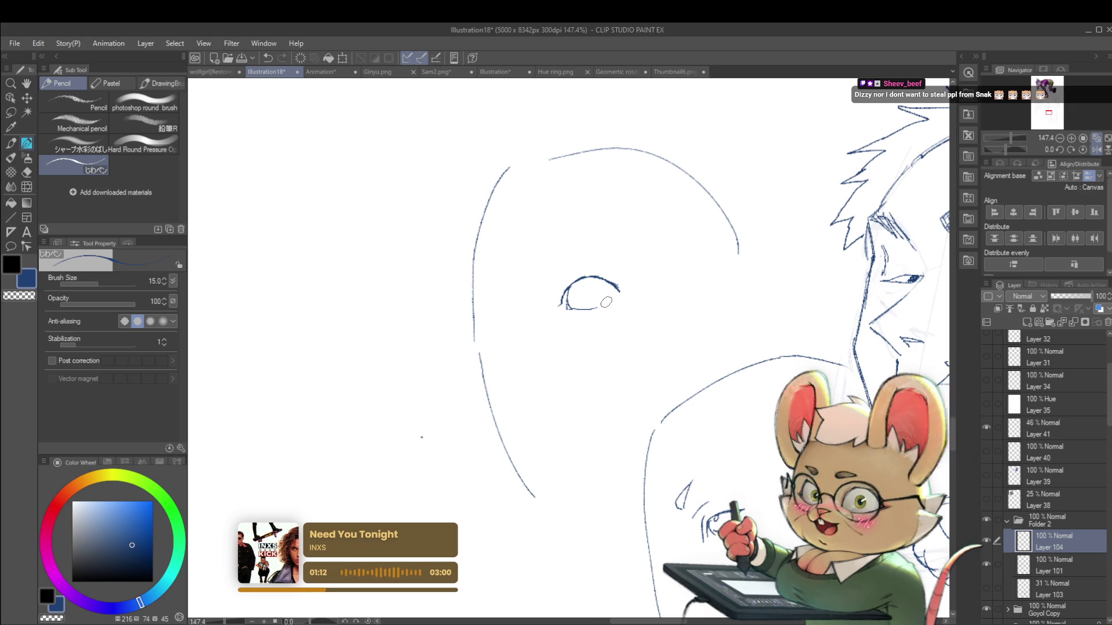
scroll(615, 294, down, 4)
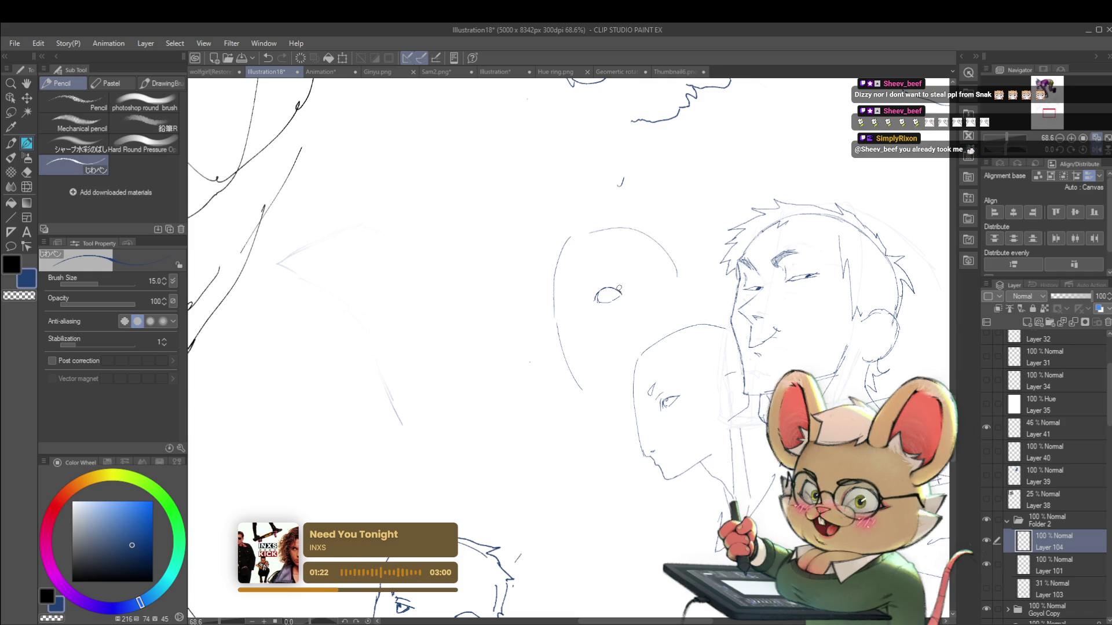
Begin sketching a second eye to the right, checking it in the mirrored view
scroll(624, 278, up, 5)
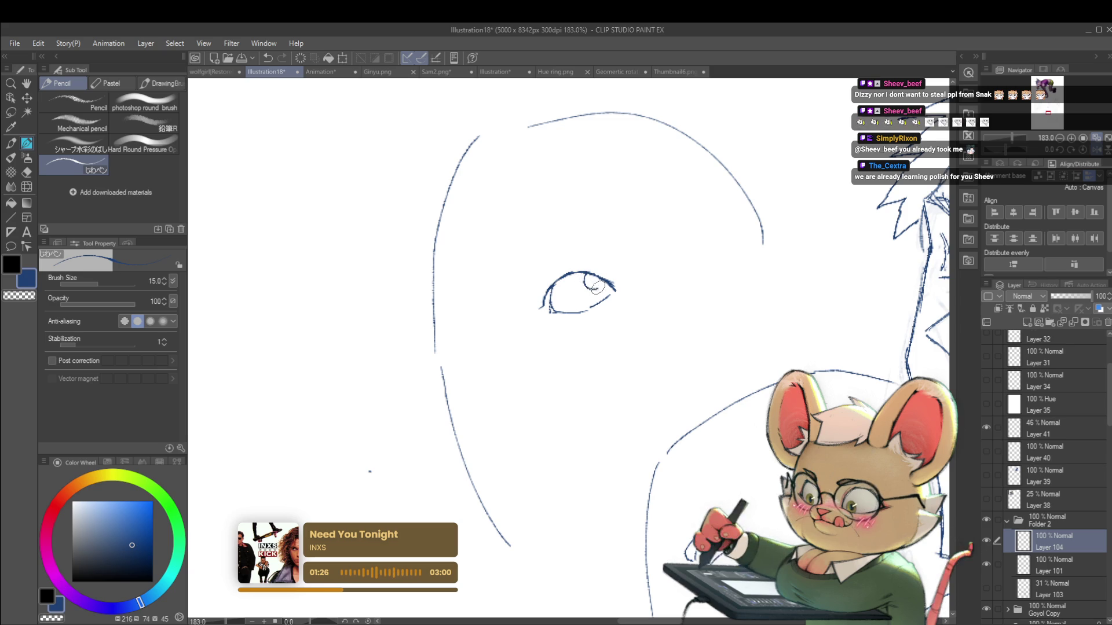
scroll(588, 288, down, 5)
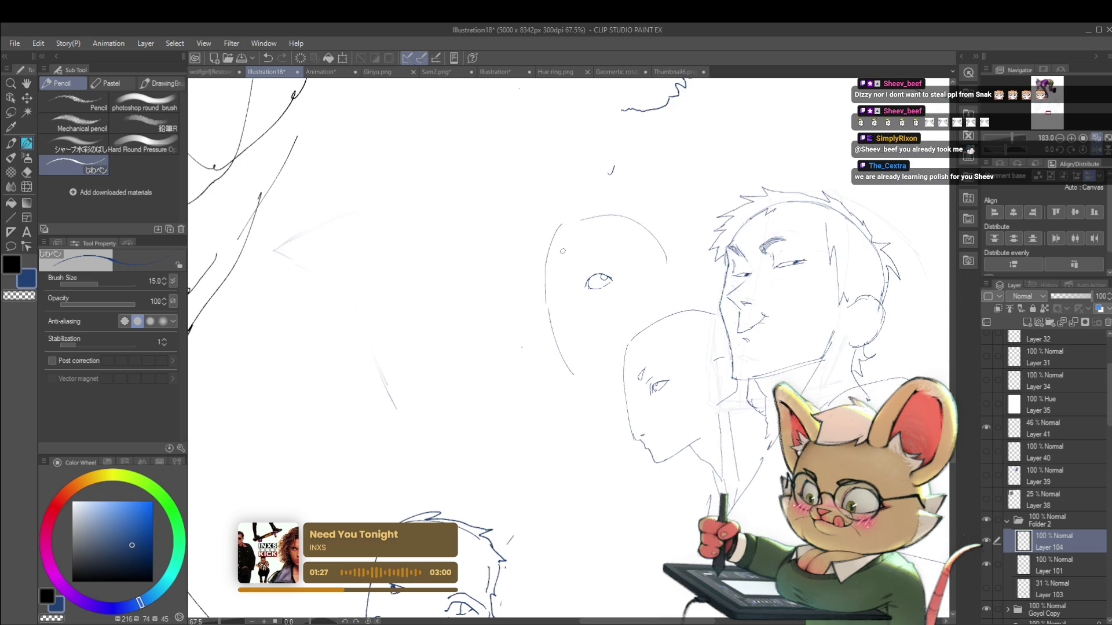
click(1095, 154)
scroll(564, 291, up, 3)
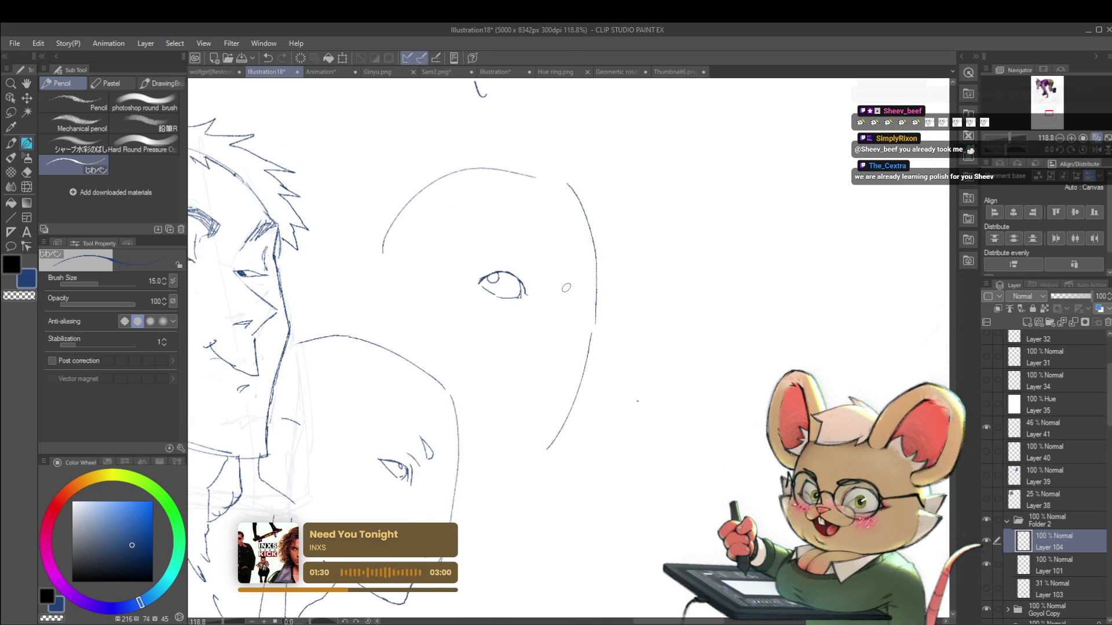
mouse_move(564, 296)
mouse_down()
mouse_move(576, 284)
mouse_move(585, 301)
mouse_up()
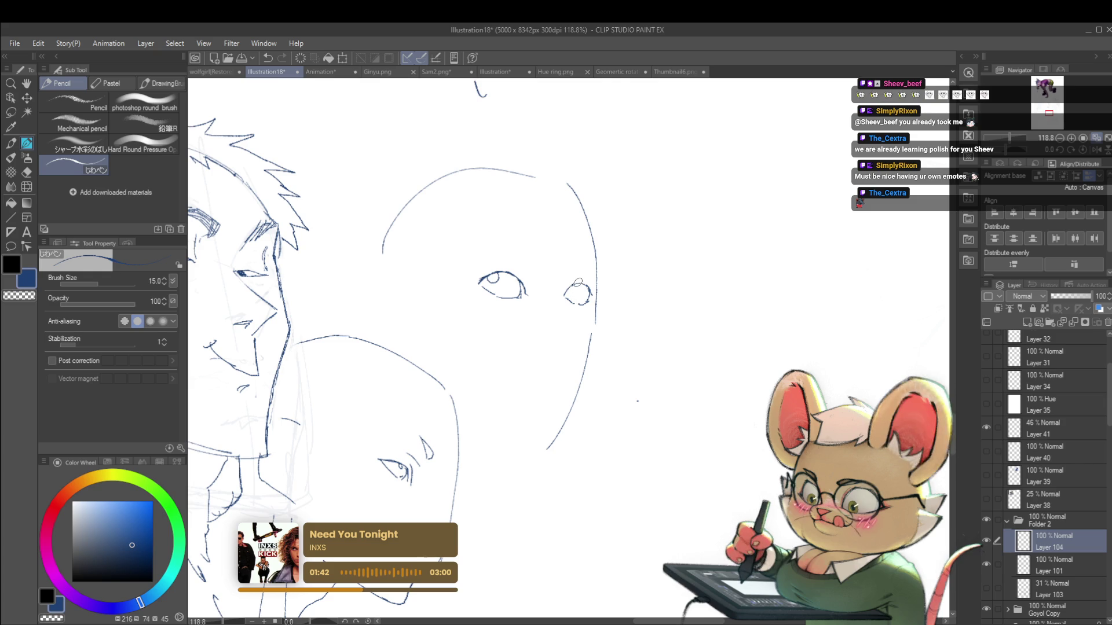
scroll(572, 287, down, 5)
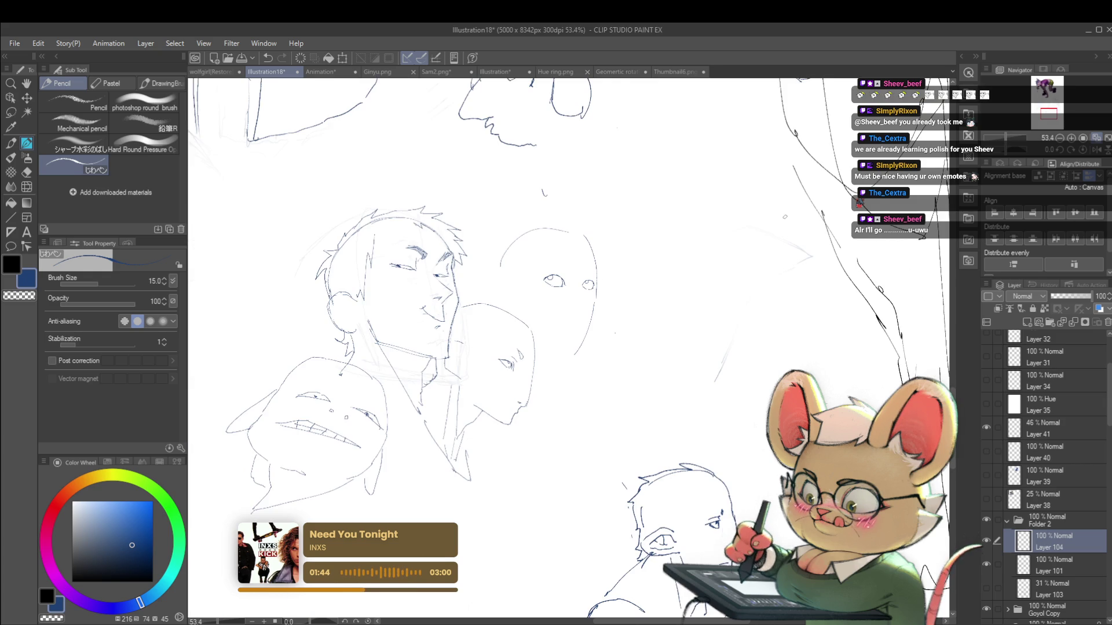
key(h)
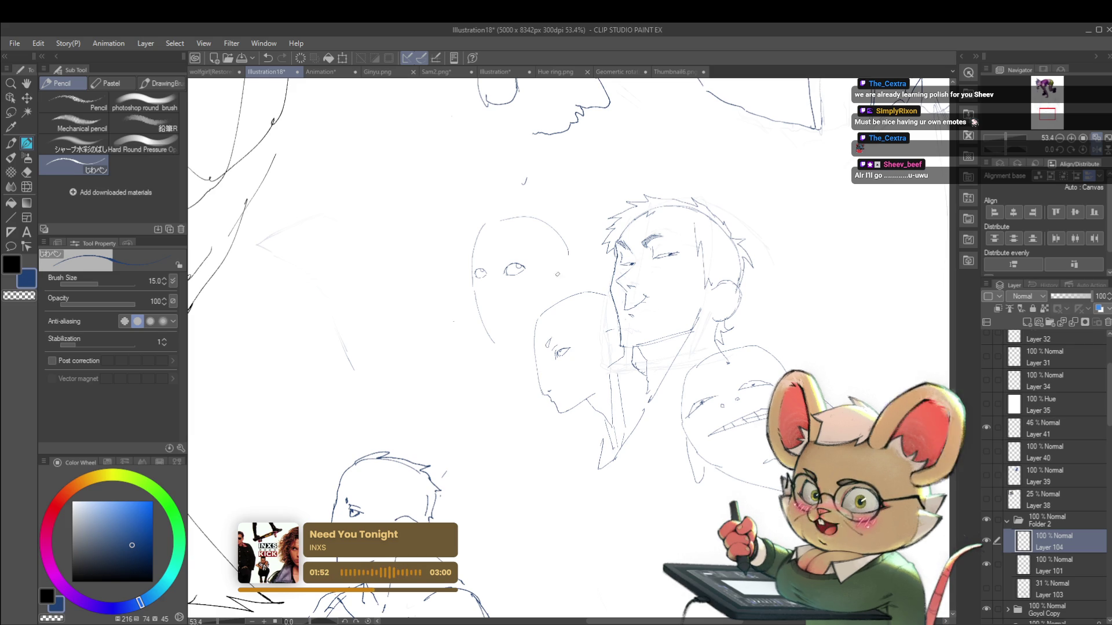
Lasso the smaller left eye and start a Ctrl+T transform on it
scroll(482, 270, up, 5)
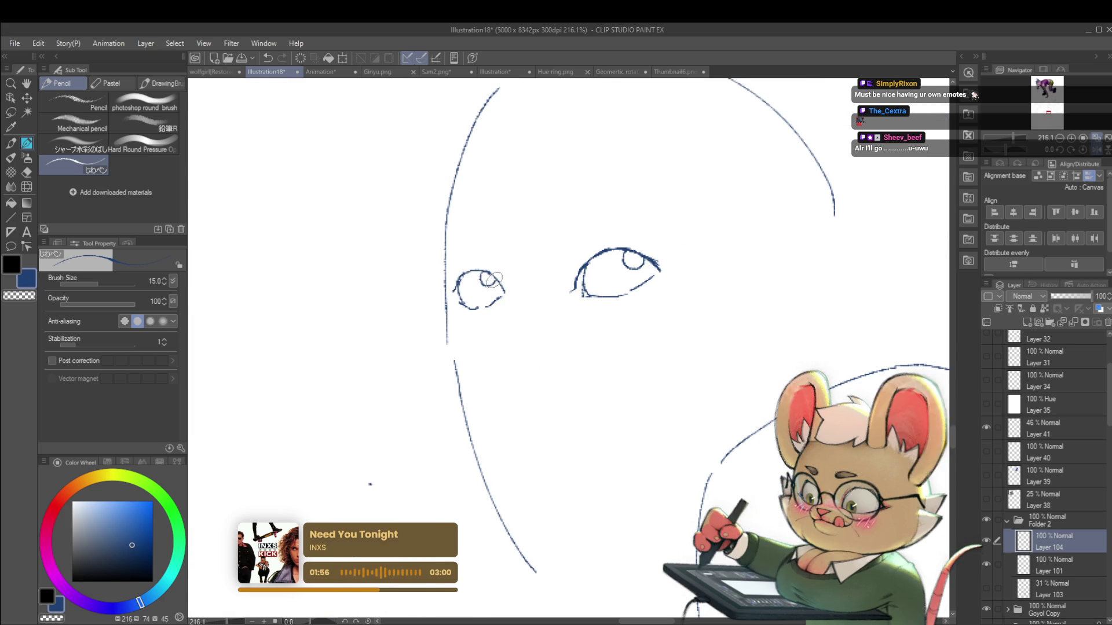
scroll(462, 221, down, 4)
scroll(512, 245, up, 4)
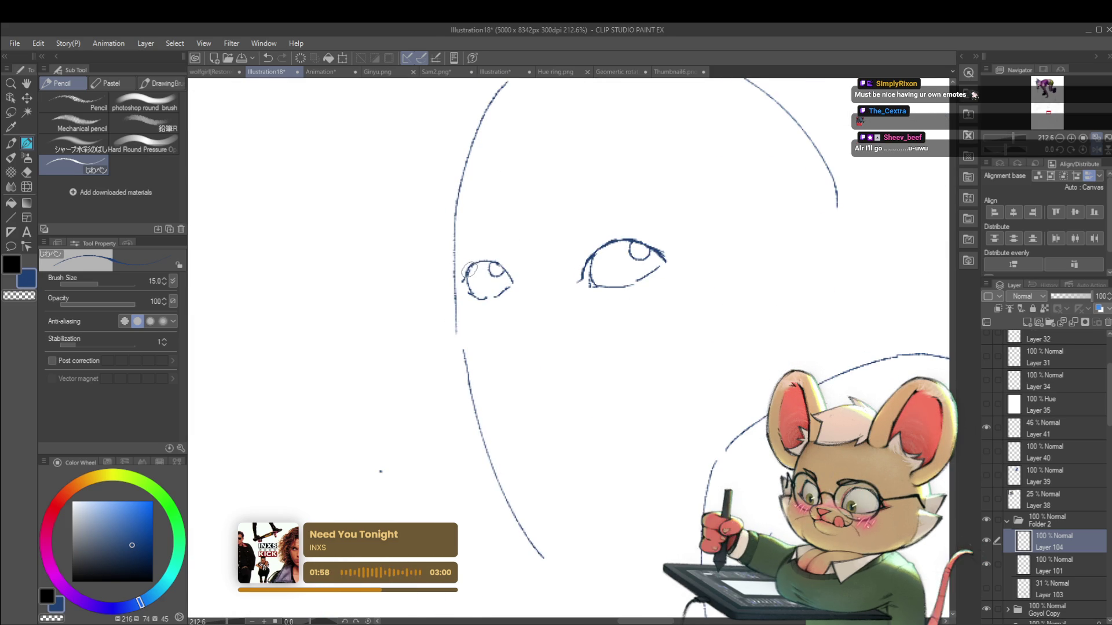
key(m)
mouse_move(463, 301)
mouse_down()
mouse_move(509, 316)
mouse_move(483, 316)
mouse_up()
key(ctrl+t)
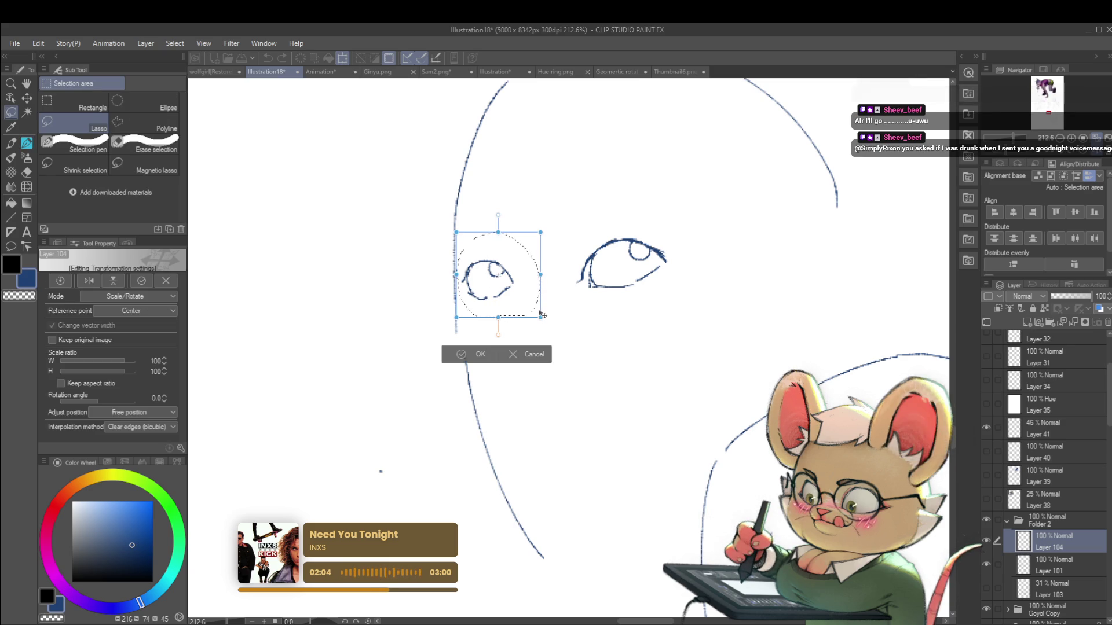
Nudge the left eye slightly right, commit, deselect, and return to the Pencil
drag(527, 267, 540, 263)
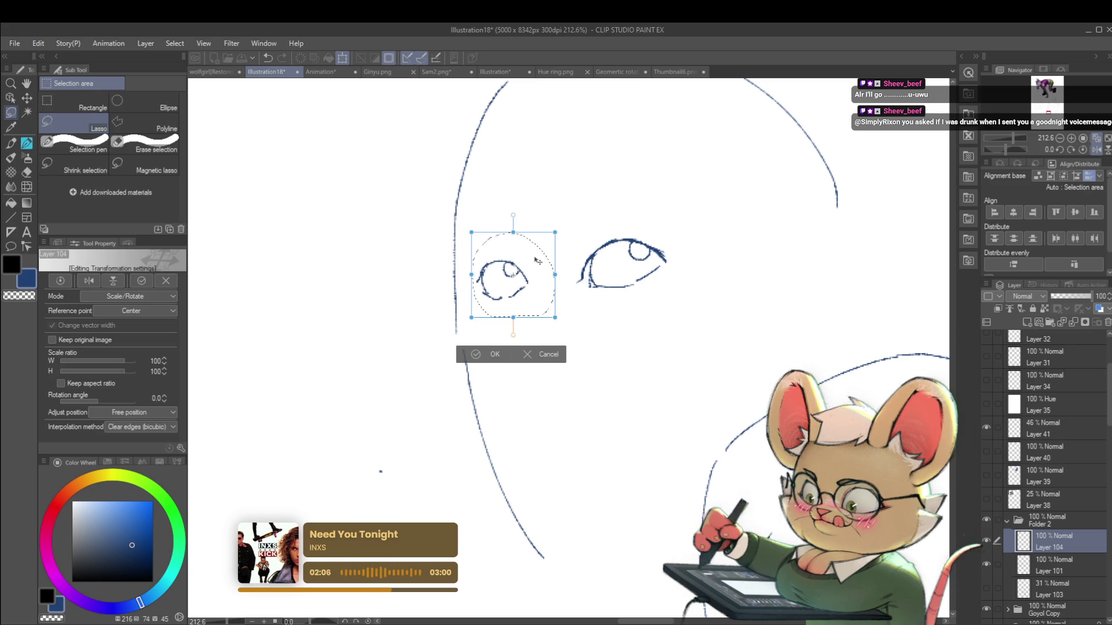
key(Return)
key(ctrl+d)
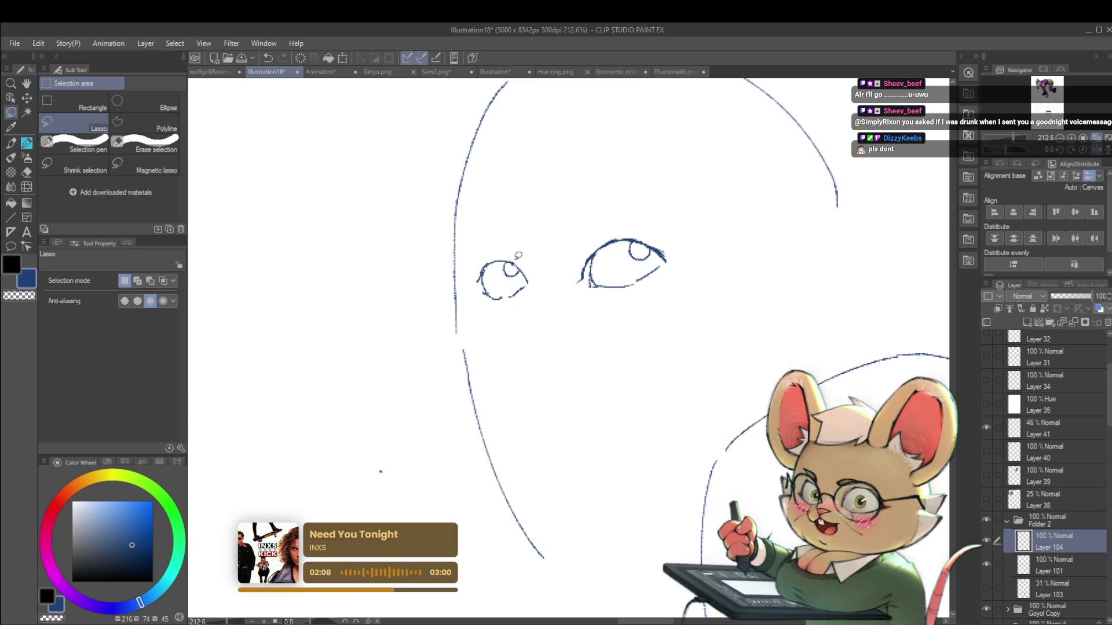
key(p)
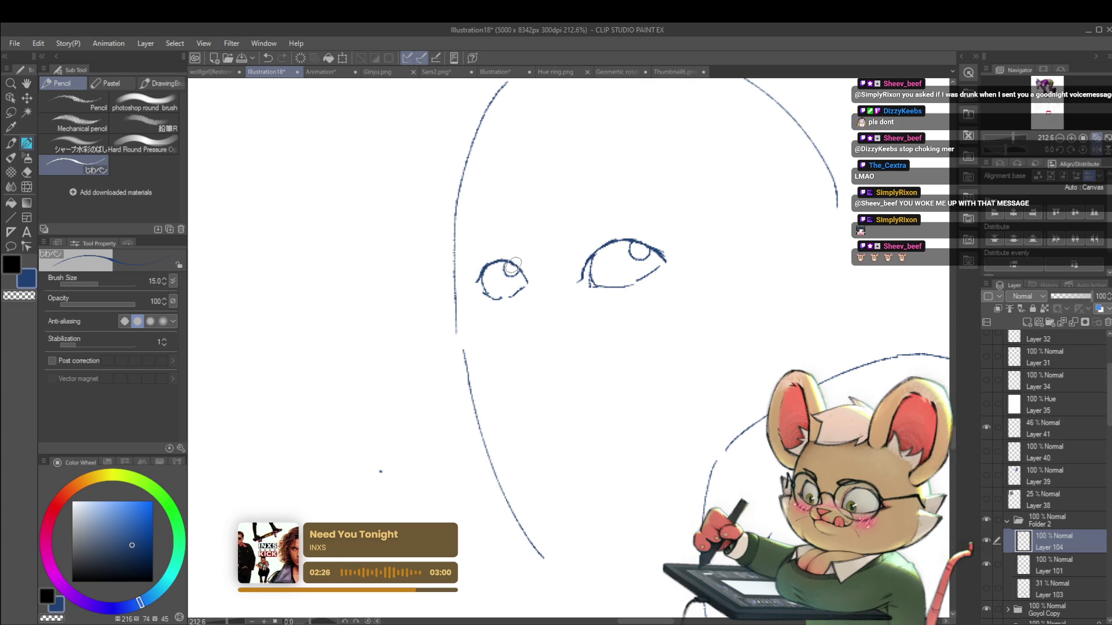
Draw short brow strokes above the right eye and extend the left face contour to the jaw
scroll(525, 268, down, 5)
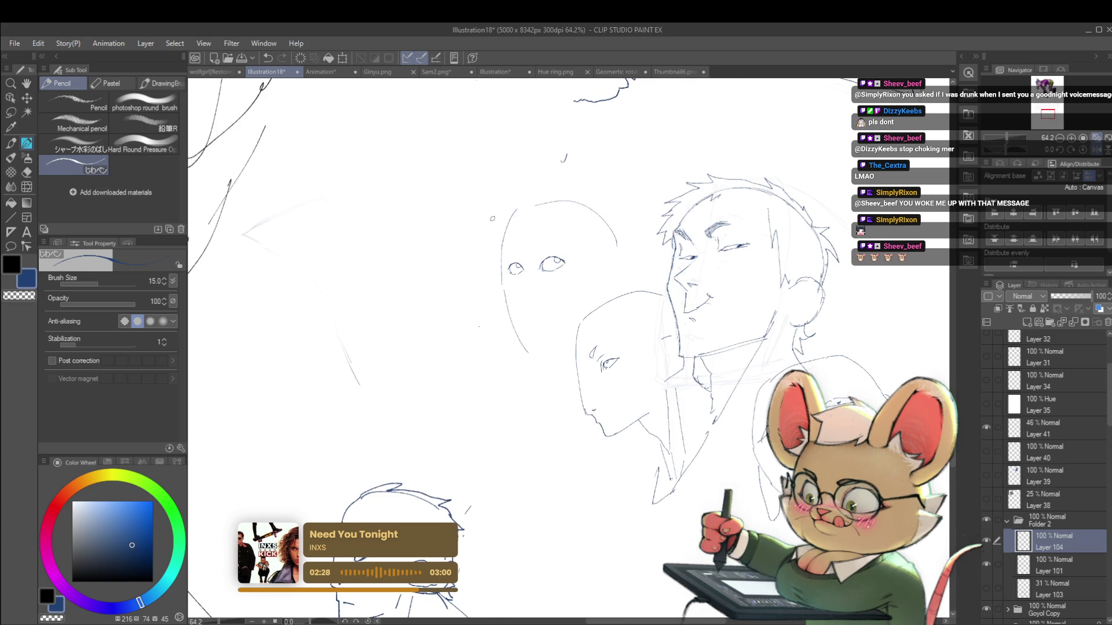
scroll(492, 217, up, 4)
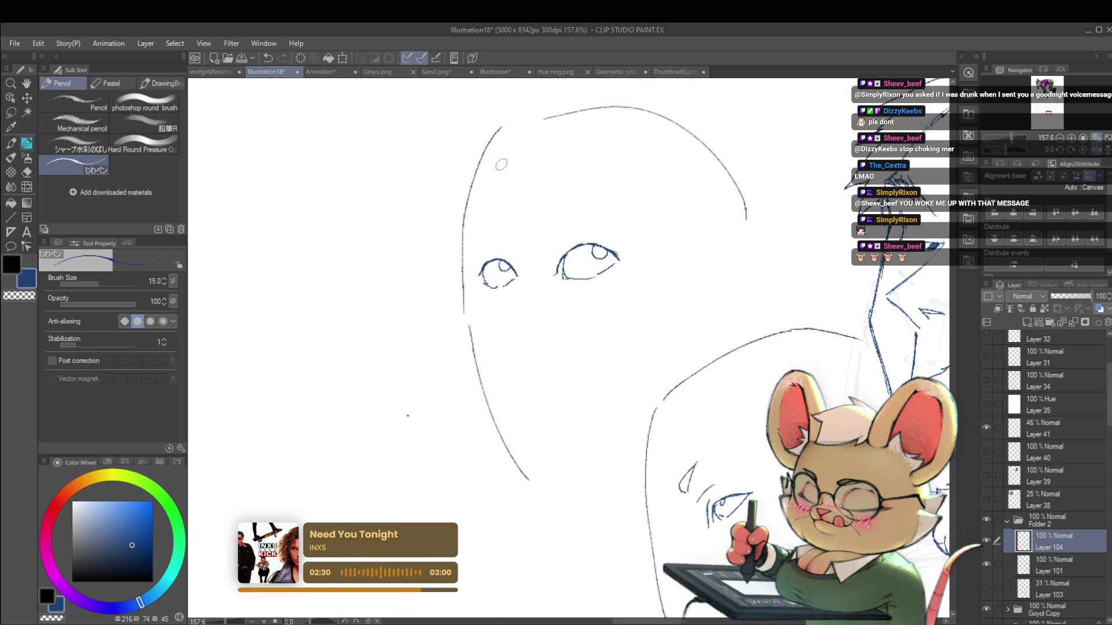
drag(544, 226, 560, 214)
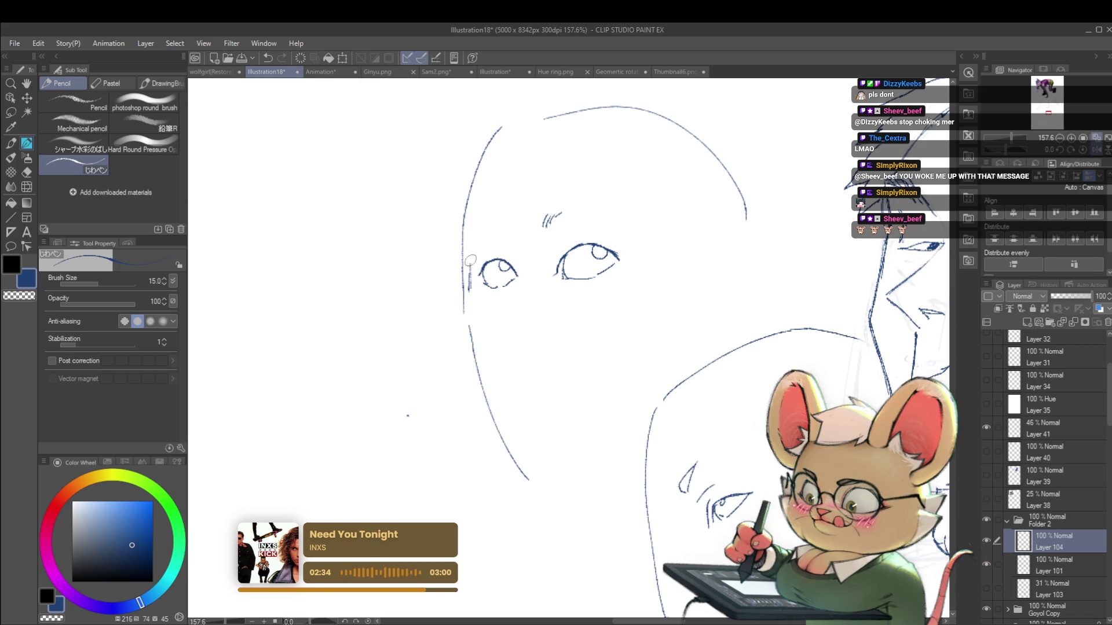
drag(470, 266, 466, 222)
mouse_move(471, 295)
mouse_down()
mouse_move(478, 362)
mouse_move(528, 422)
mouse_move(576, 429)
mouse_move(666, 375)
mouse_up()
scroll(667, 373, down, 5)
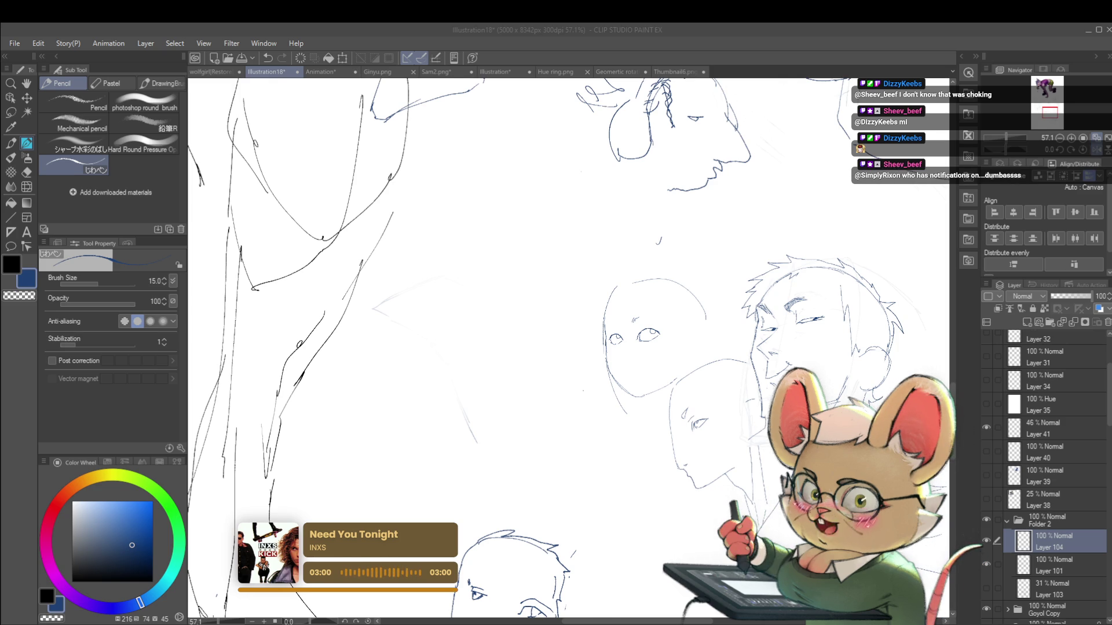
Flip the view back, undo the blank head's eyes and top outline, then zoom out
click(1095, 152)
drag(676, 300, 797, 236)
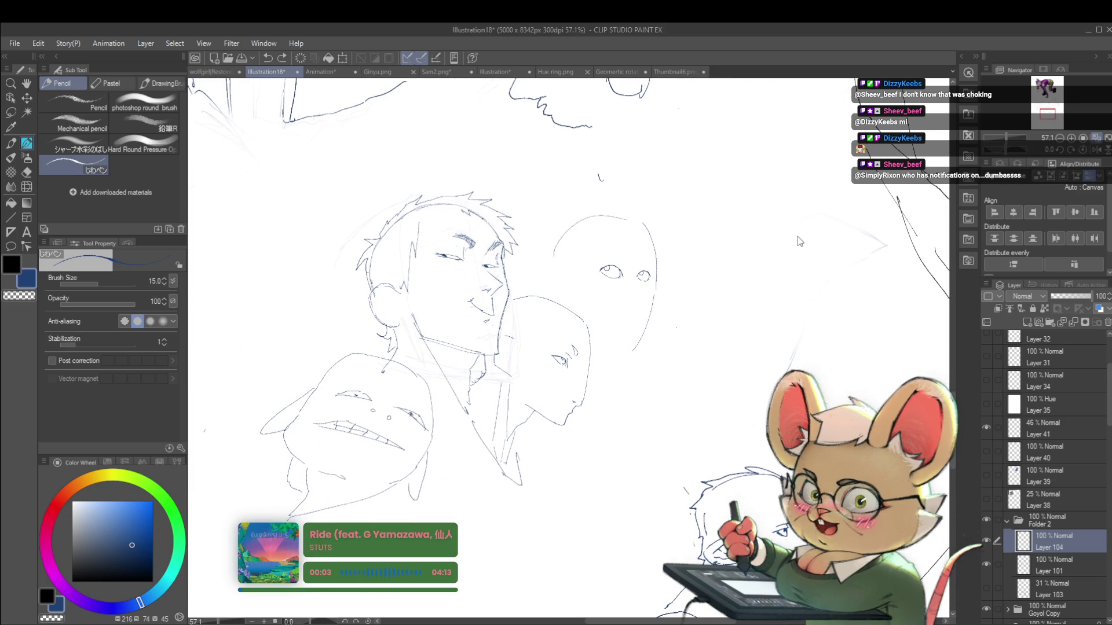
key(ctrl+z)
key(ctrl+z)
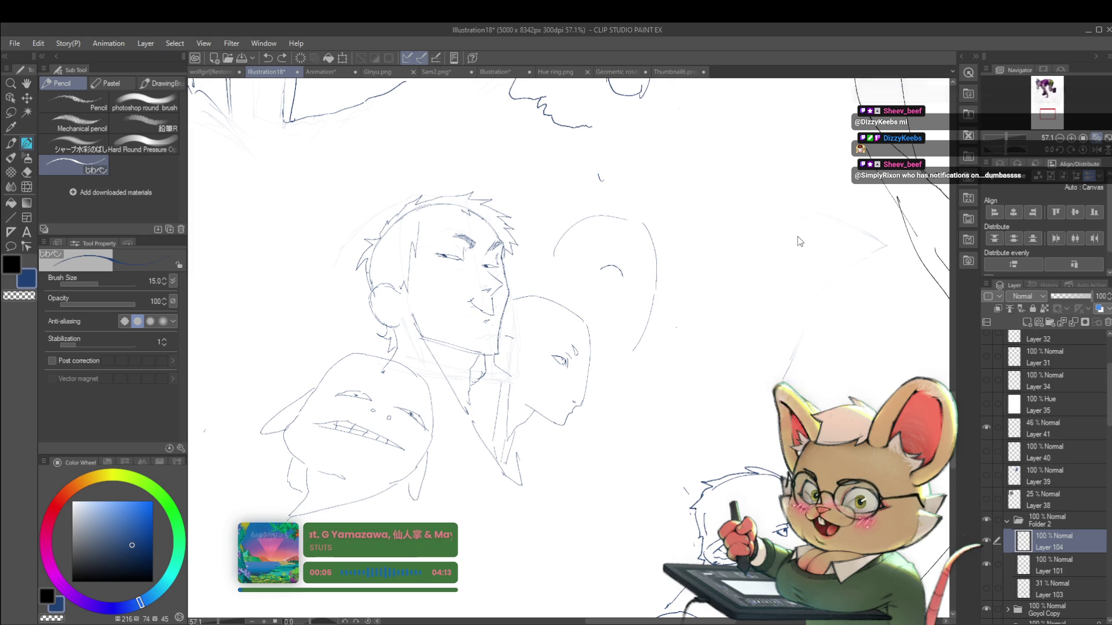
key(ctrl+z)
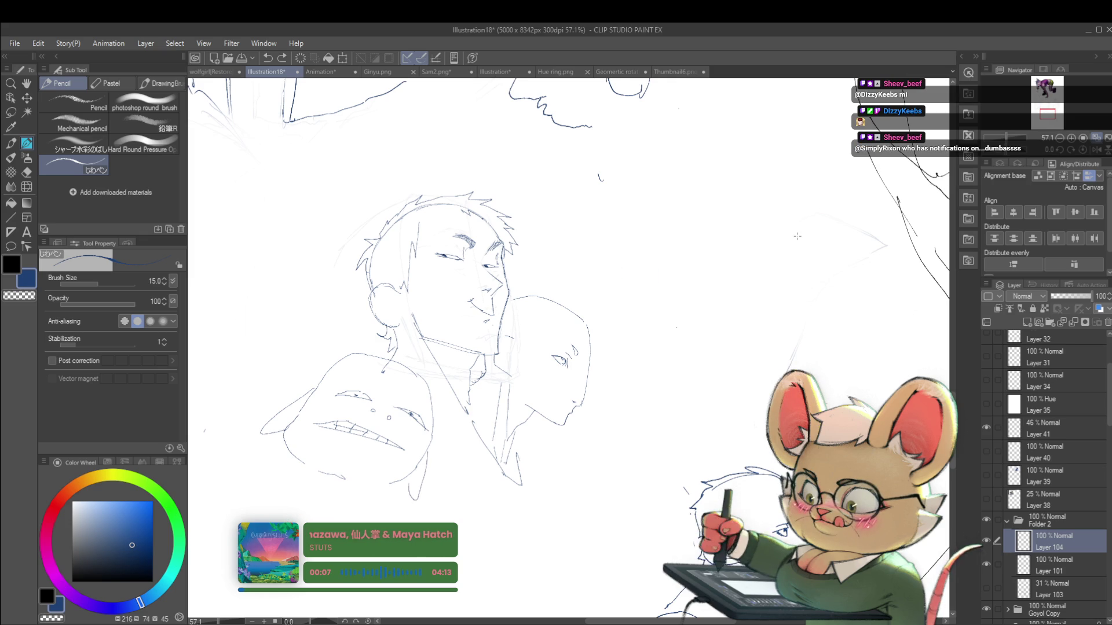
mouse_move(288, 457)
mouse_down()
mouse_move(301, 492)
mouse_move(271, 463)
mouse_up()
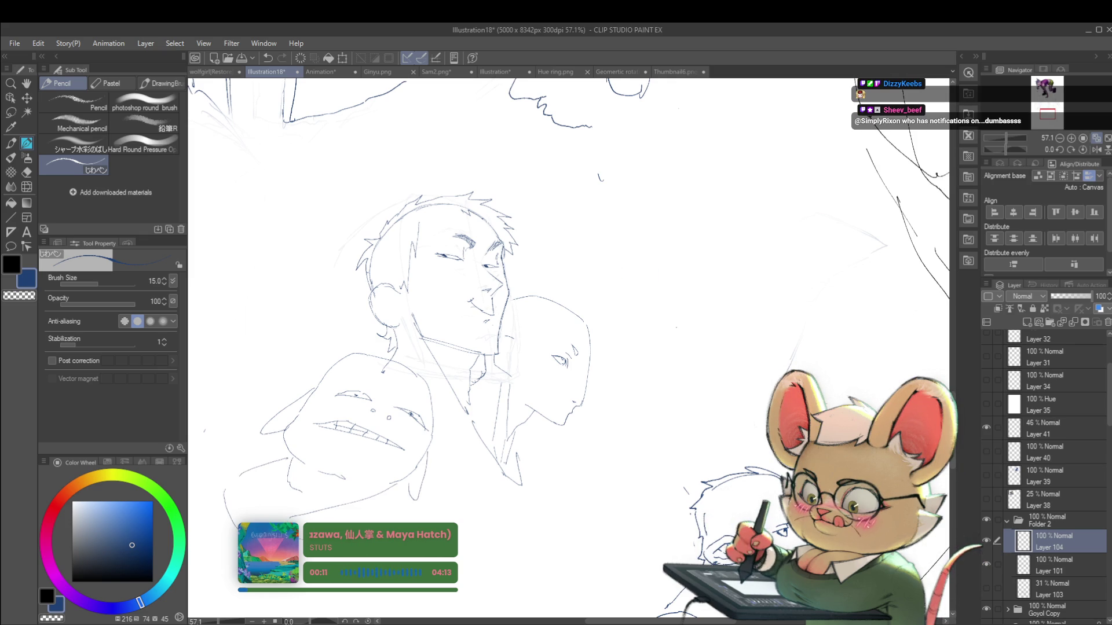
scroll(393, 503, down, 5)
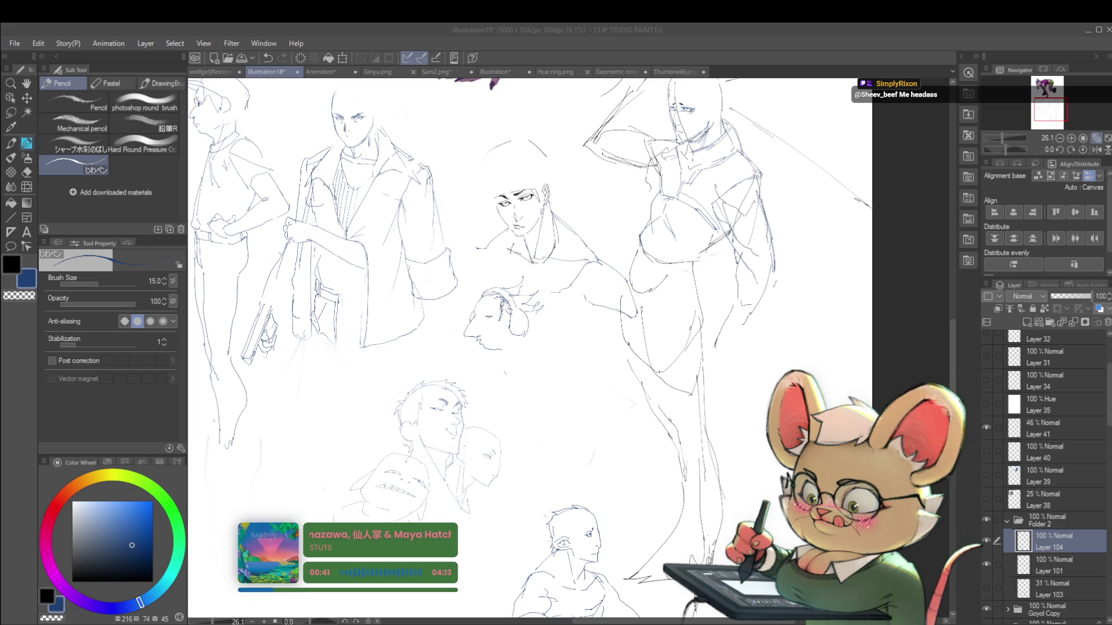
scroll(587, 347, down, 4)
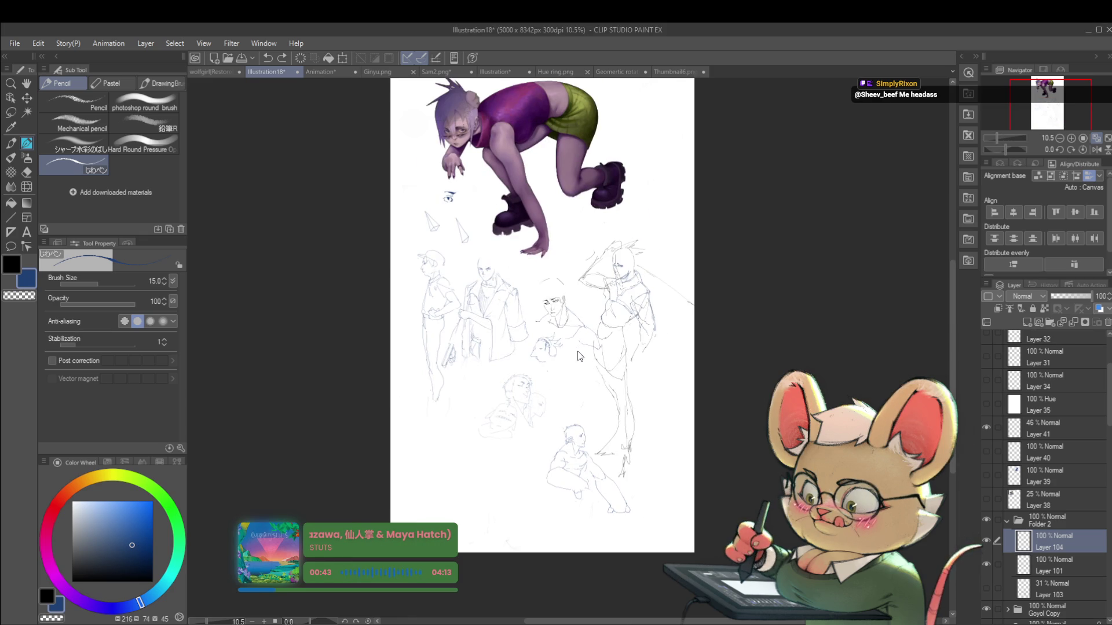
Place the muscle reference image over the sketches and confirm its position
key(ctrl+t)
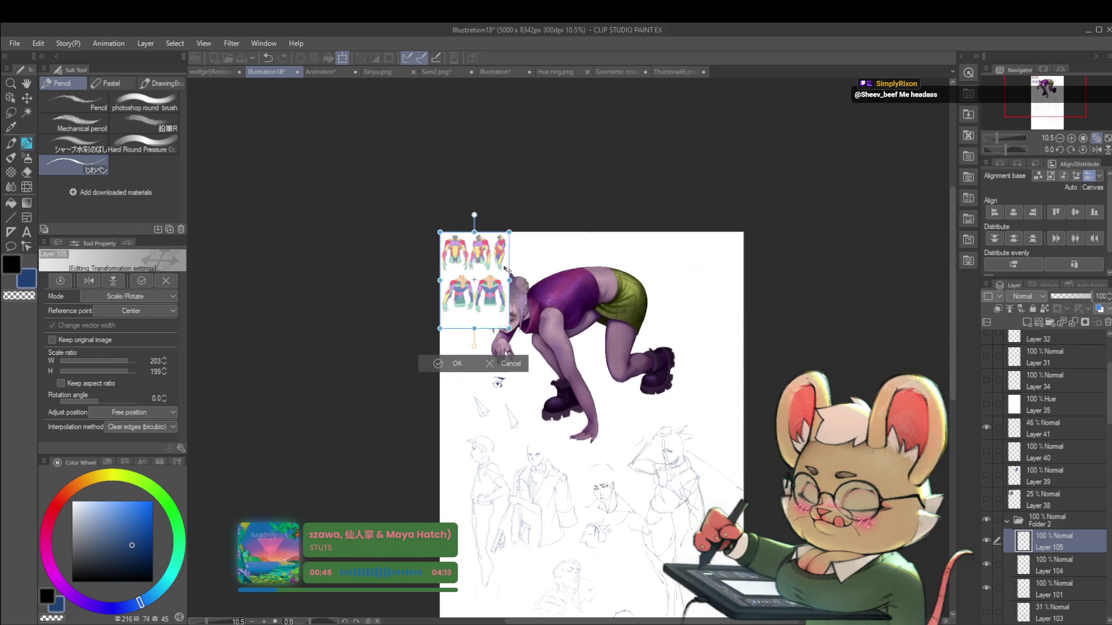
mouse_move(522, 460)
mouse_down()
mouse_move(565, 305)
mouse_move(759, 142)
mouse_move(705, 265)
mouse_move(707, 256)
mouse_up()
key(Return)
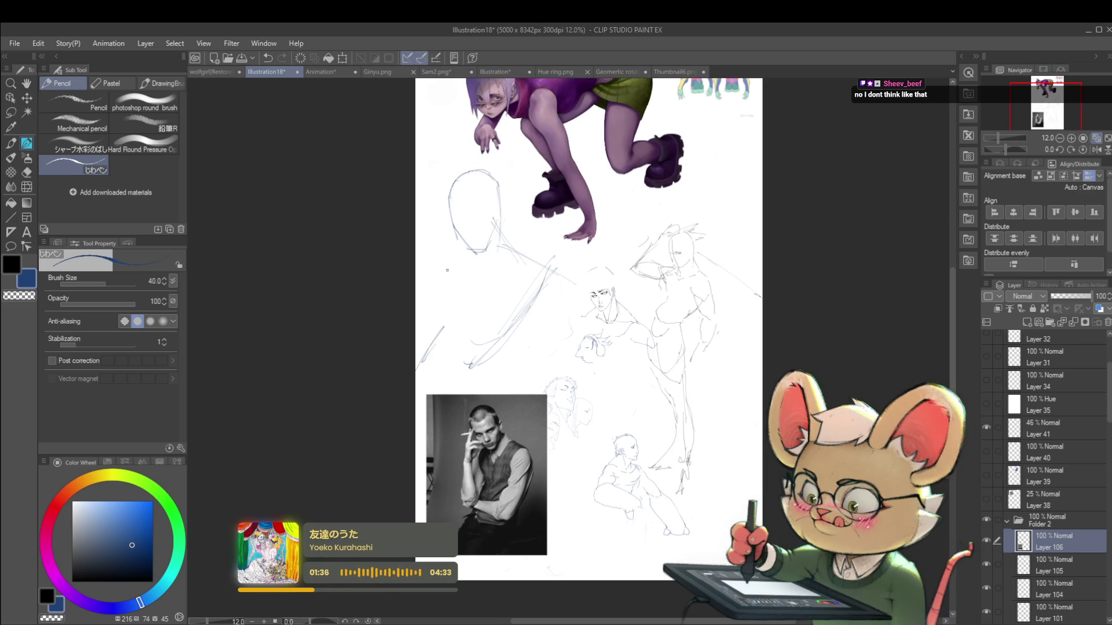
Add a couple of pencil strokes to the left figure sketch
drag(445, 334, 425, 258)
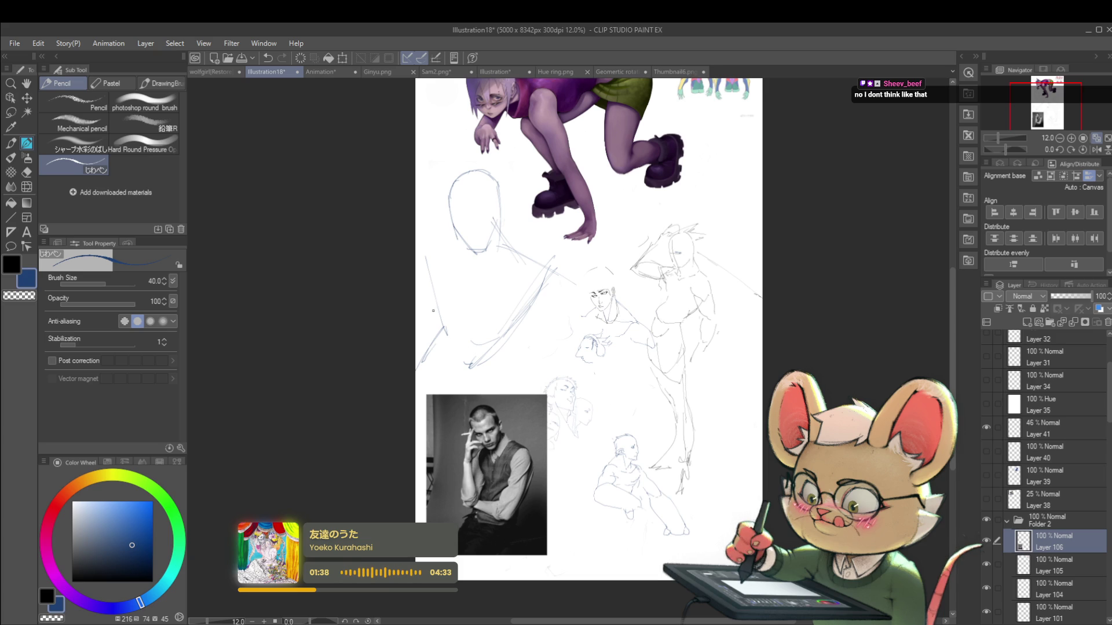
drag(445, 335, 461, 310)
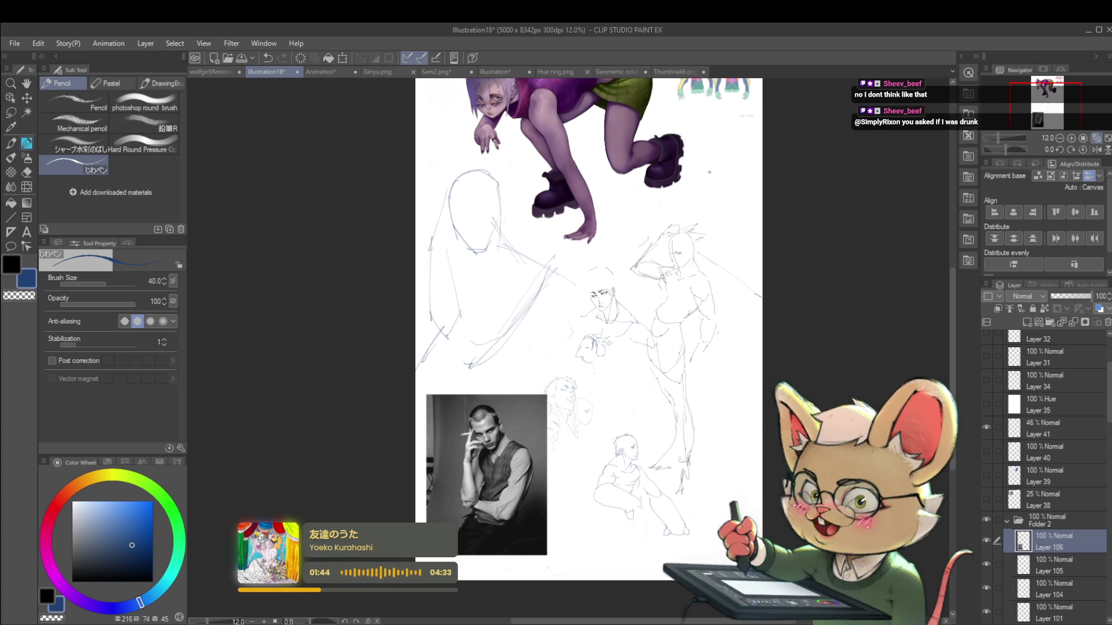
mouse_move(673, 271)
mouse_down()
mouse_move(685, 250)
mouse_move(699, 270)
mouse_move(684, 286)
mouse_up()
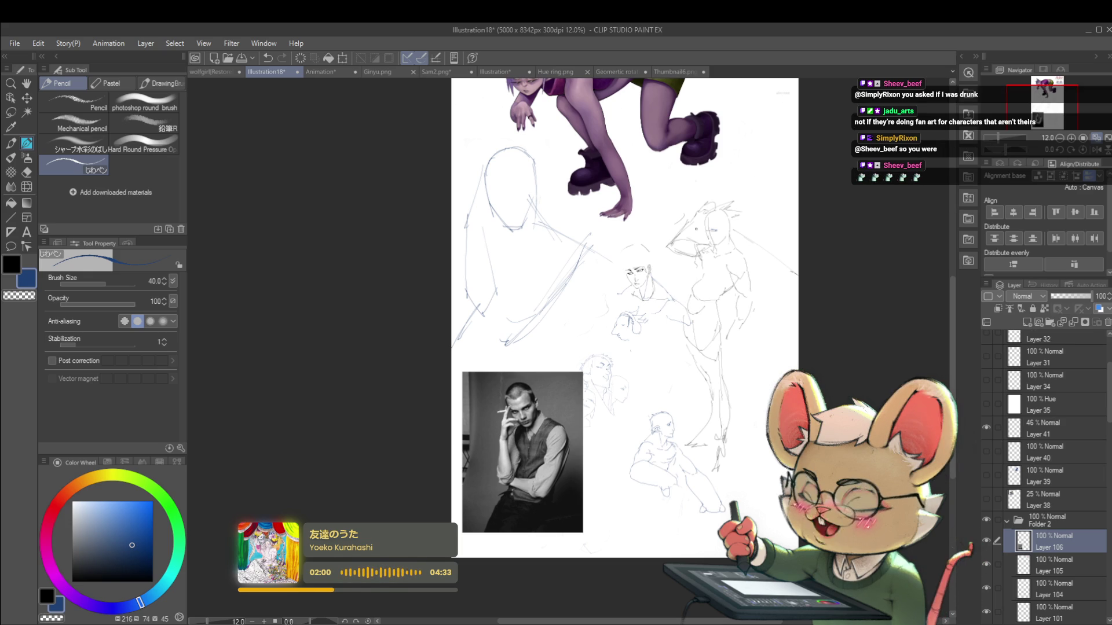
scroll(472, 210, up, 2)
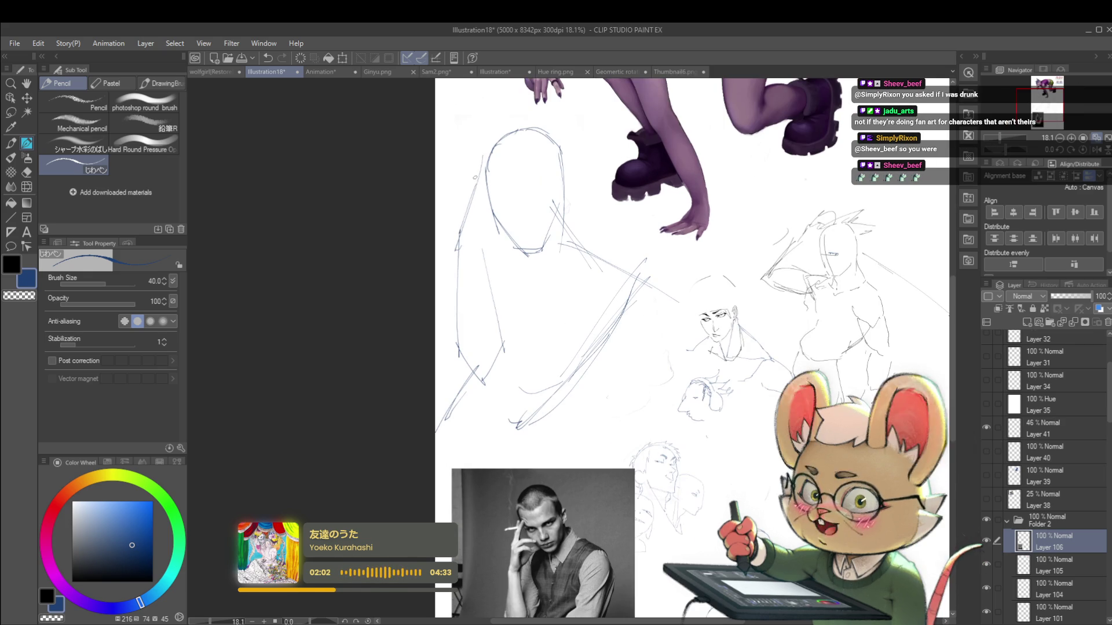
Sketch a shoulder line and a horizontal guideline across the figure's head
drag(465, 223, 483, 178)
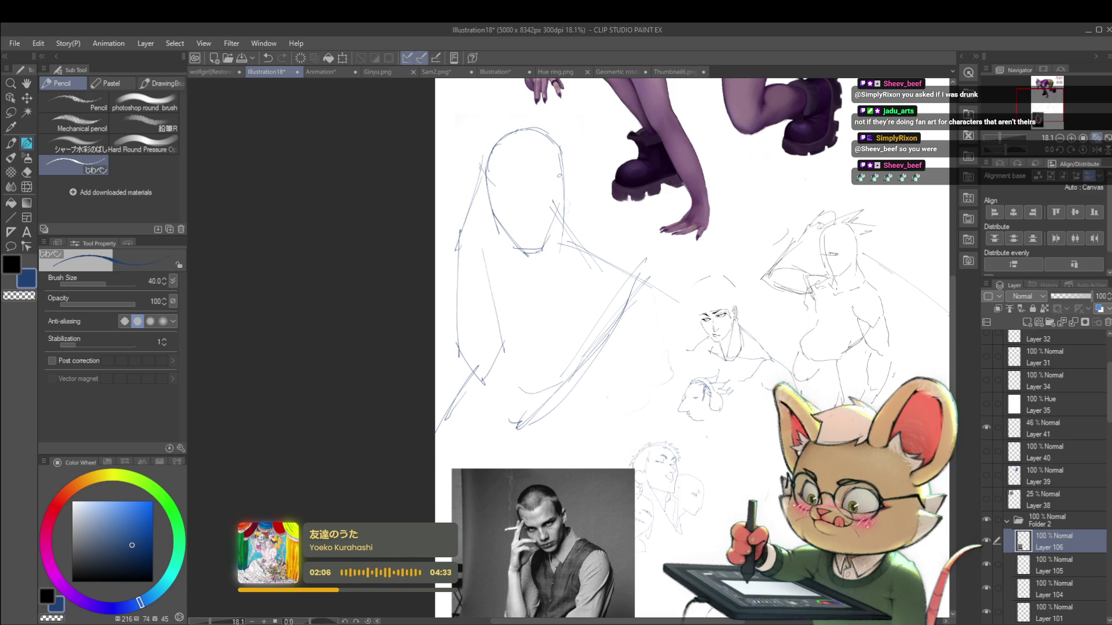
drag(488, 209, 545, 199)
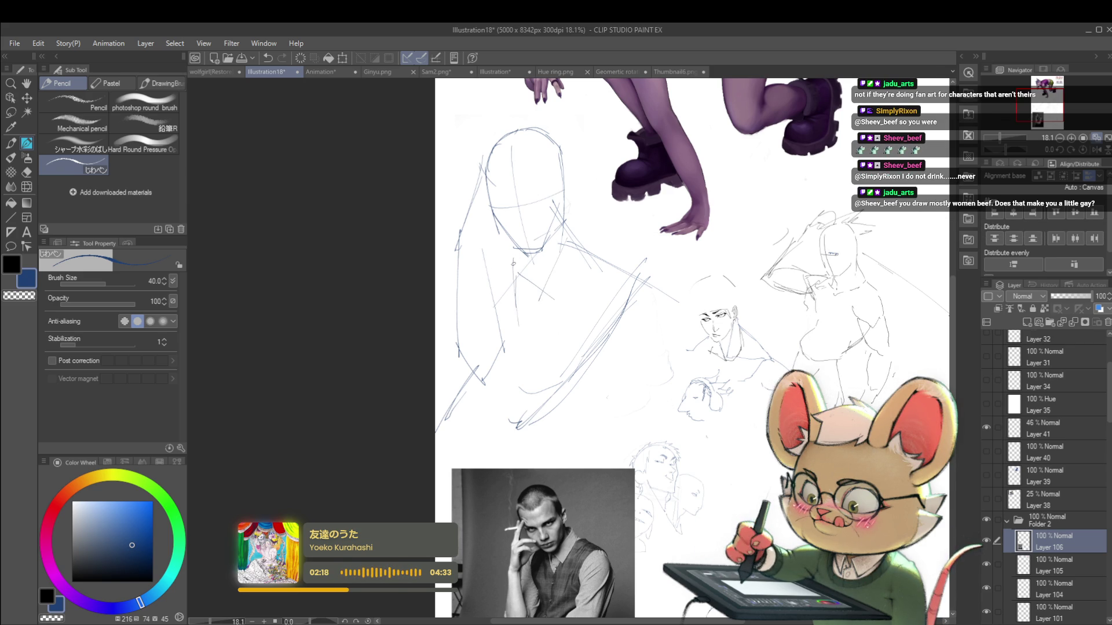
scroll(590, 218, down, 3)
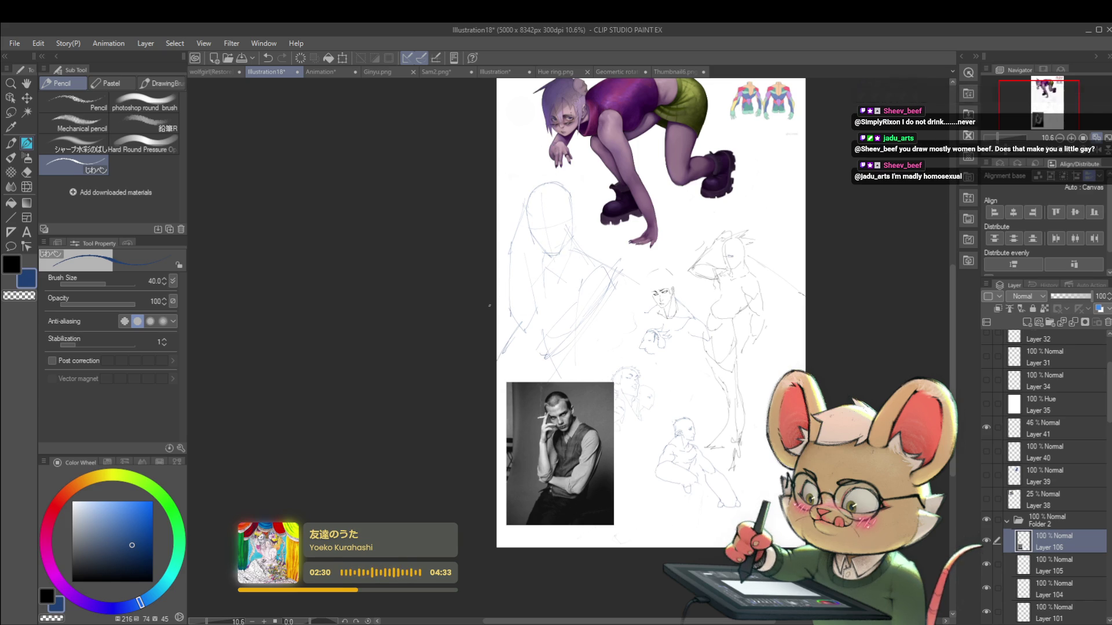
drag(609, 191, 622, 245)
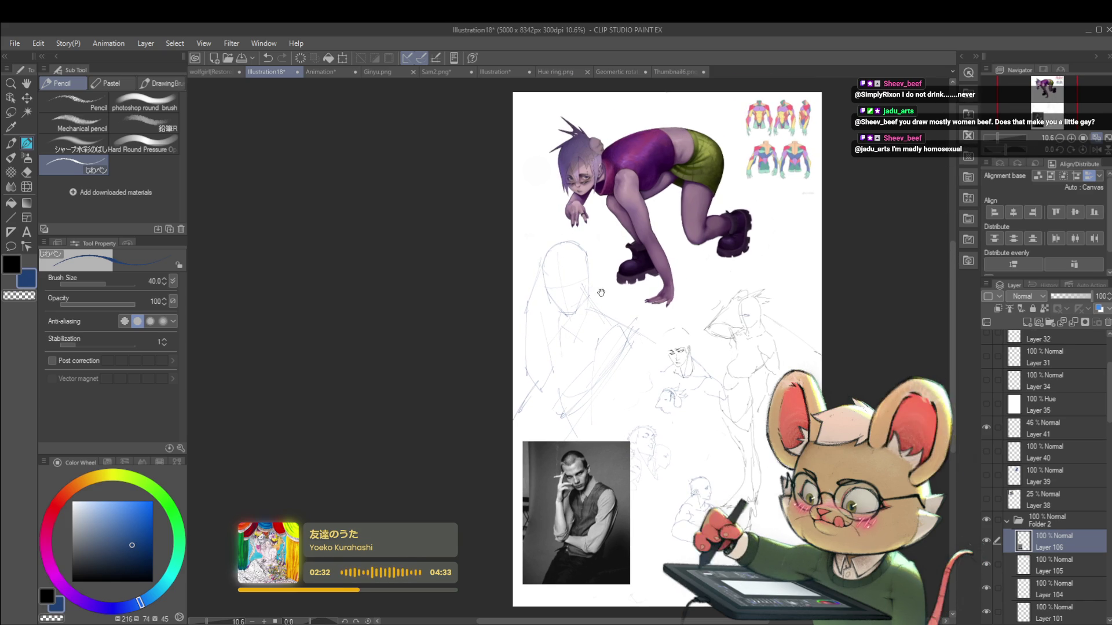
drag(595, 290, 606, 318)
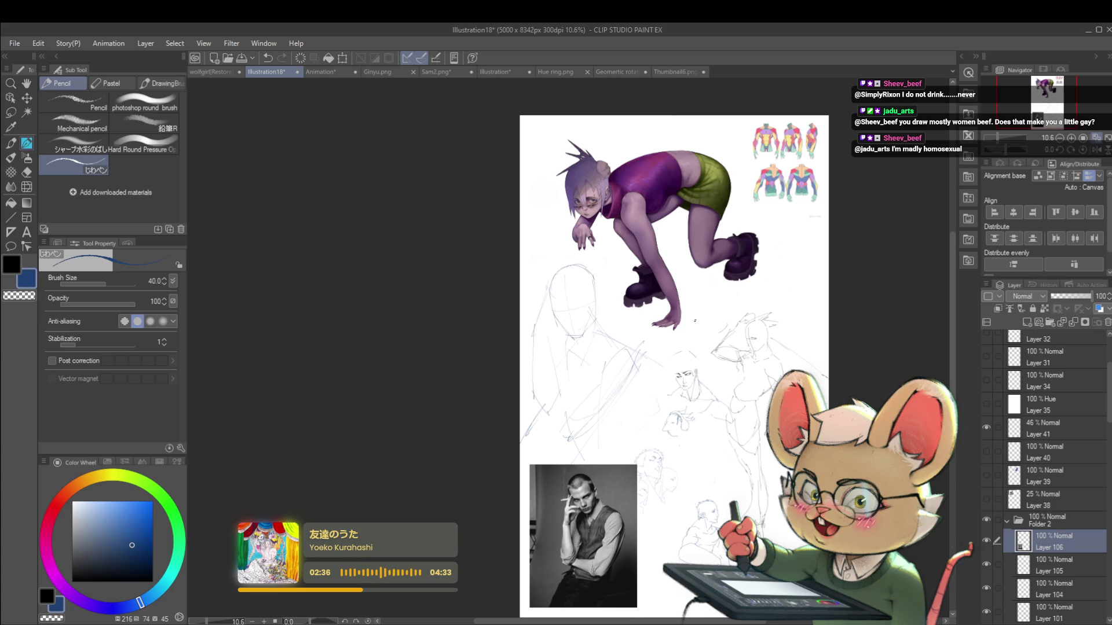
scroll(591, 311, up, 3)
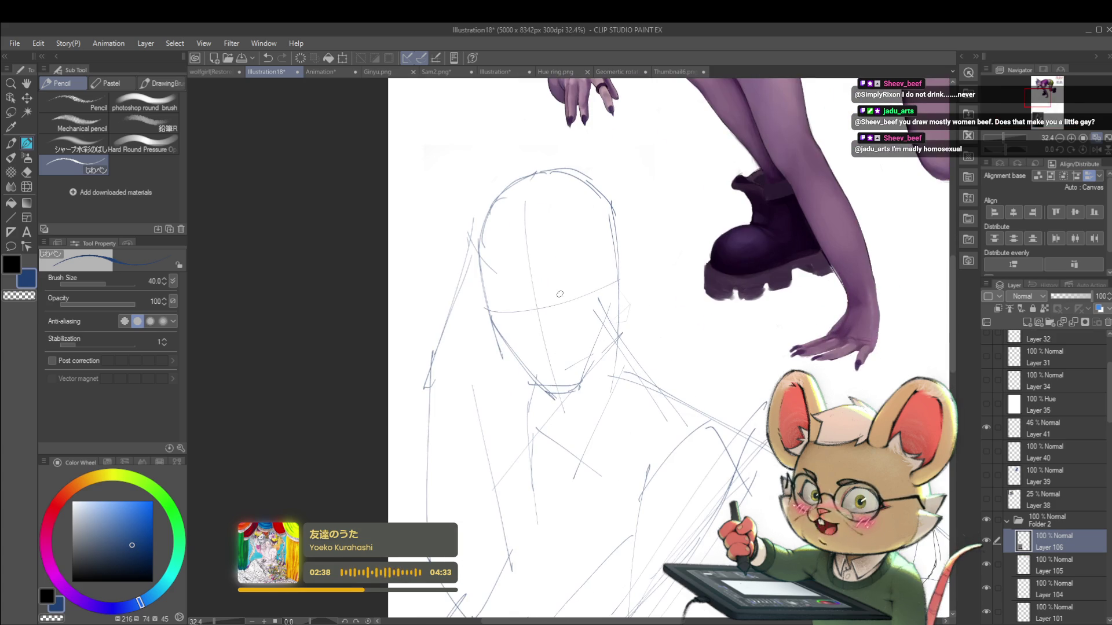
Draw the right eye's eyelid line along the head sketch's guideline
drag(548, 301, 552, 290)
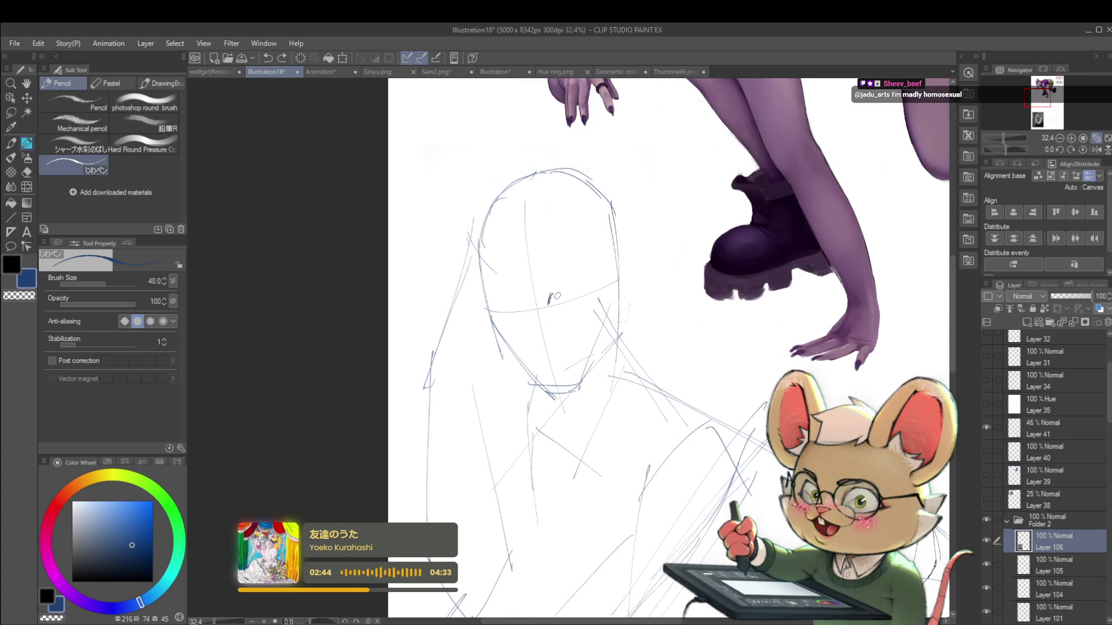
drag(549, 299, 586, 287)
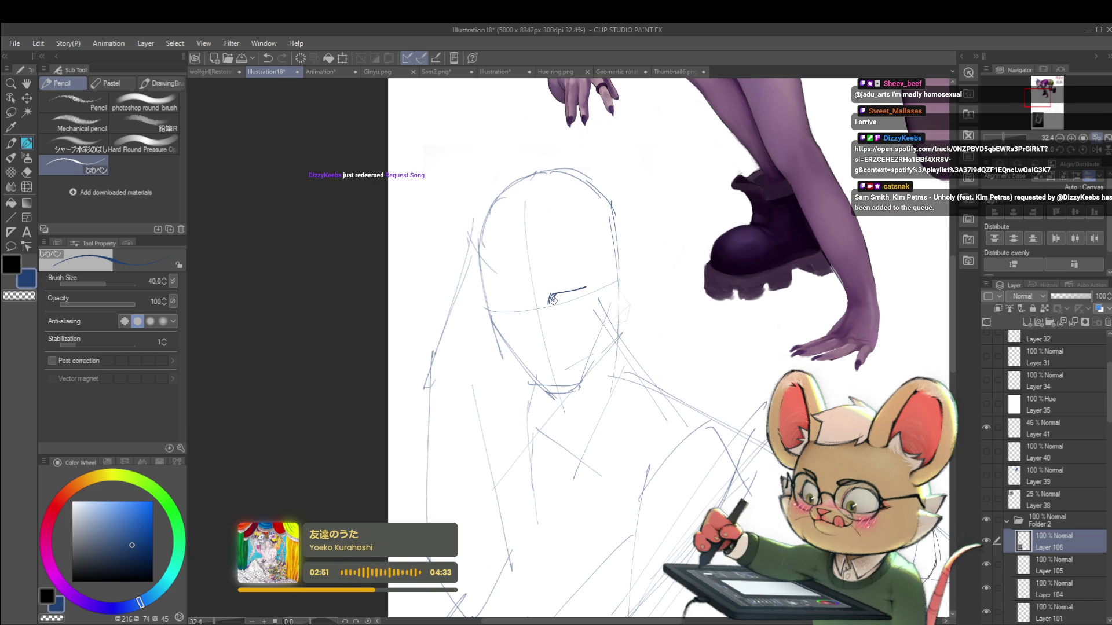
scroll(560, 302, down, 3)
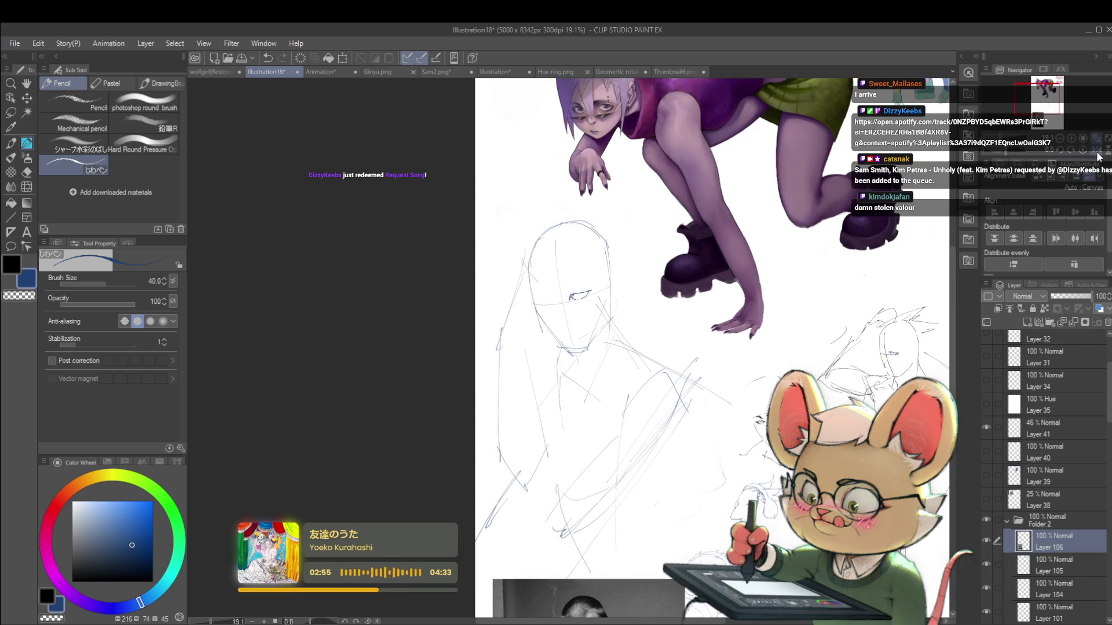
scroll(608, 298, up, 4)
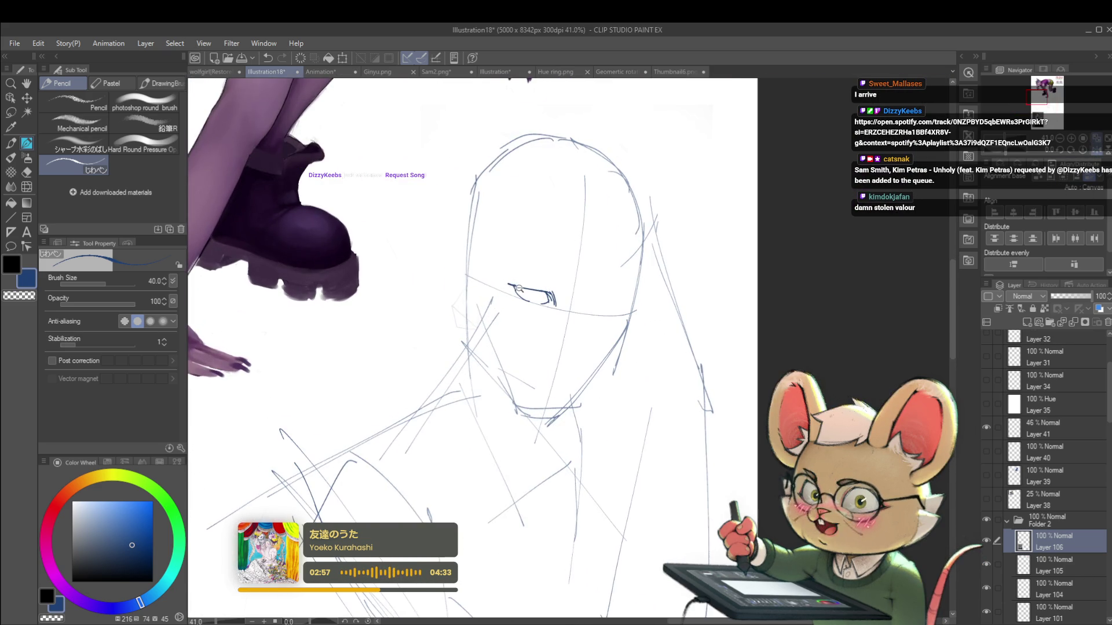
scroll(512, 287, up, 2)
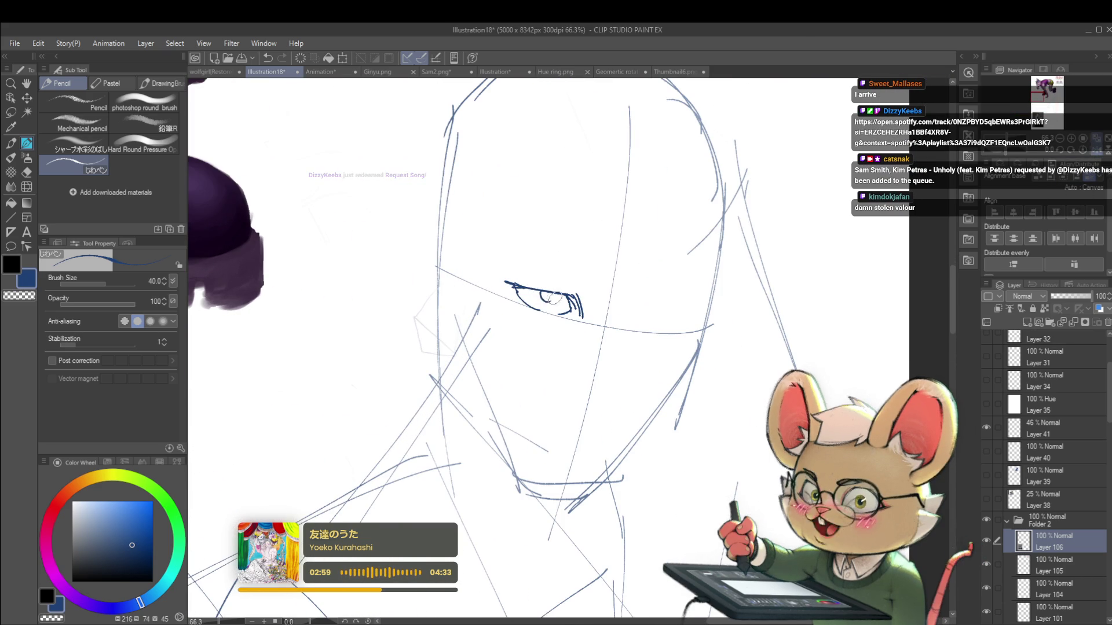
scroll(537, 292, down, 4)
scroll(564, 294, up, 4)
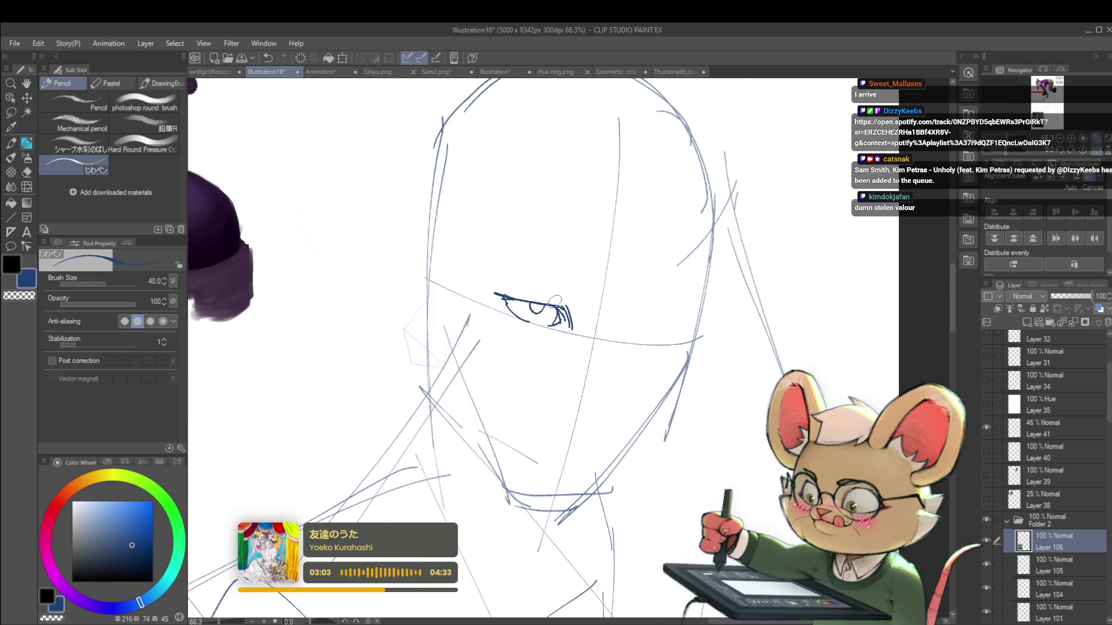
scroll(559, 316, down, 5)
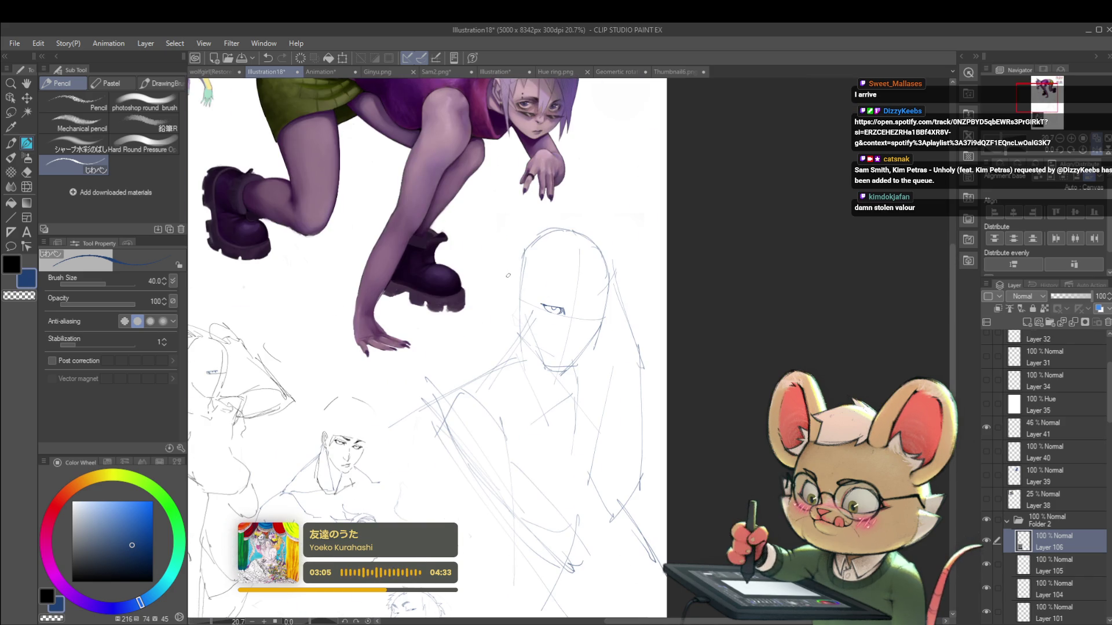
scroll(593, 244, right, 3)
Add the lash strokes and a curved iris inside the right eye
click(553, 297)
drag(549, 299, 582, 299)
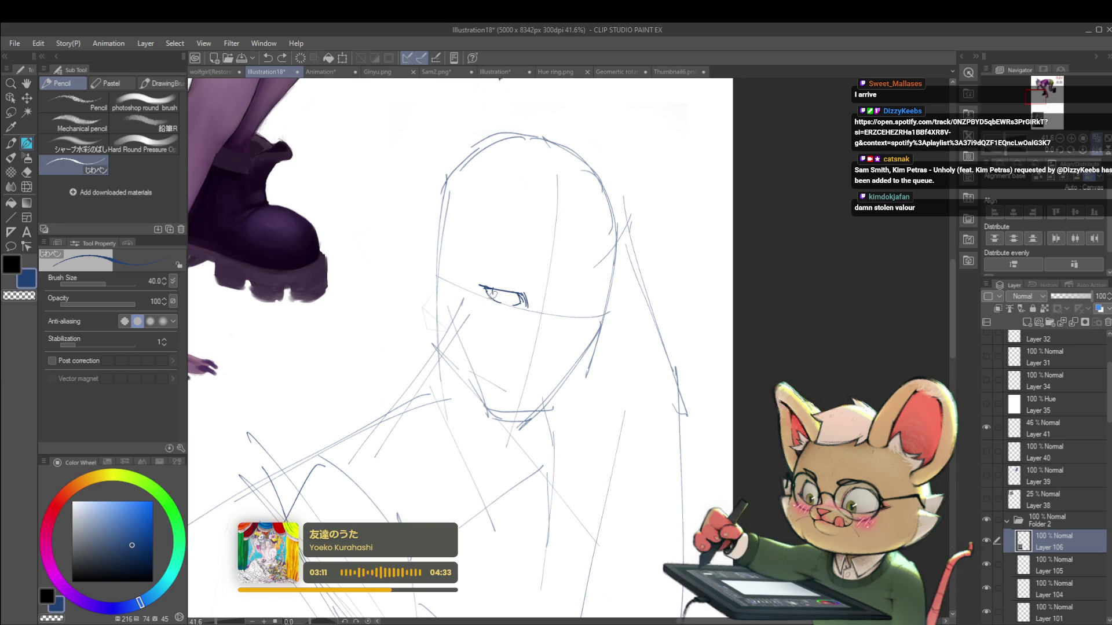
drag(502, 295, 507, 297)
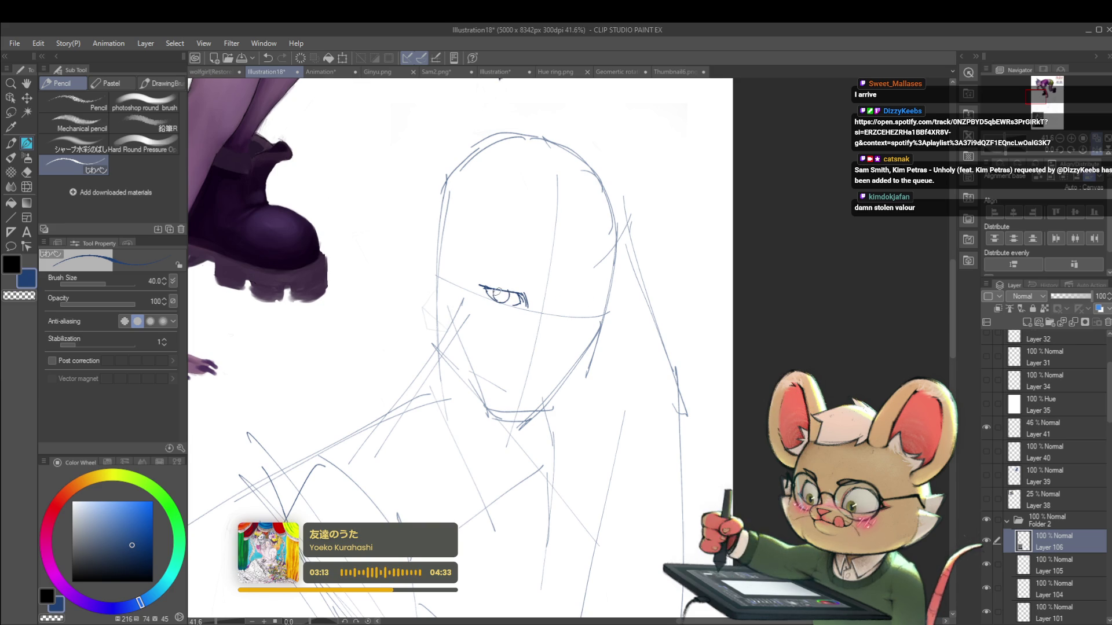
scroll(498, 297, down, 4)
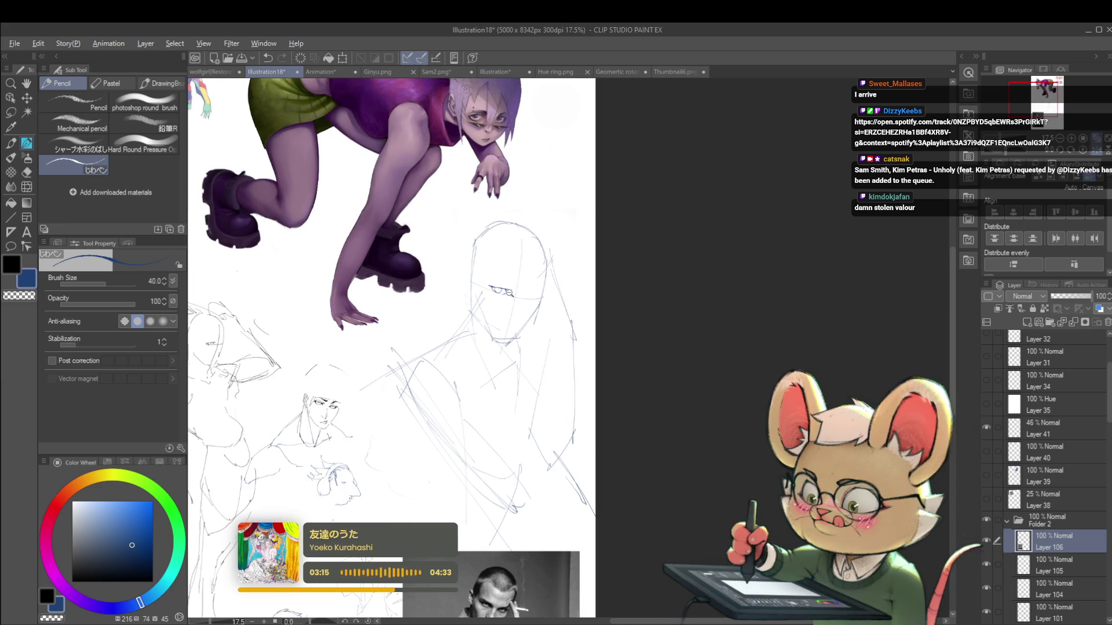
scroll(498, 288, up, 5)
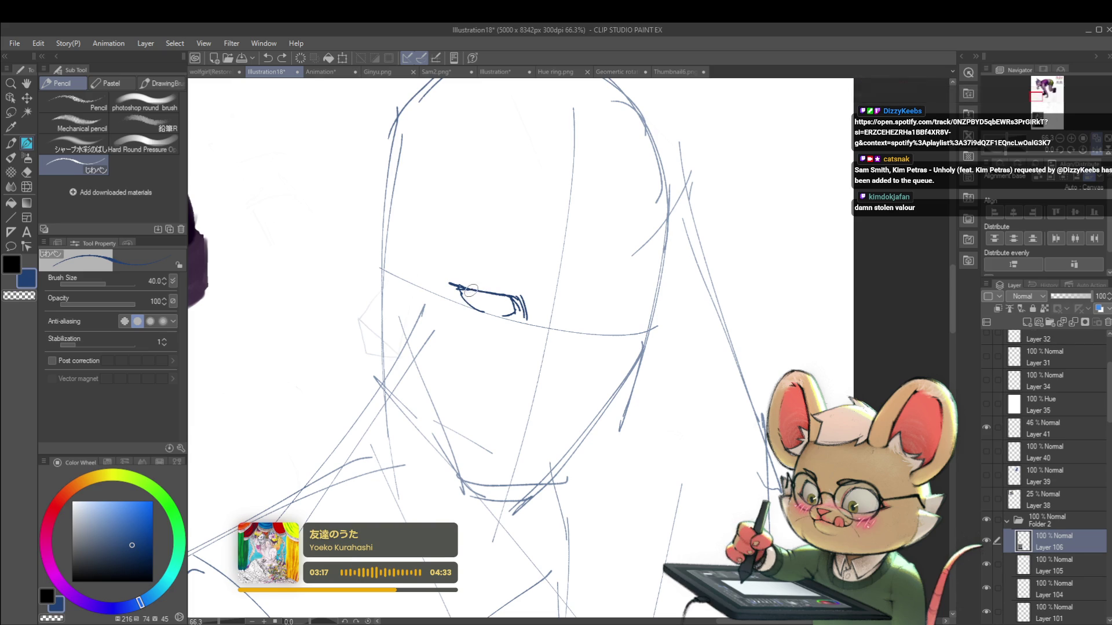
drag(471, 289, 494, 309)
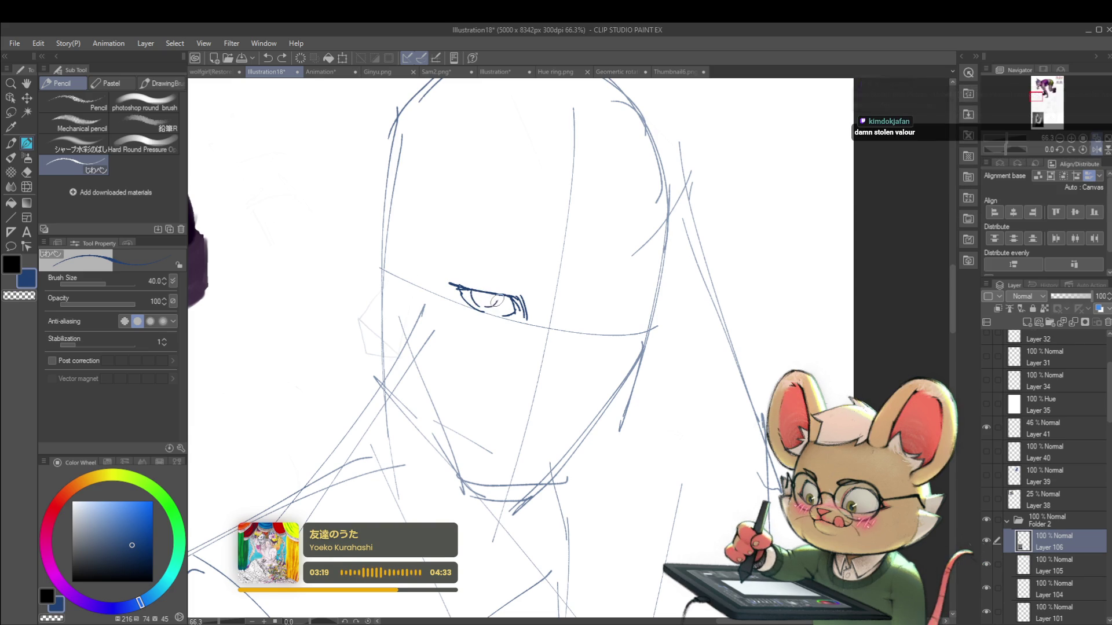
scroll(486, 283, down, 5)
drag(632, 265, 766, 264)
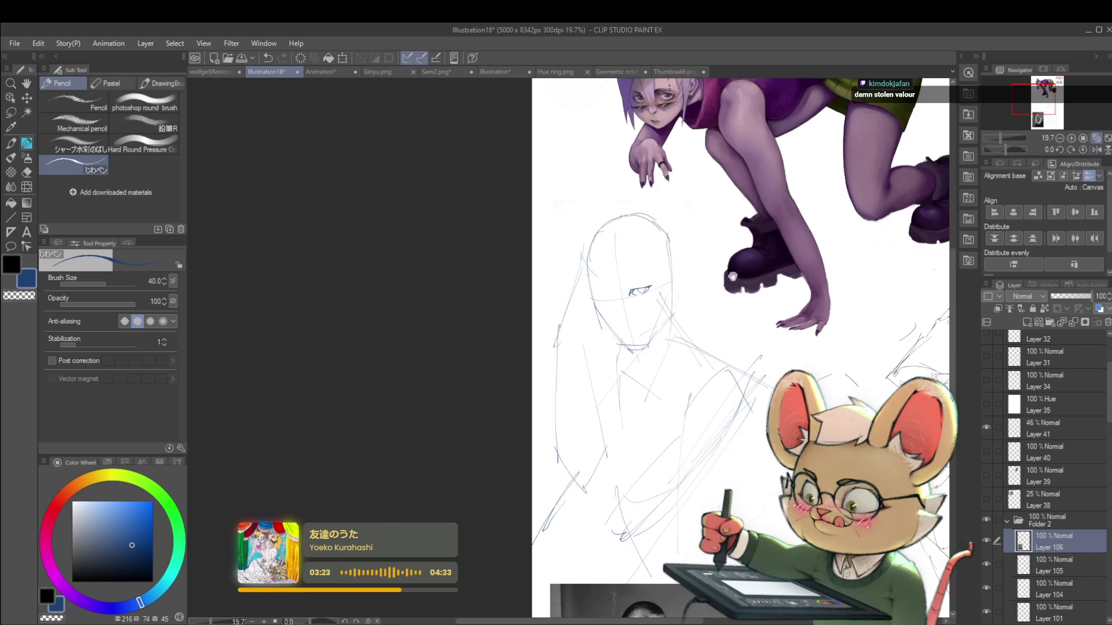
Sketch the left eye's lid line, extend its upper line outward, and draw its iris
scroll(765, 264, up, 3)
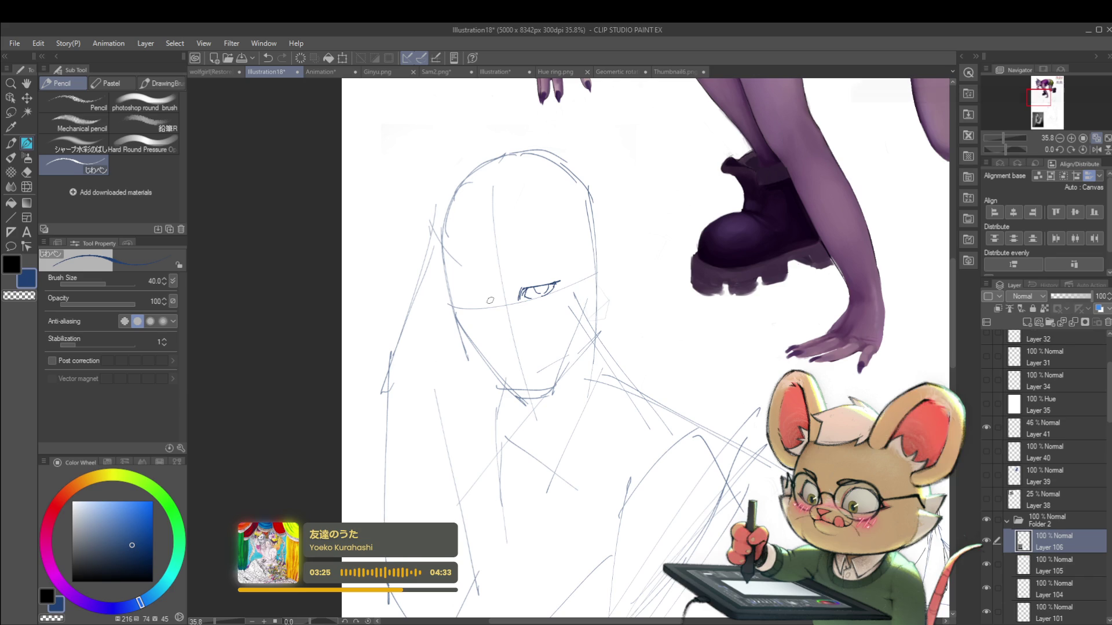
drag(491, 303, 455, 294)
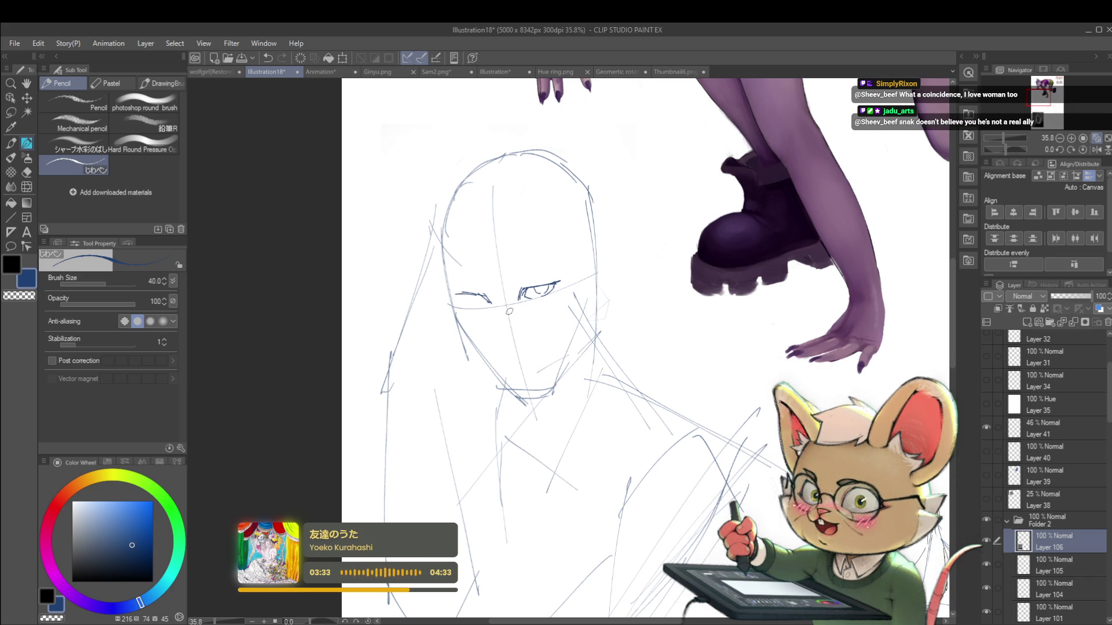
scroll(479, 292, up, 2)
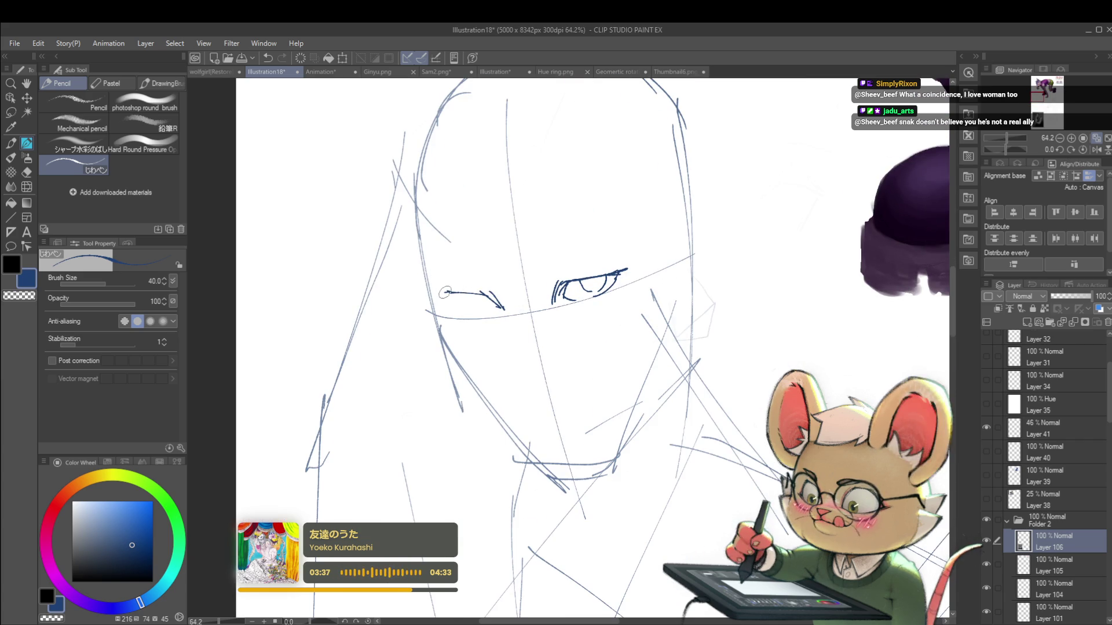
drag(445, 291, 466, 293)
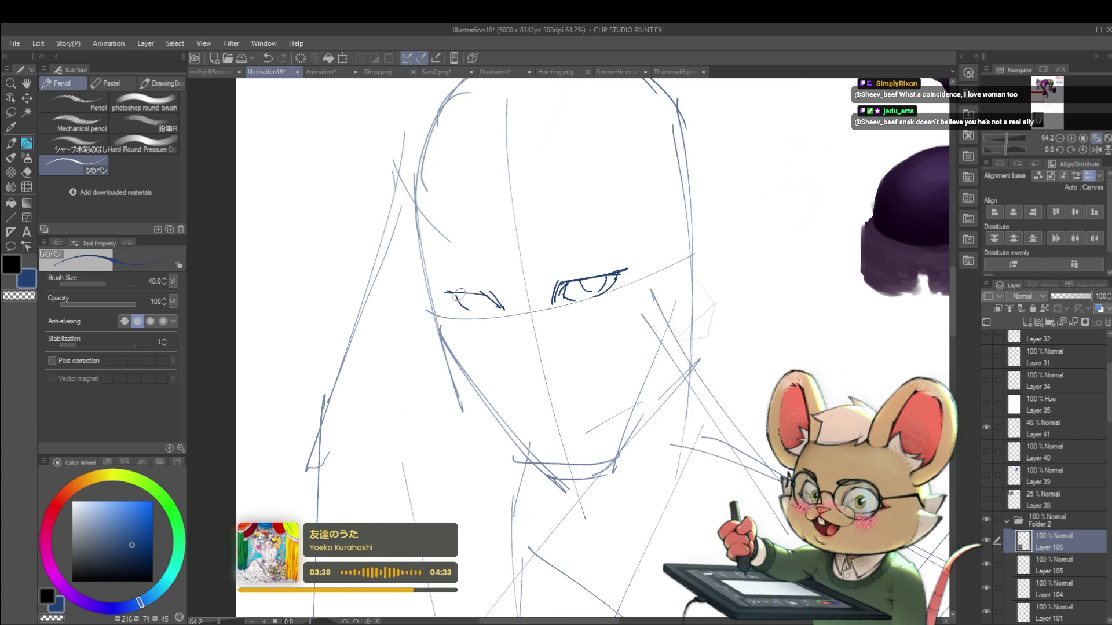
drag(476, 307, 482, 300)
scroll(485, 298, down, 4)
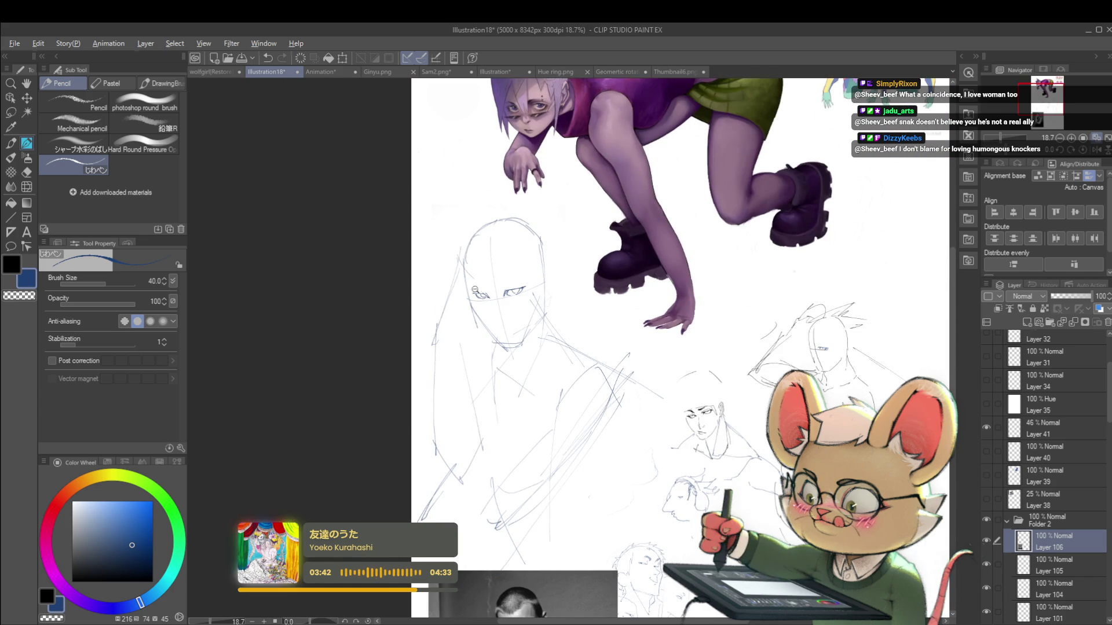
scroll(478, 295, up, 4)
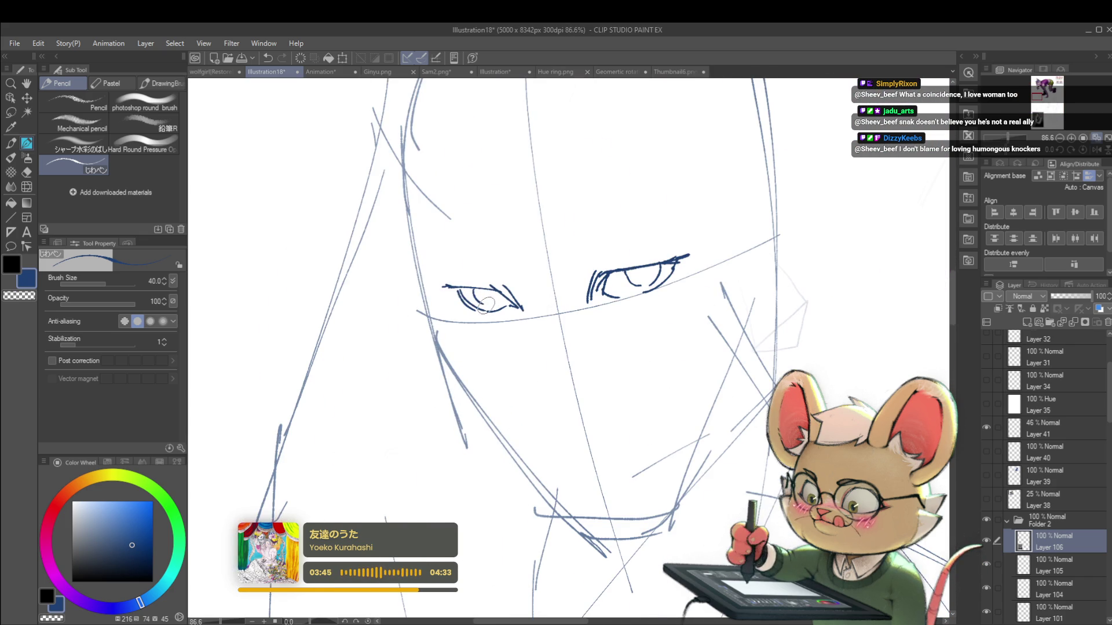
scroll(502, 290, down, 4)
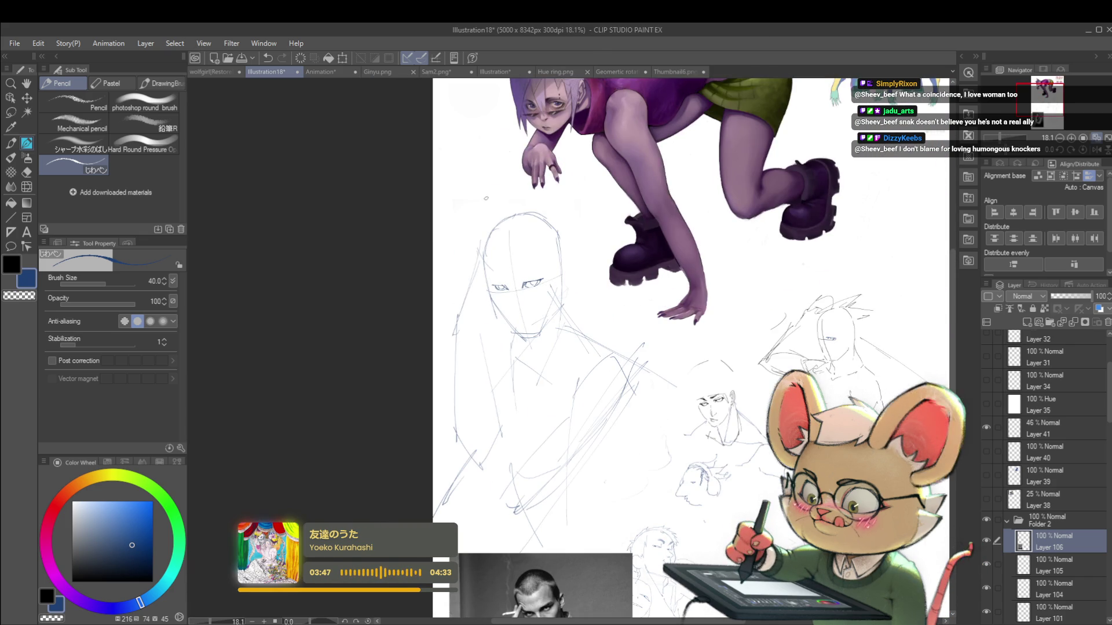
scroll(522, 271, up, 2)
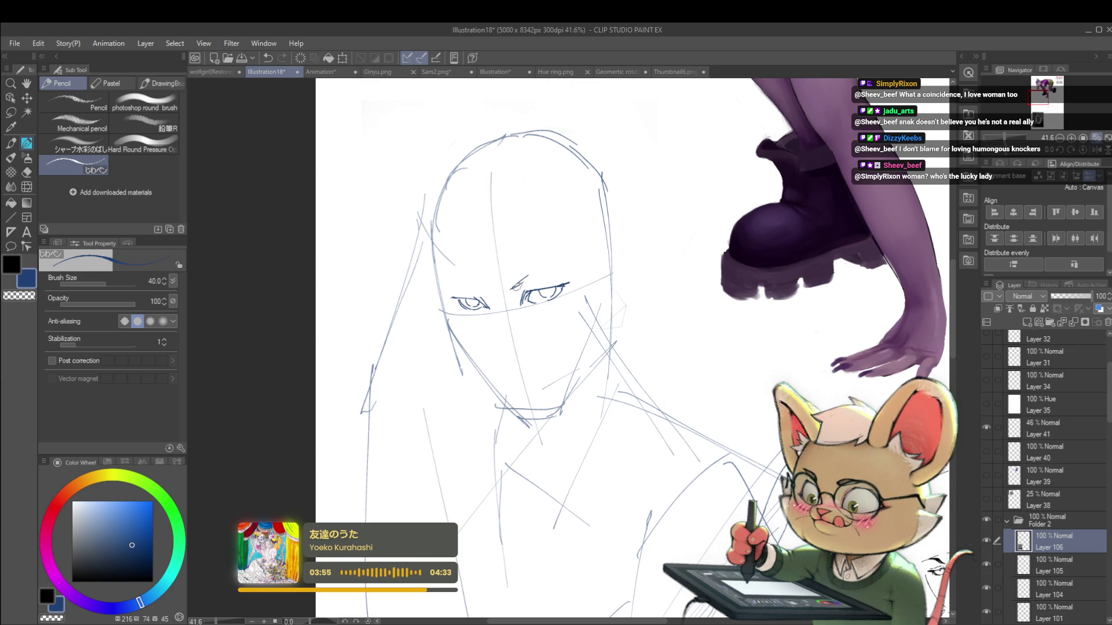
Add a brow stroke above the right eye and lengthen it
drag(512, 288, 534, 271)
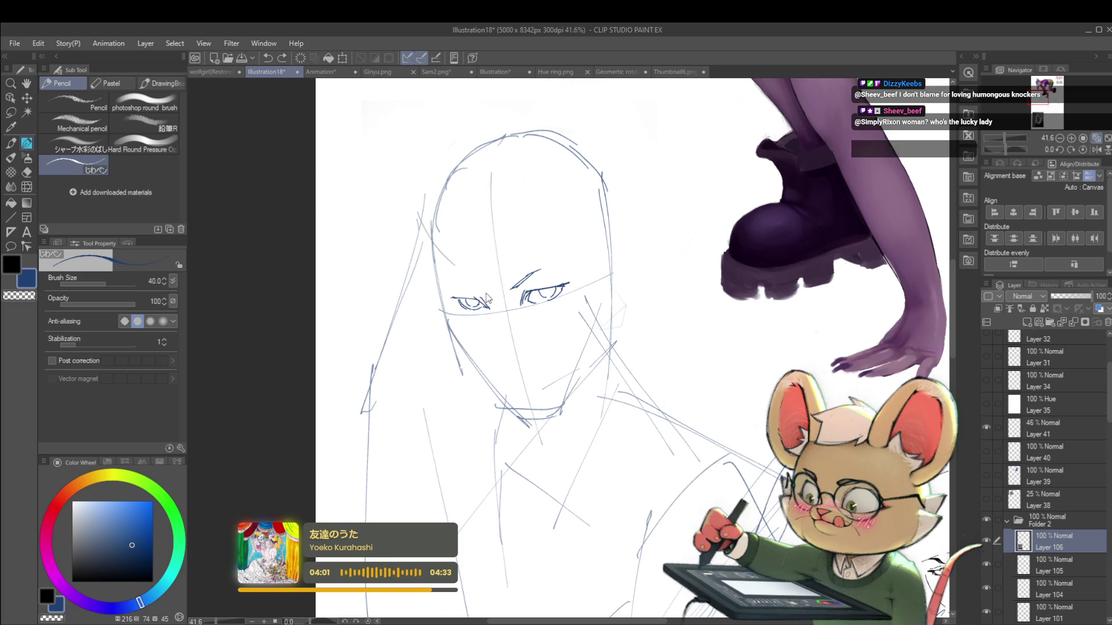
scroll(481, 281, down, 4)
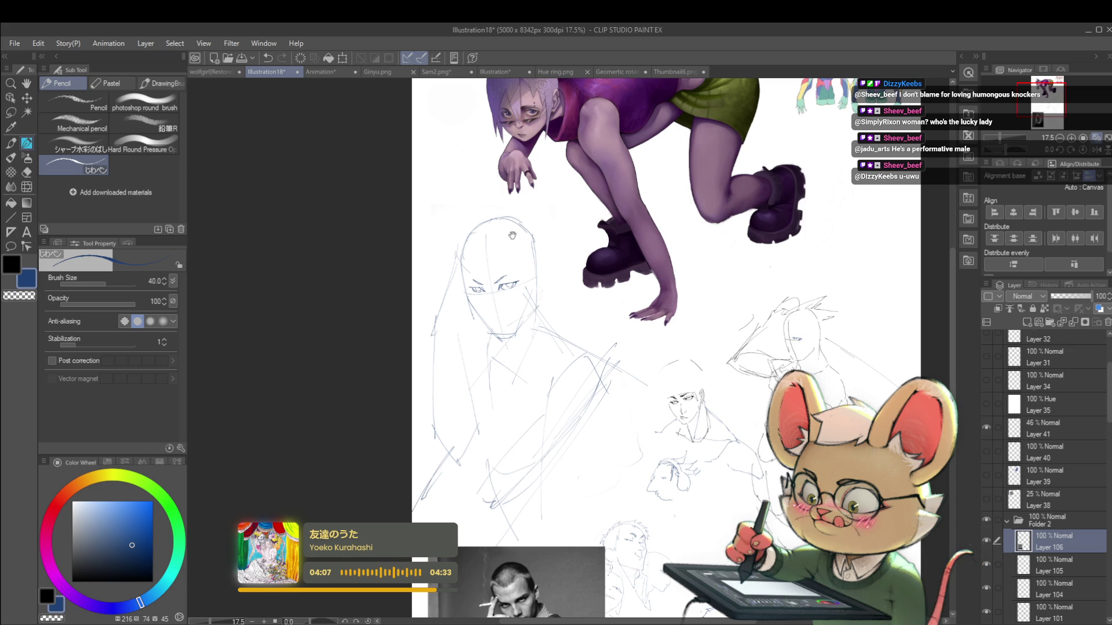
scroll(506, 281, up, 4)
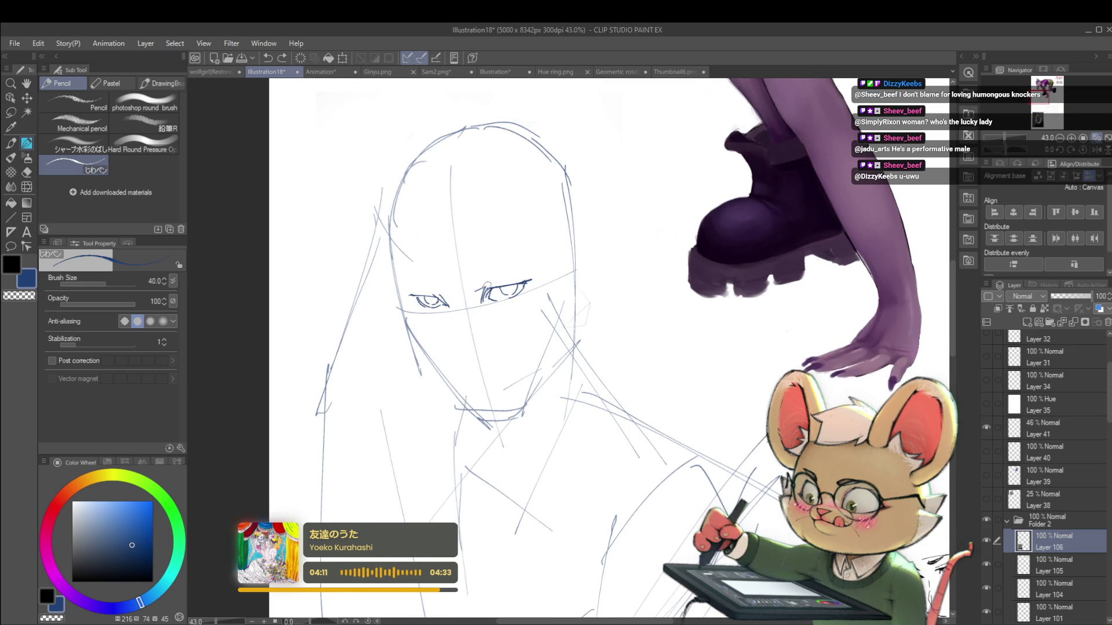
drag(473, 291, 520, 270)
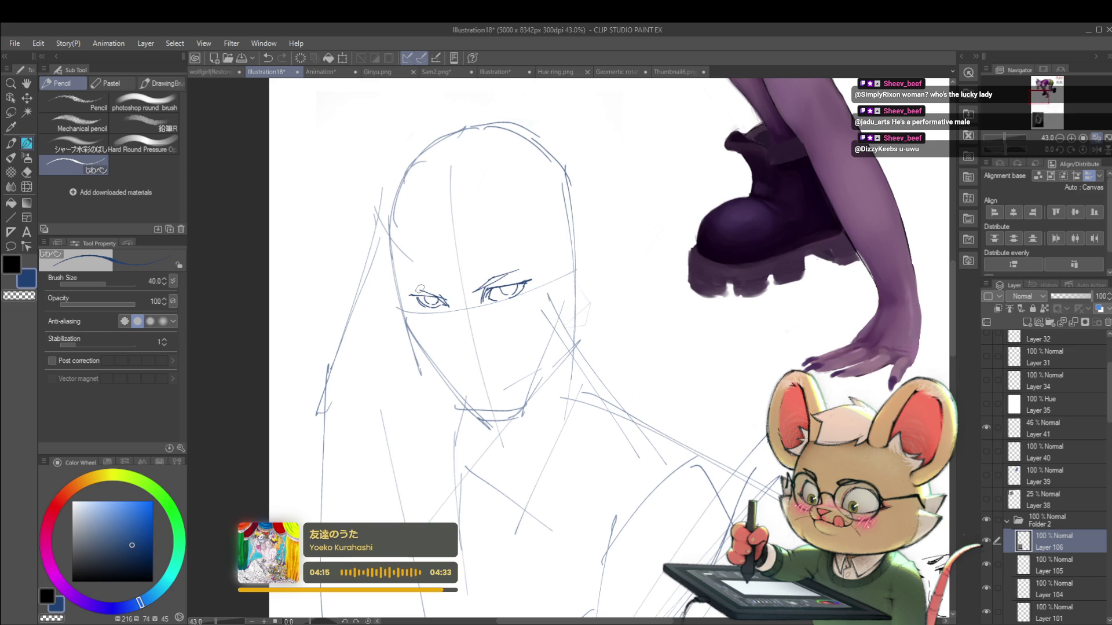
scroll(436, 285, down, 5)
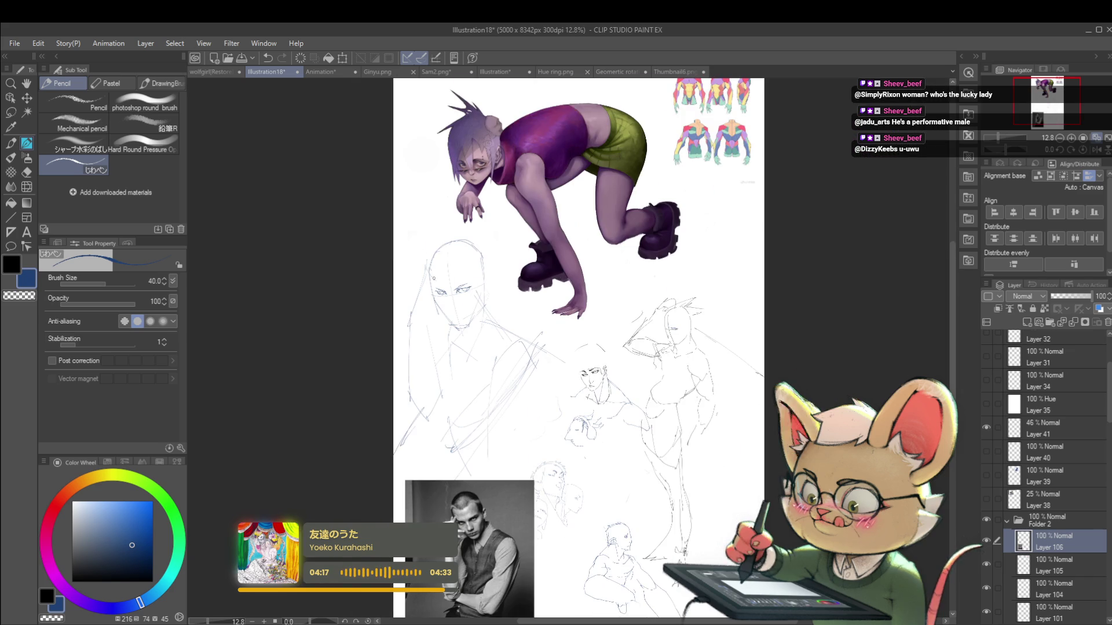
scroll(407, 295, up, 5)
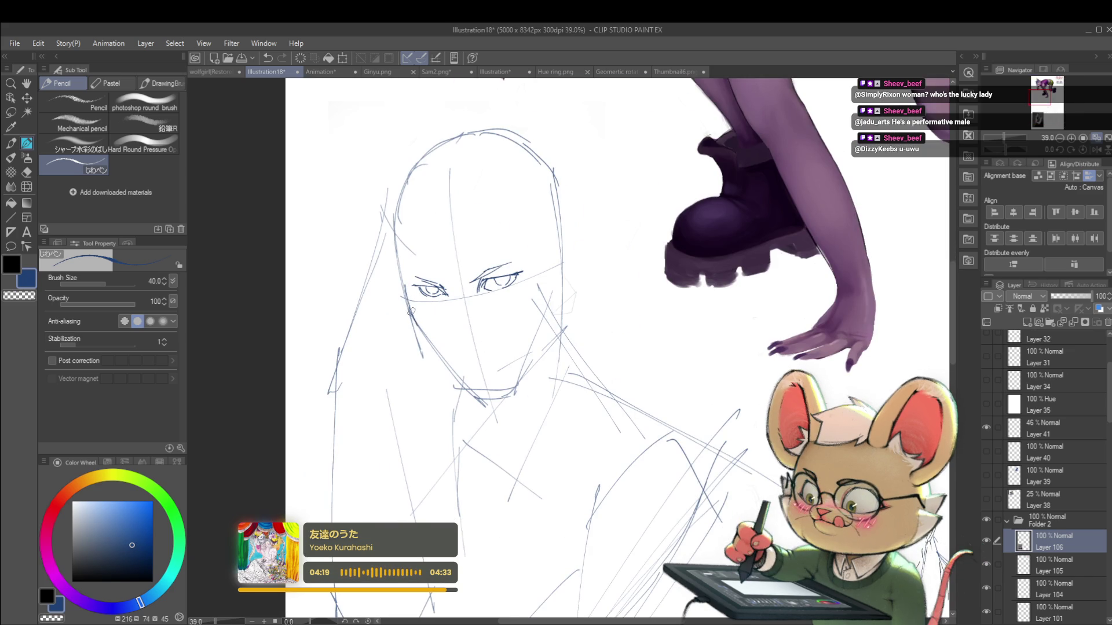
Darken the left jawline down to the chin, the left cheek contour and the right jaw line
drag(433, 346, 470, 383)
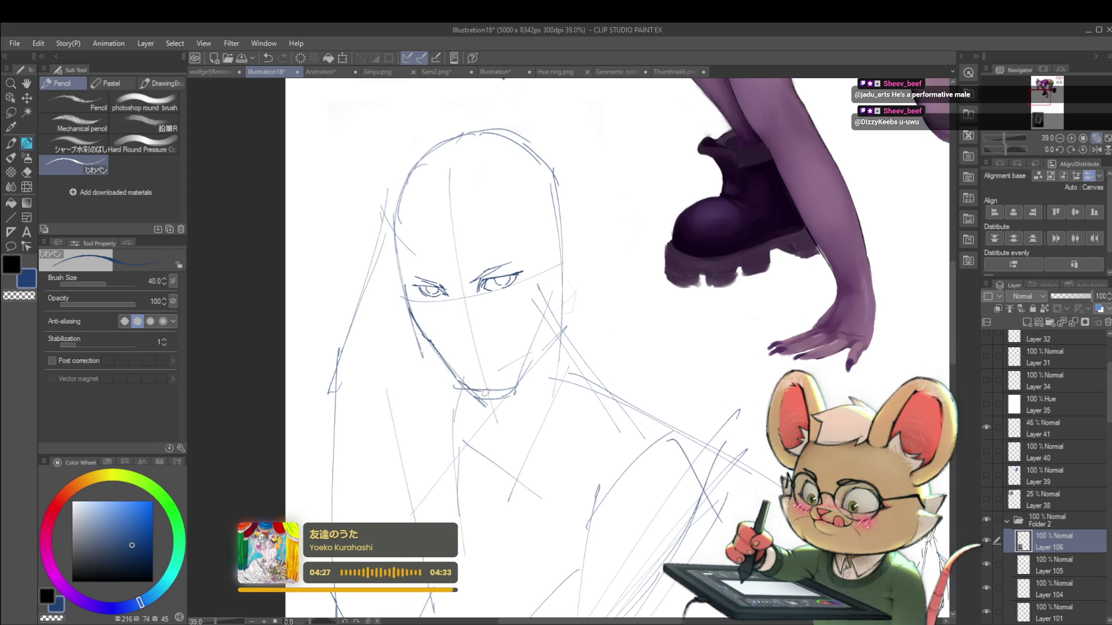
mouse_move(405, 286)
mouse_down()
mouse_move(411, 313)
mouse_move(404, 283)
mouse_up()
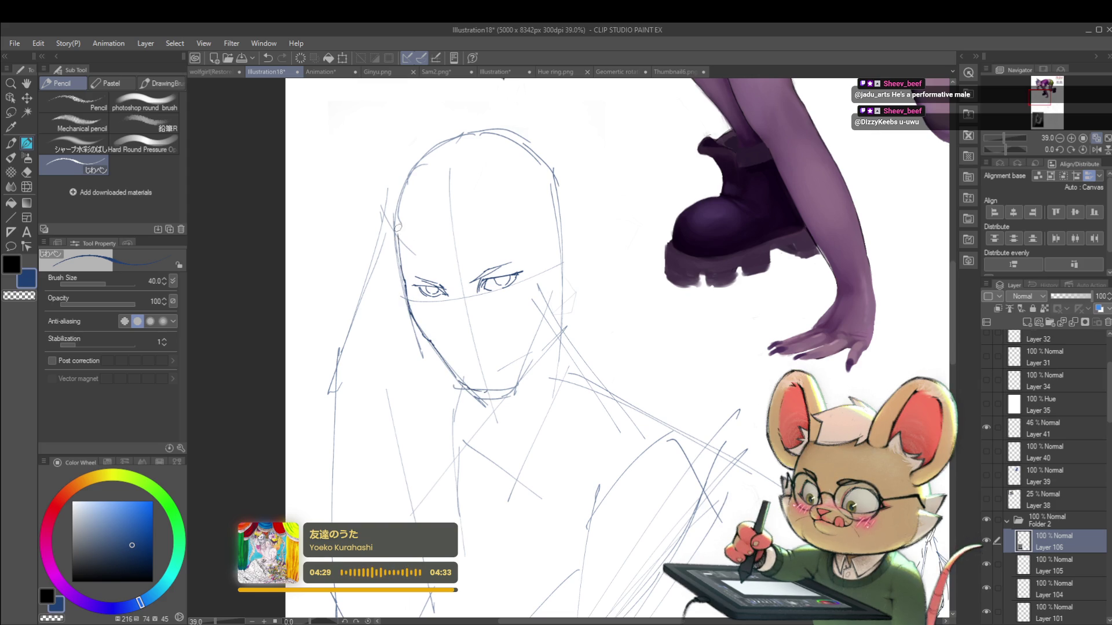
scroll(478, 146, down, 5)
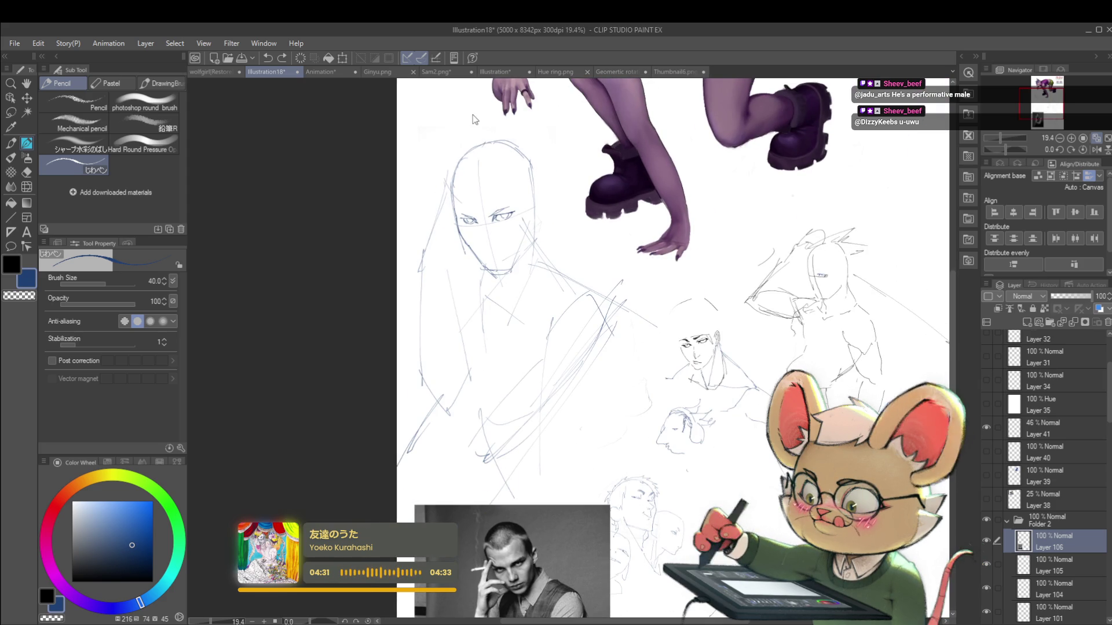
scroll(477, 257, up, 4)
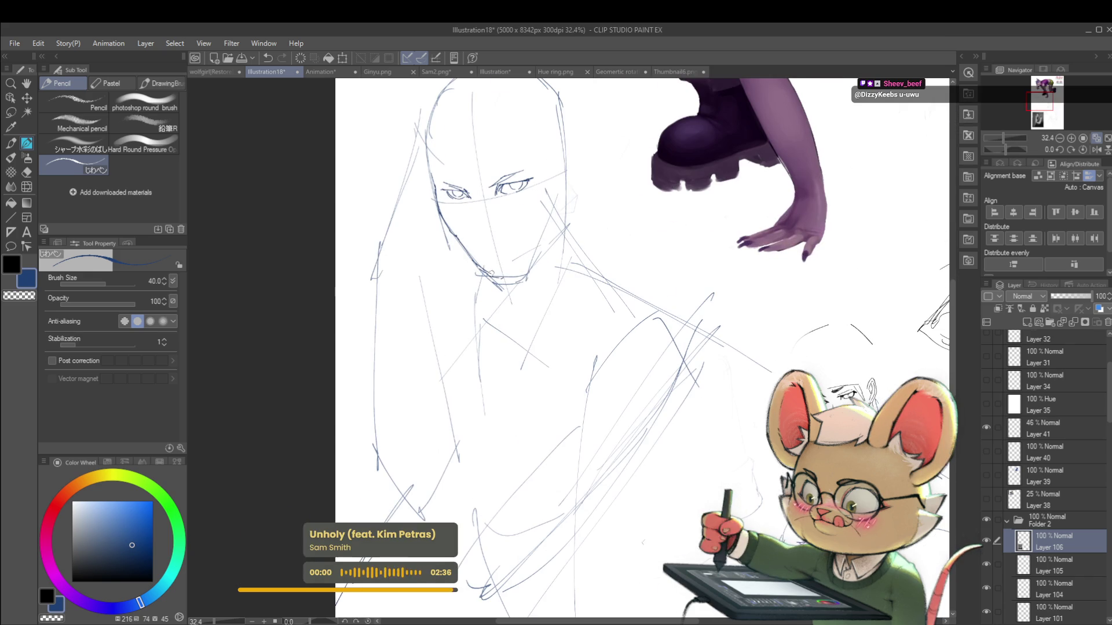
drag(503, 278, 548, 235)
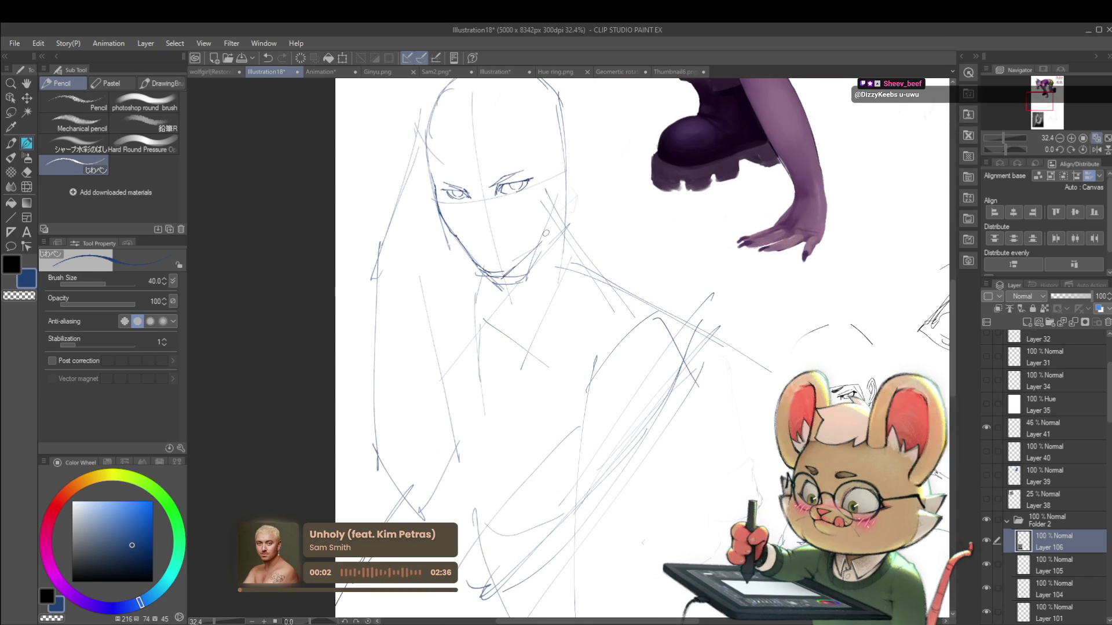
drag(506, 275, 554, 223)
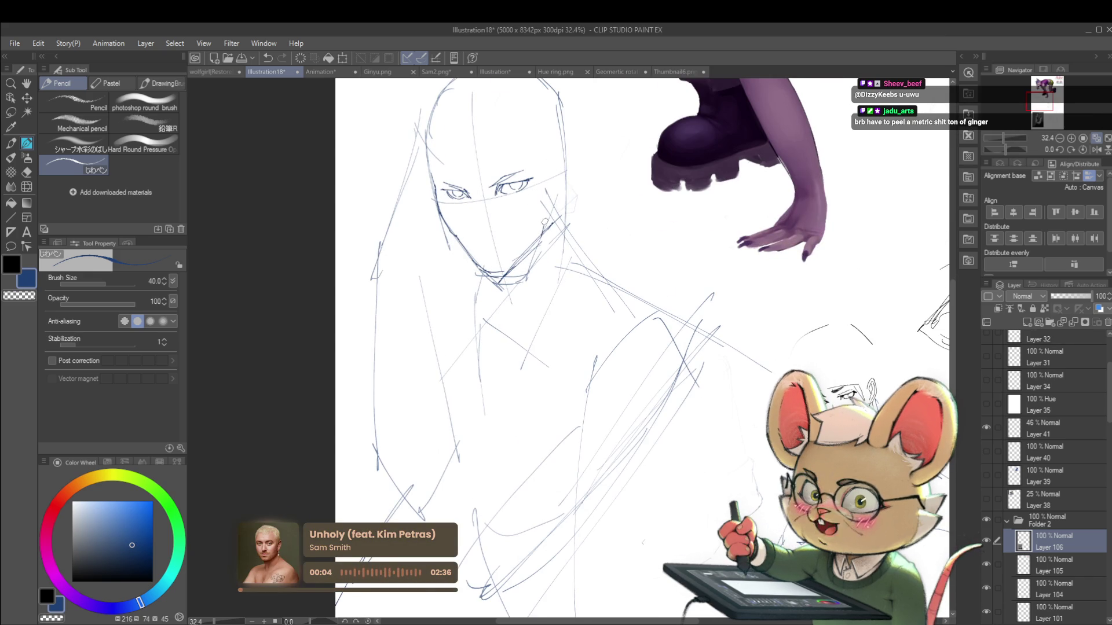
scroll(555, 166, down, 5)
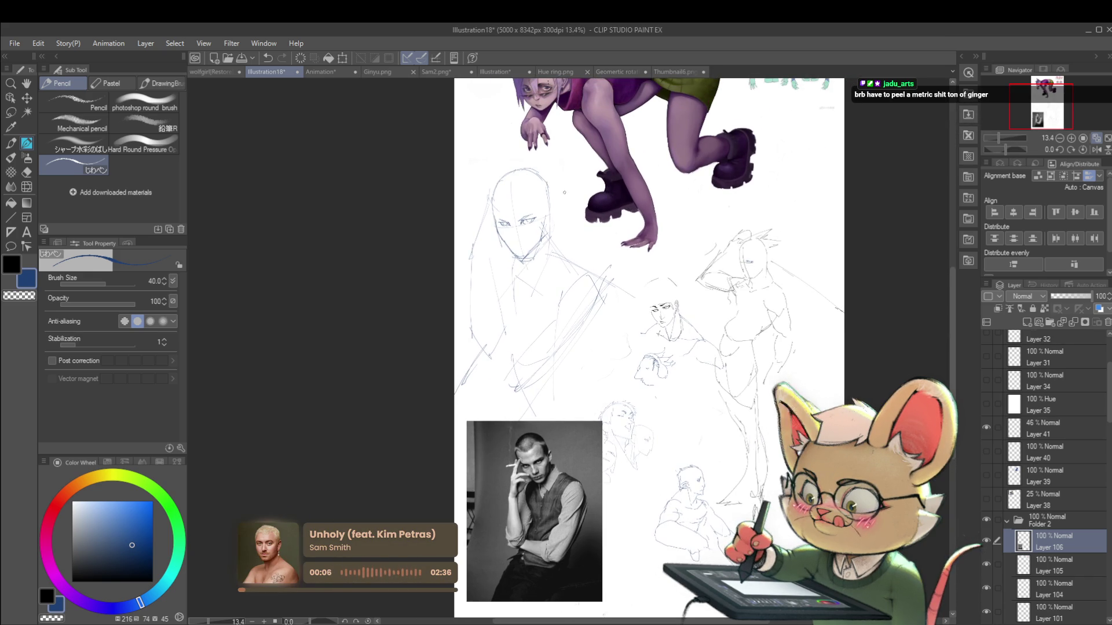
scroll(605, 244, up, 5)
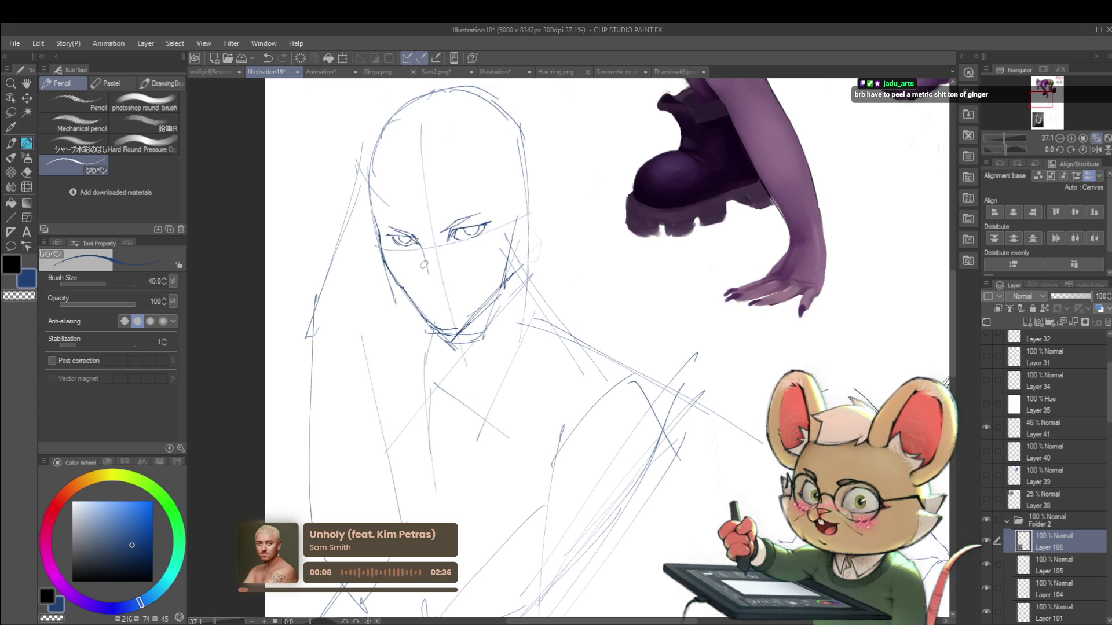
Extend the nose line down toward the tip
drag(425, 277, 435, 287)
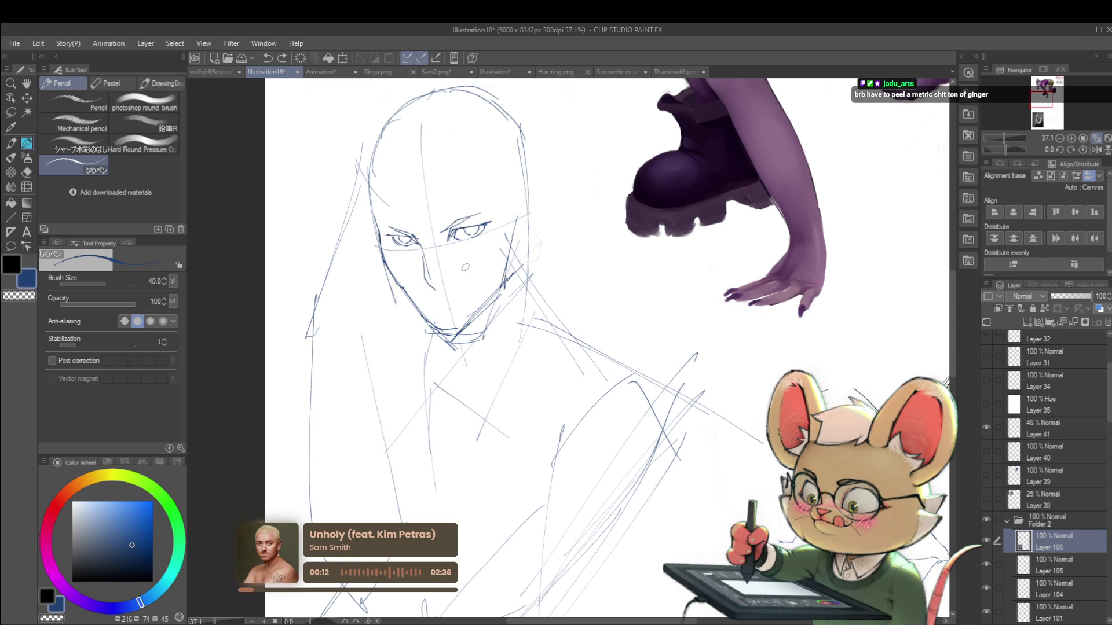
scroll(438, 304, down, 2)
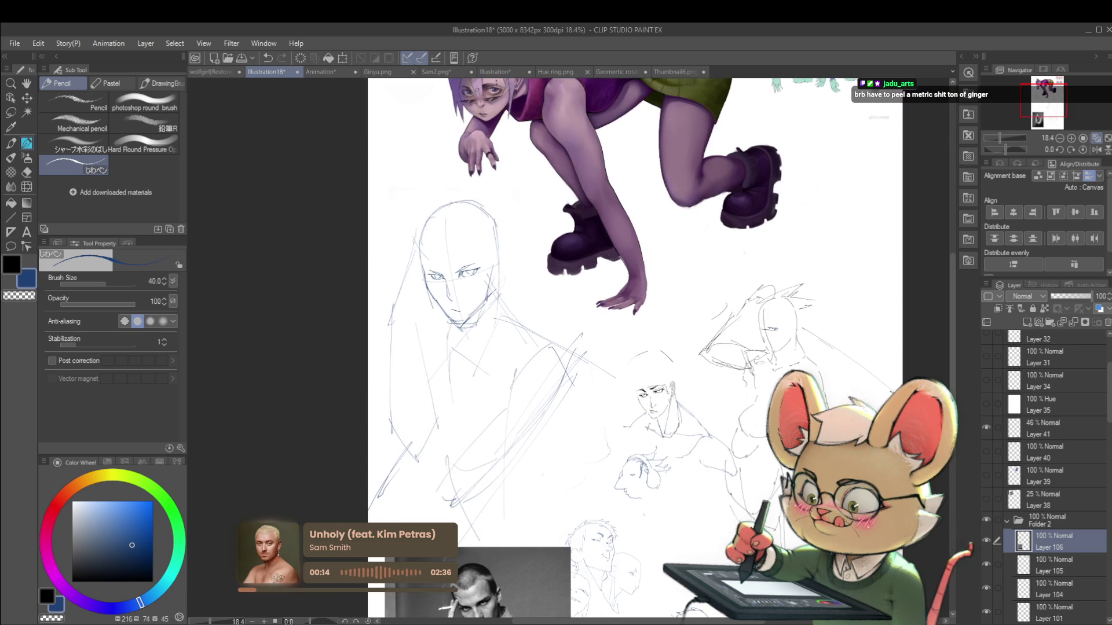
scroll(478, 287, up, 2)
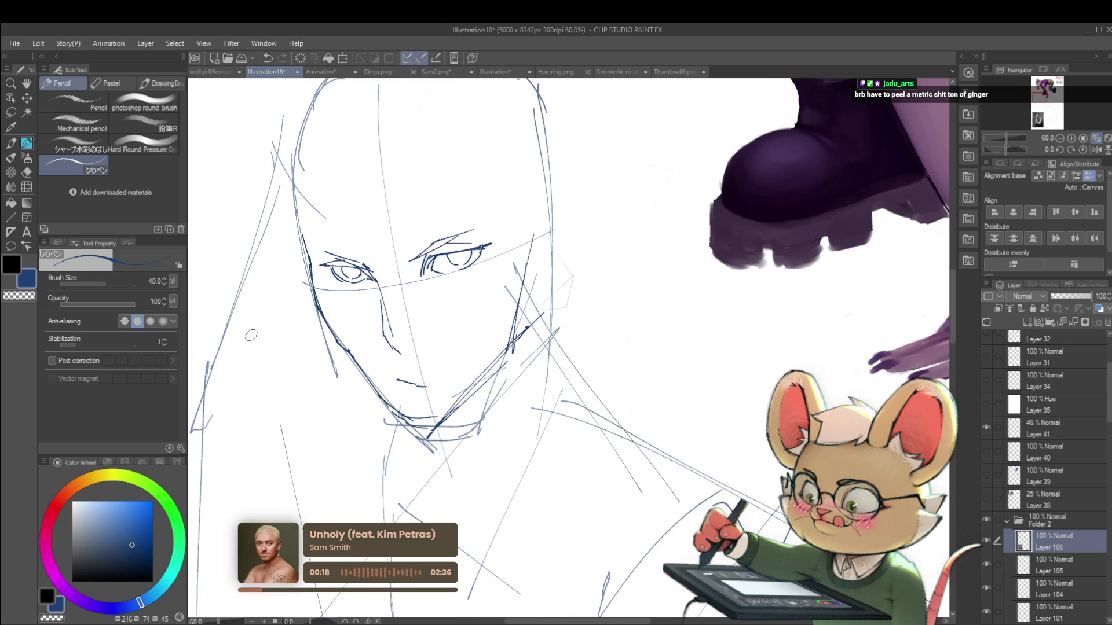
scroll(252, 324, down, 2)
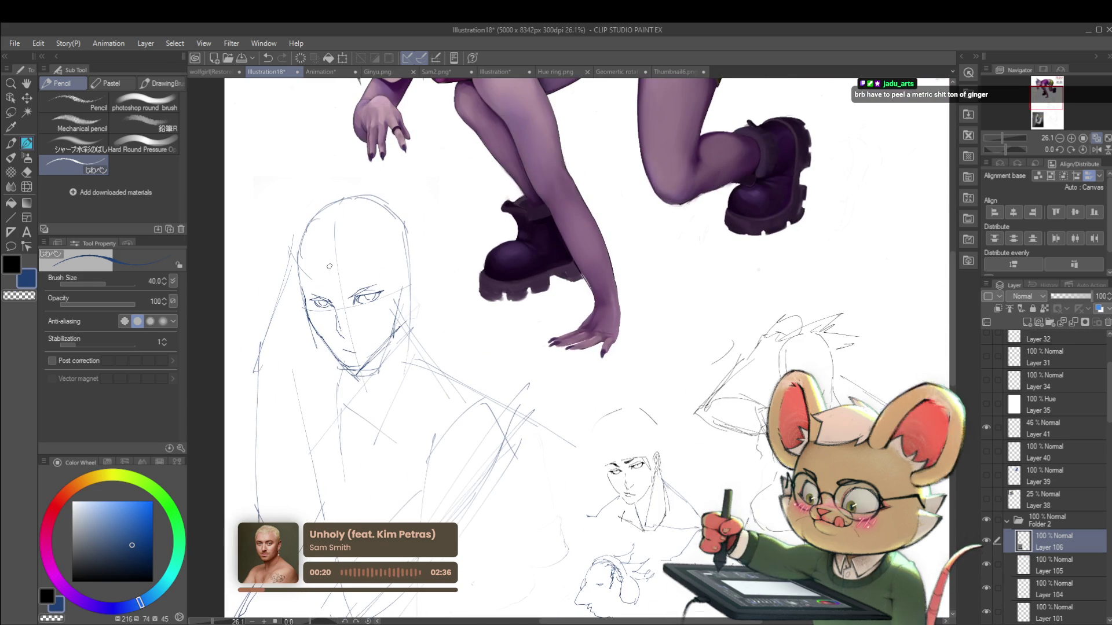
scroll(316, 307, up, 1)
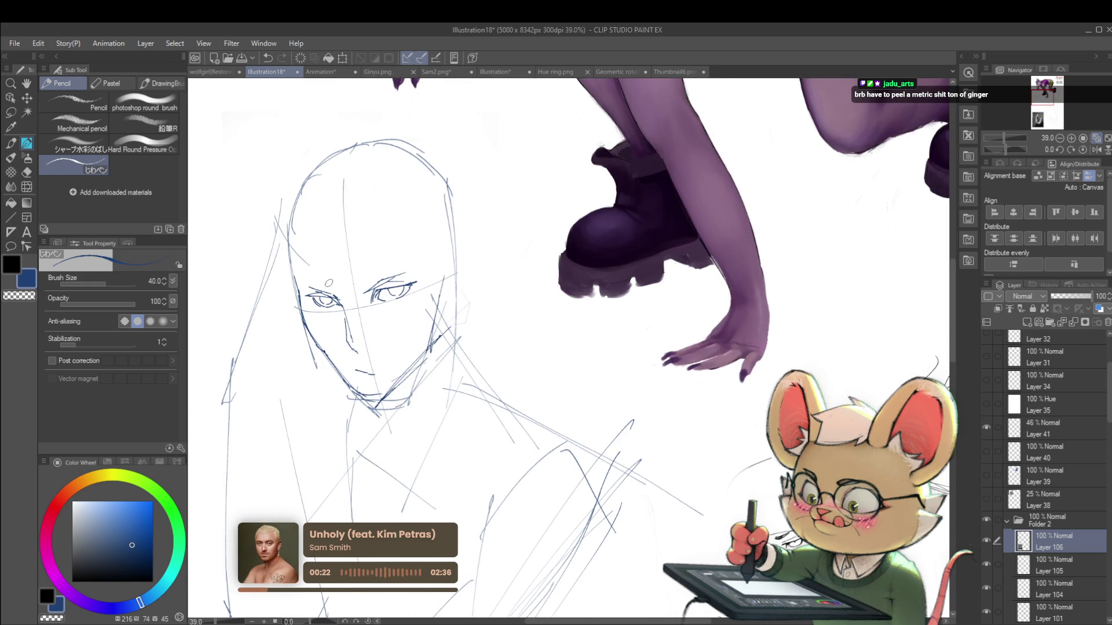
scroll(362, 233, down, 2)
scroll(362, 234, up, 2)
scroll(363, 233, down, 3)
Sketch a large guide circle around the lower face, then undo the misplaced circle
drag(839, 177, 779, 263)
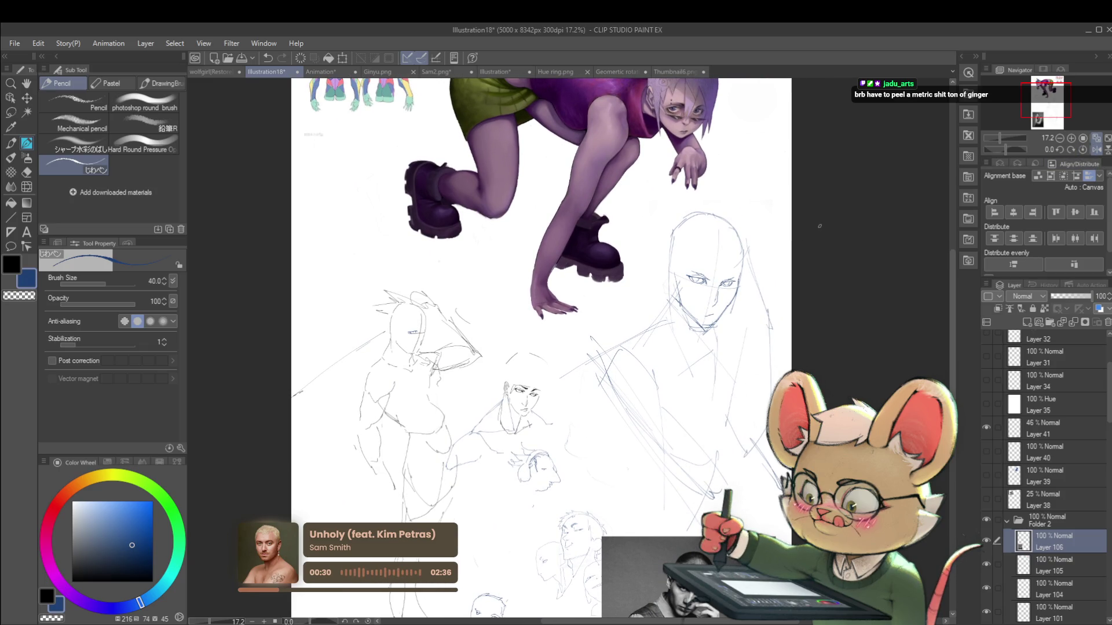
scroll(735, 293, up, 2)
mouse_move(675, 277)
mouse_down()
mouse_move(664, 311)
mouse_move(613, 341)
mouse_move(582, 405)
mouse_move(658, 331)
mouse_up()
key(ctrl+z)
key(ctrl+z)
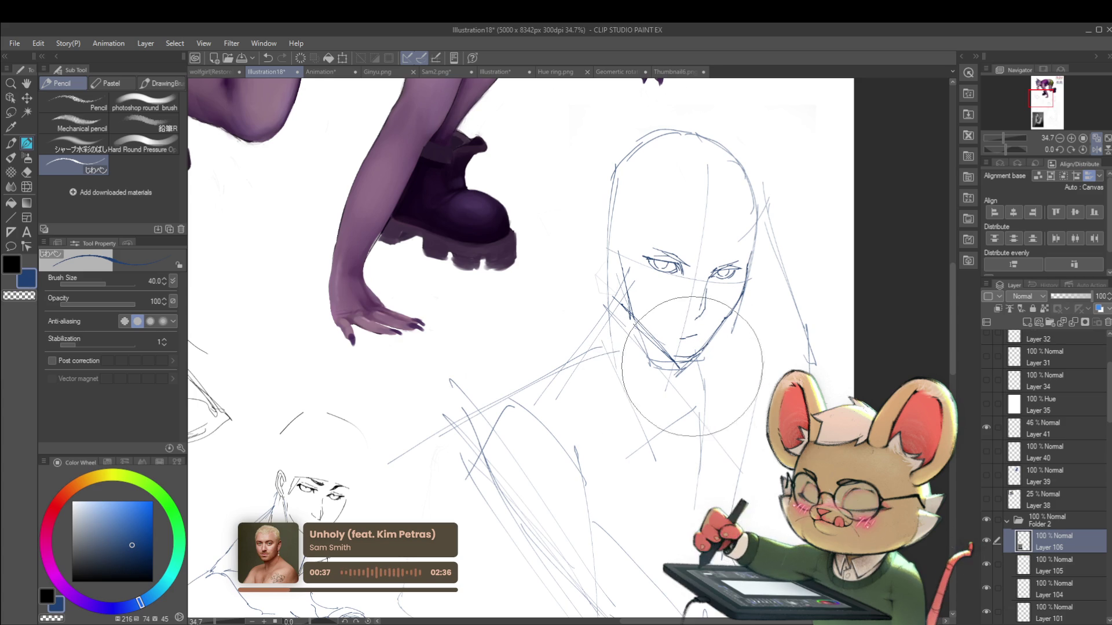
Remove the large guide circle and sketch a small circle below the nose
key(ctrl+z)
drag(690, 342, 688, 344)
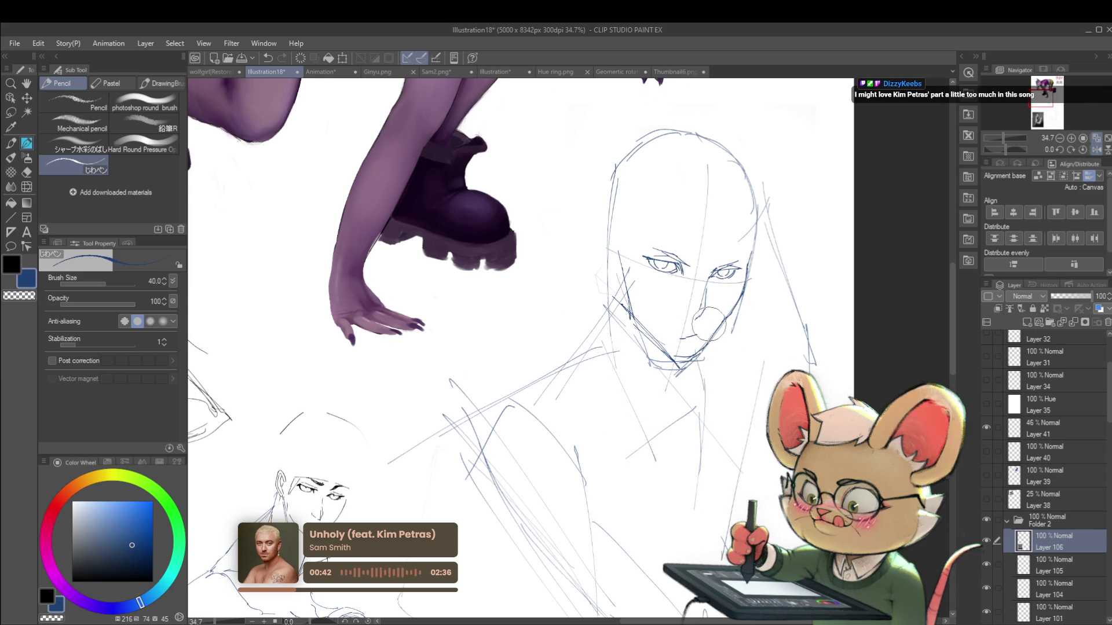
drag(699, 334, 716, 346)
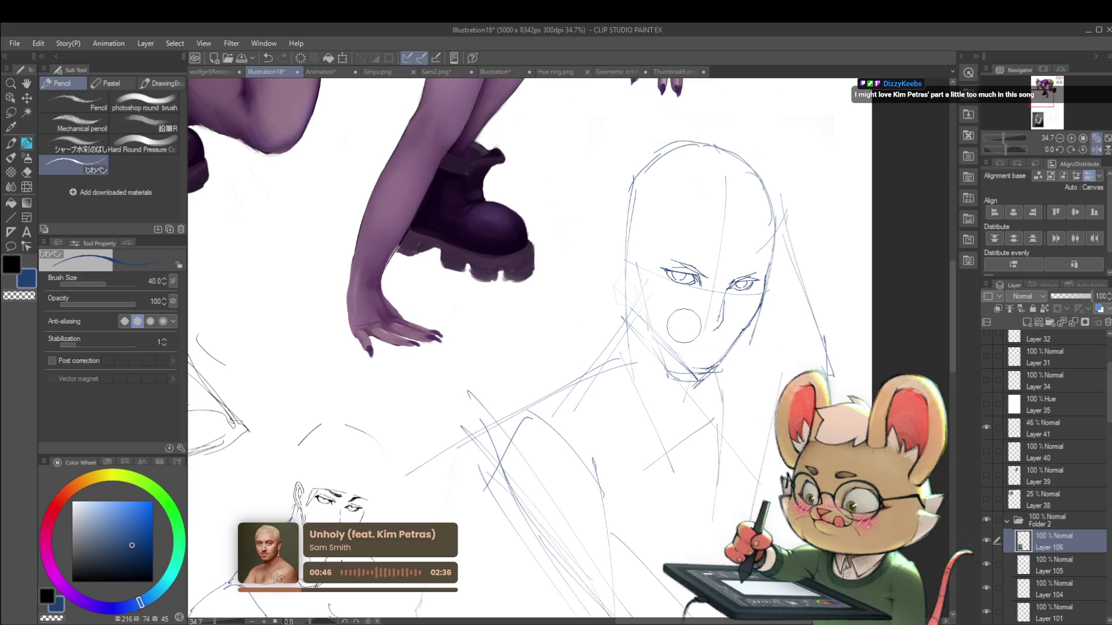
drag(666, 319, 650, 274)
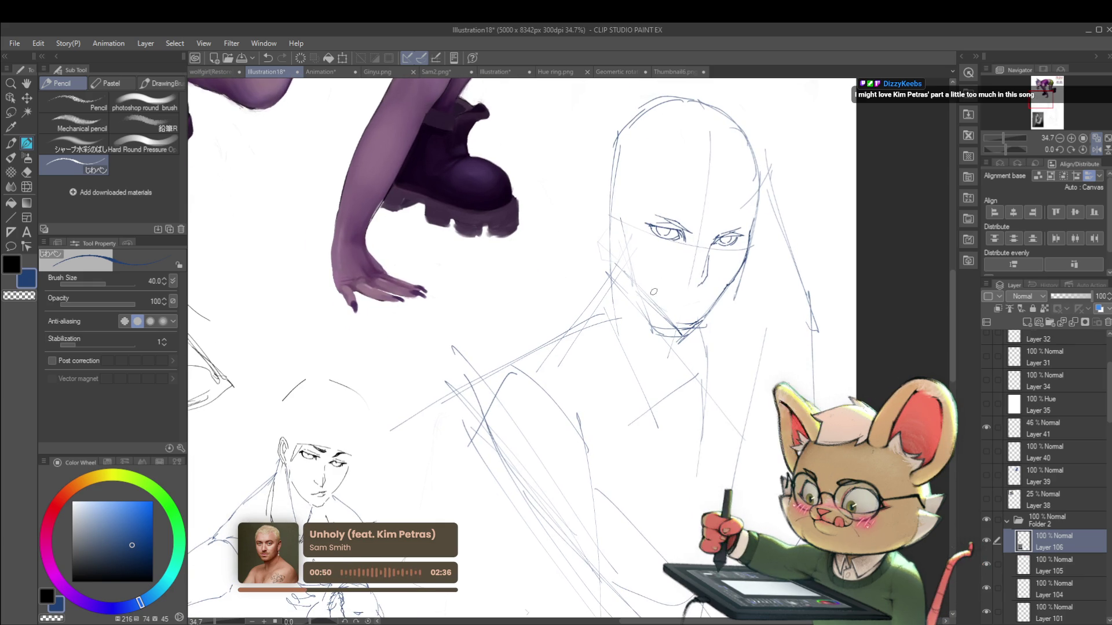
drag(630, 258, 642, 304)
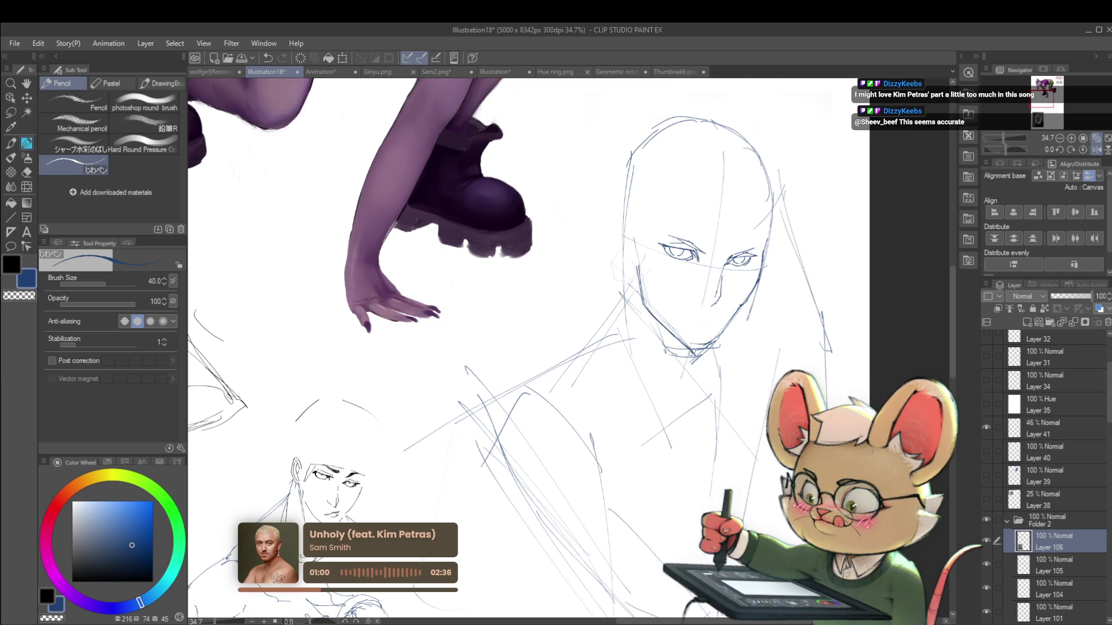
Mirror the canvas, darken the left cheek contour, and lasso-select the right eye
scroll(665, 325, down, 5)
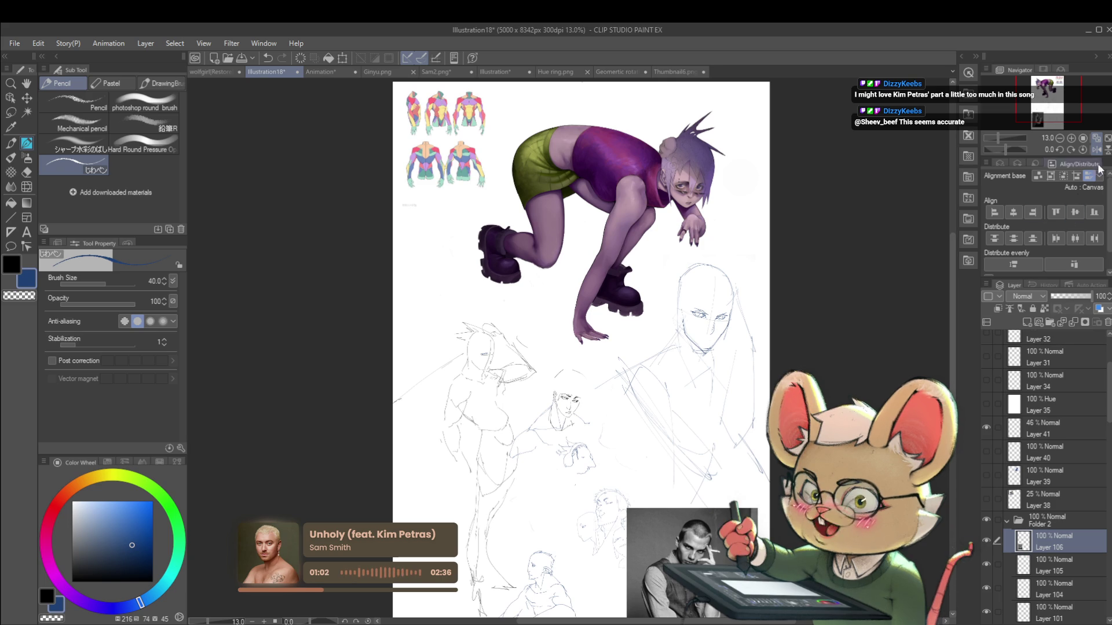
click(1096, 149)
scroll(463, 347, up, 6)
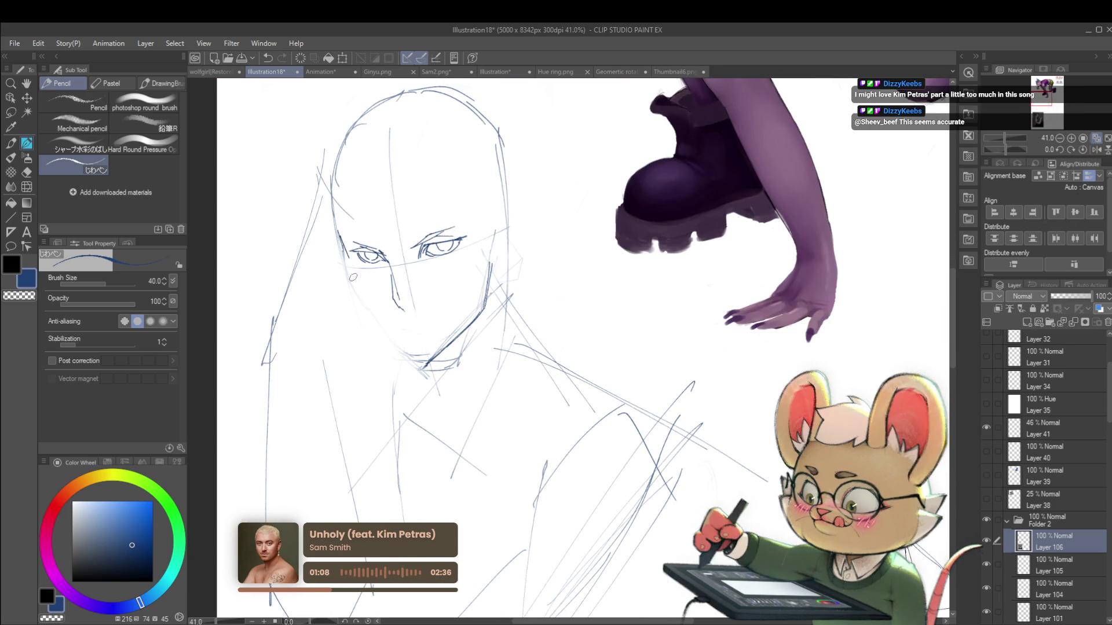
mouse_move(352, 280)
mouse_down()
mouse_move(346, 250)
mouse_move(395, 338)
mouse_up()
scroll(437, 362, down, 2)
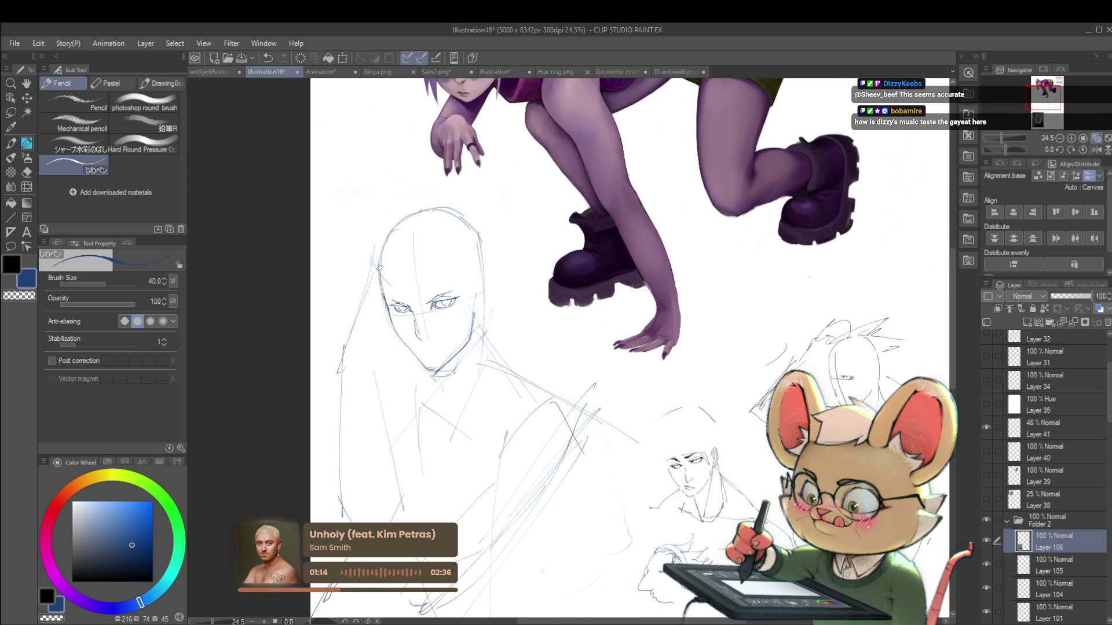
scroll(438, 243, down, 2)
scroll(422, 273, up, 6)
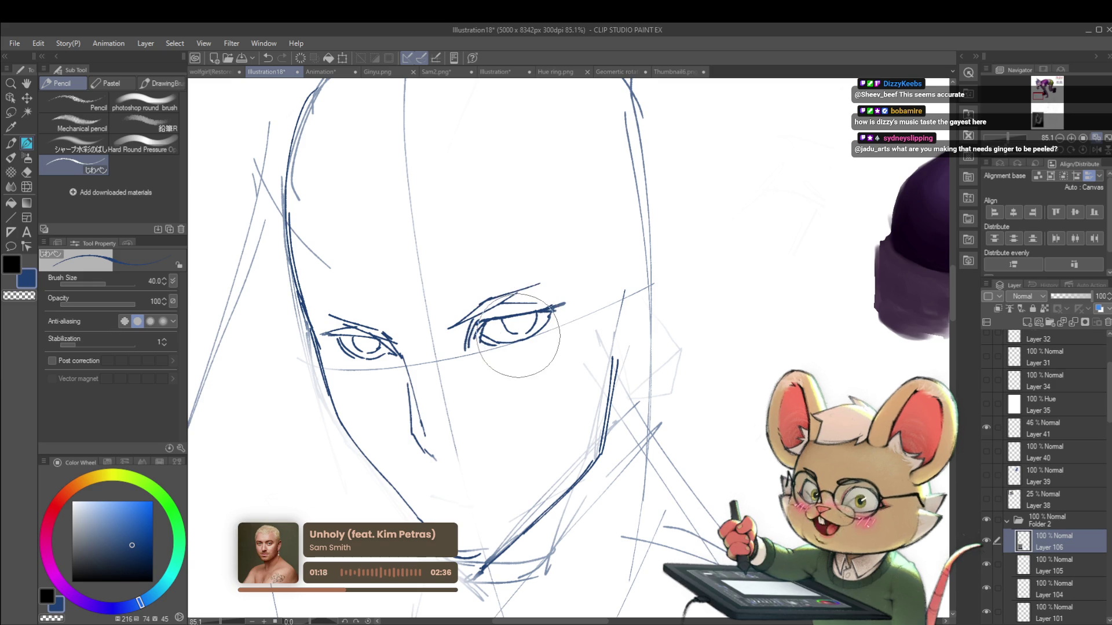
key(m)
drag(466, 356, 501, 262)
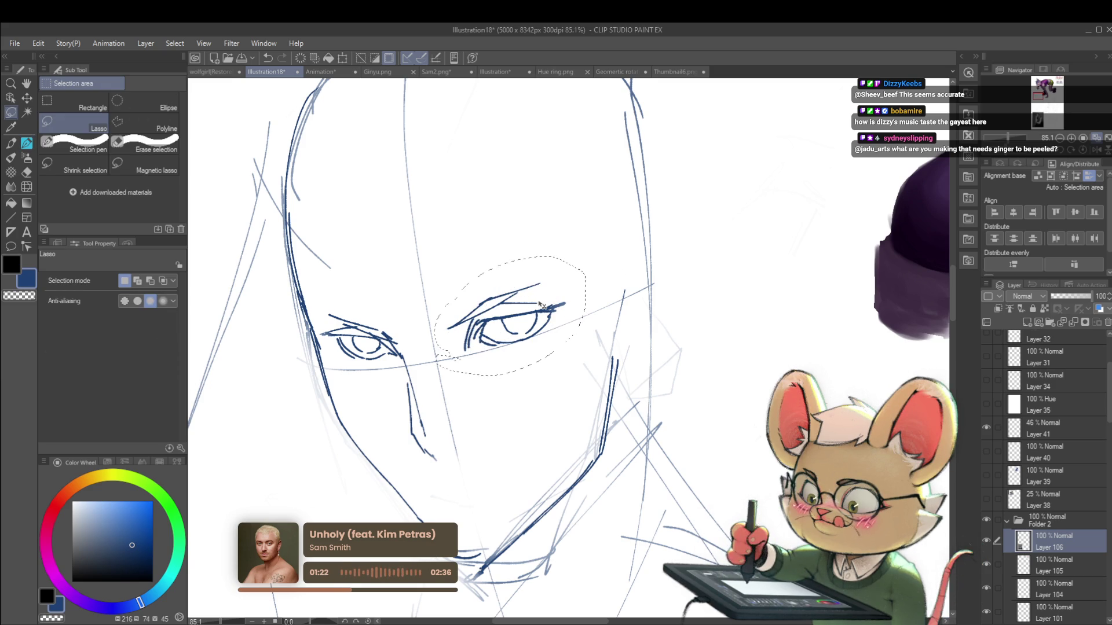
Shrink the selected right eye to 95% and nudge it slightly left
key(ctrl+t)
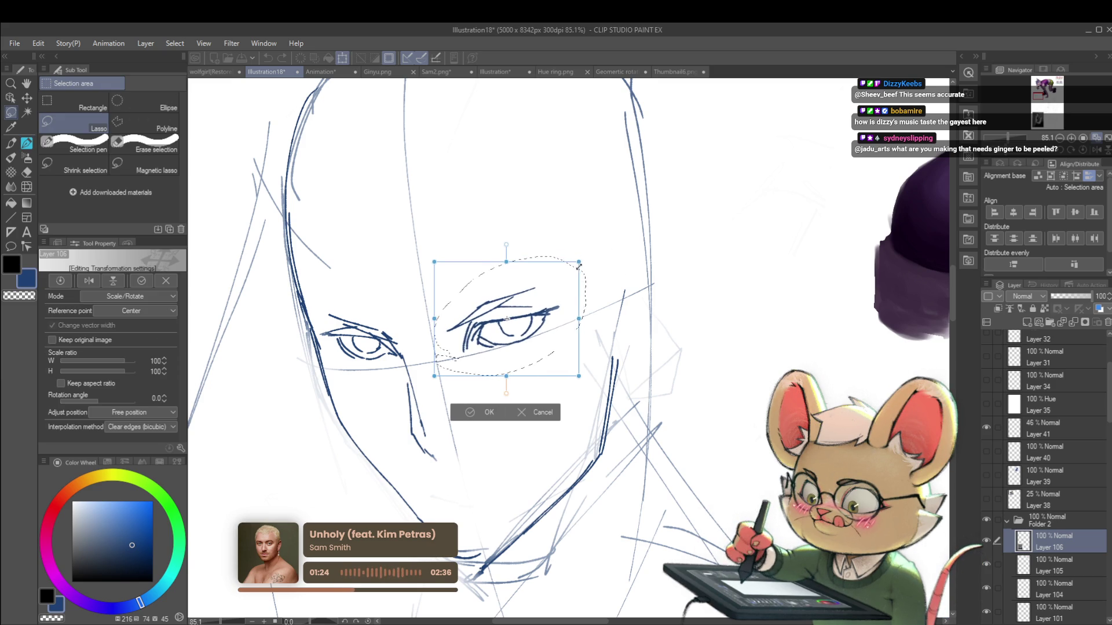
drag(560, 297, 556, 298)
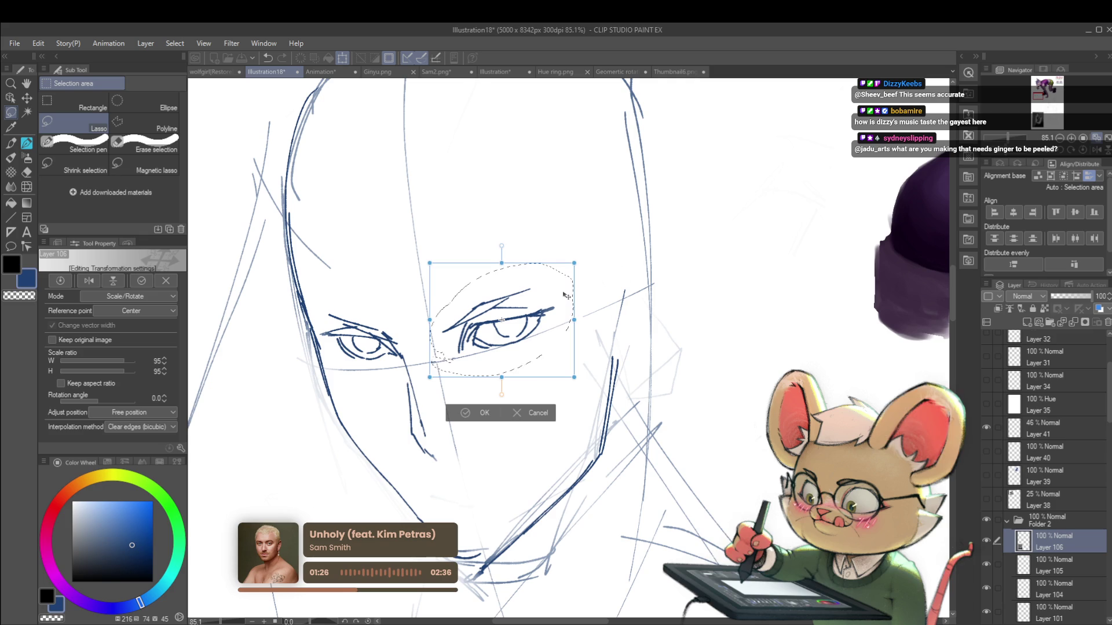
key(Return)
scroll(557, 280, down, 5)
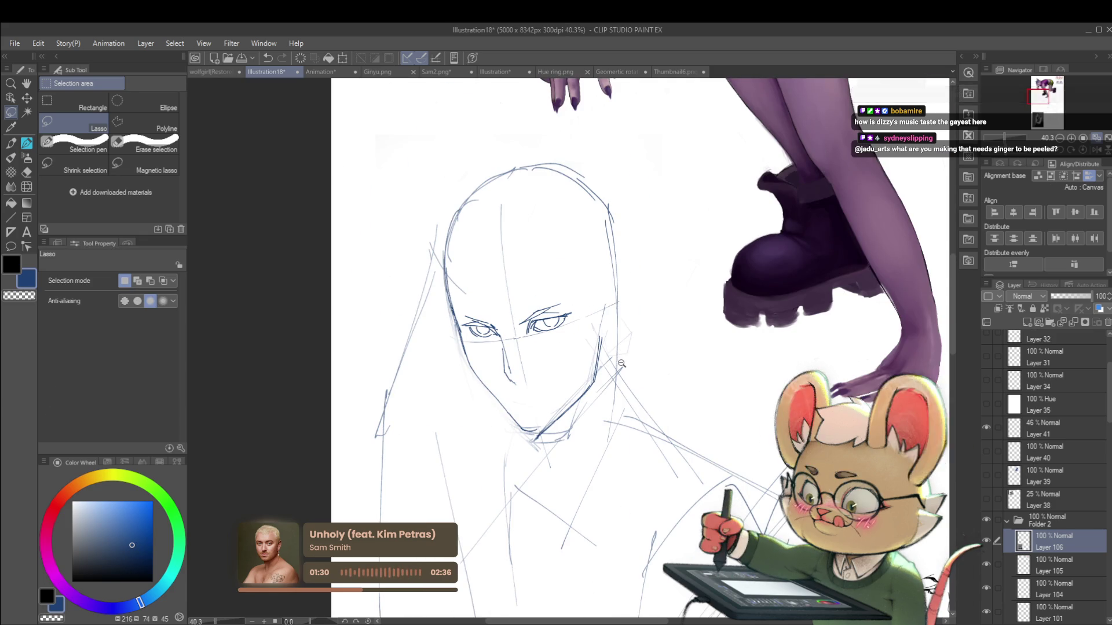
scroll(684, 264, down, 3)
scroll(573, 355, up, 4)
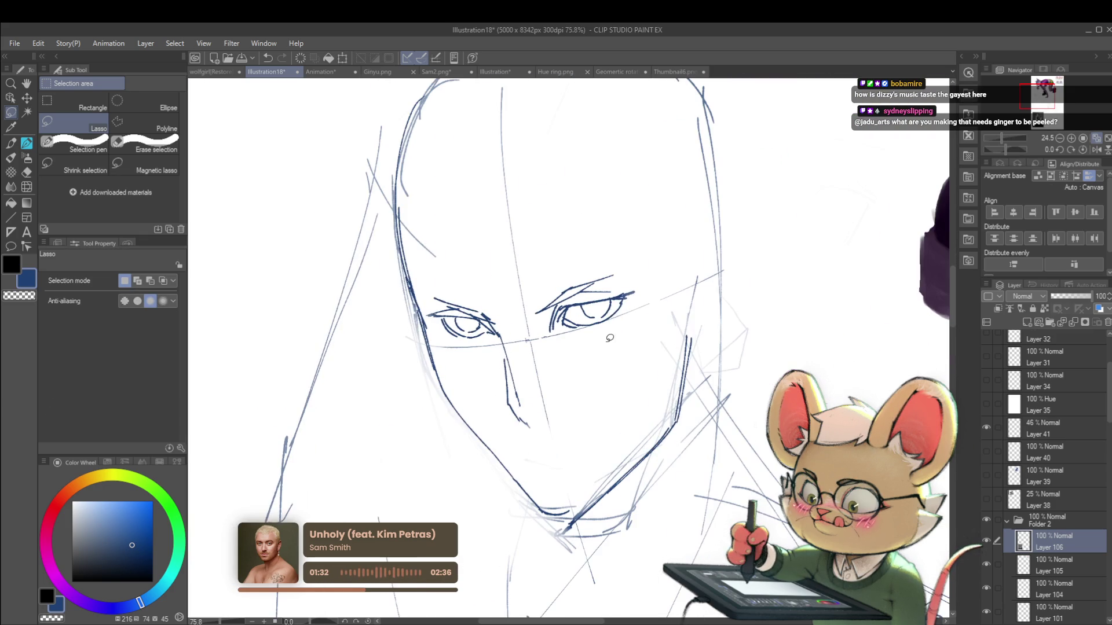
scroll(469, 317, up, 3)
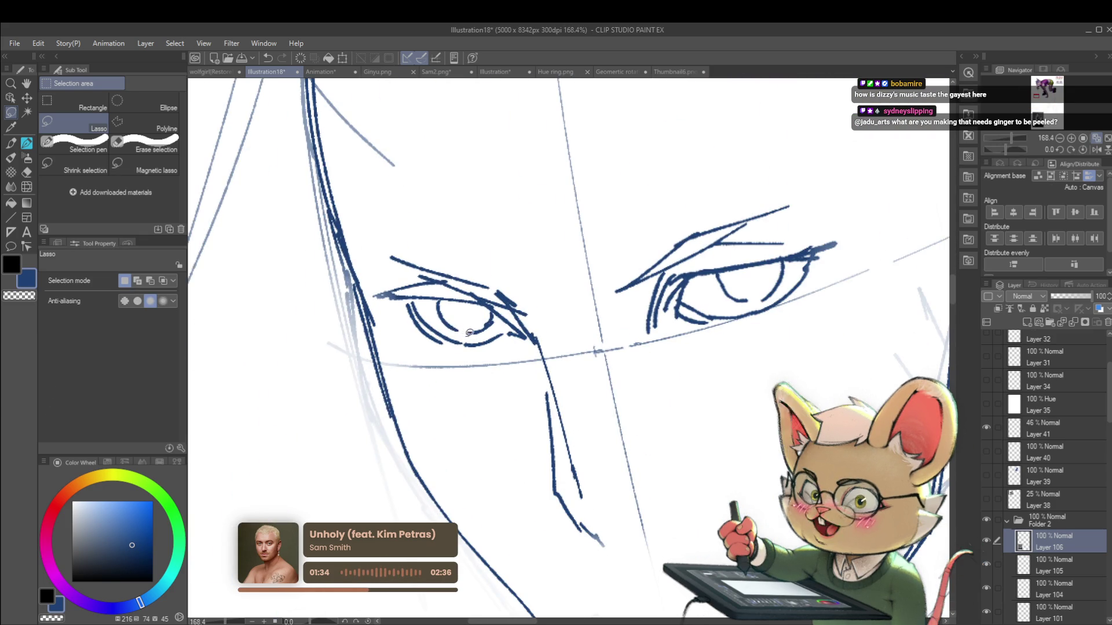
Lasso and transform the left eye's inner lines, then mirror the canvas to check proportions
drag(467, 337, 433, 308)
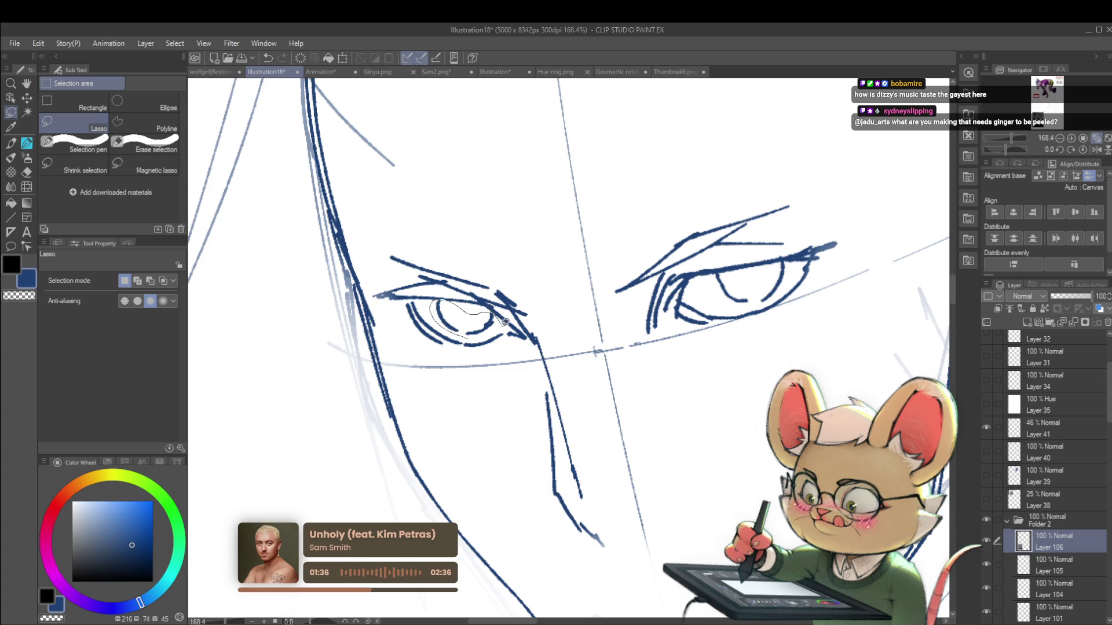
key(ctrl+t)
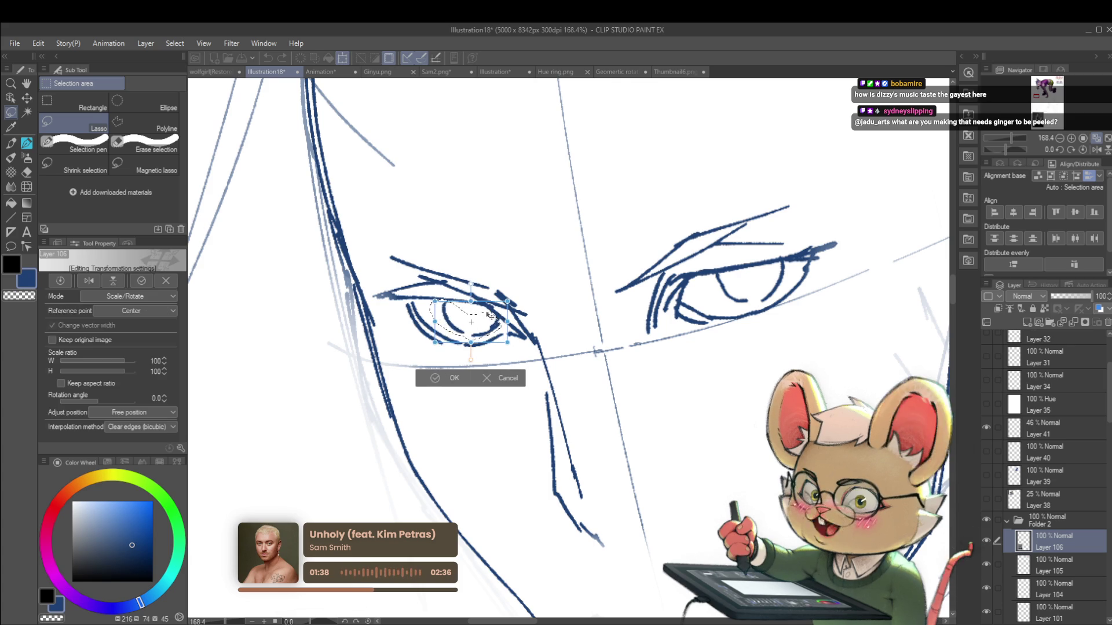
scroll(442, 233, down, 5)
key(Return)
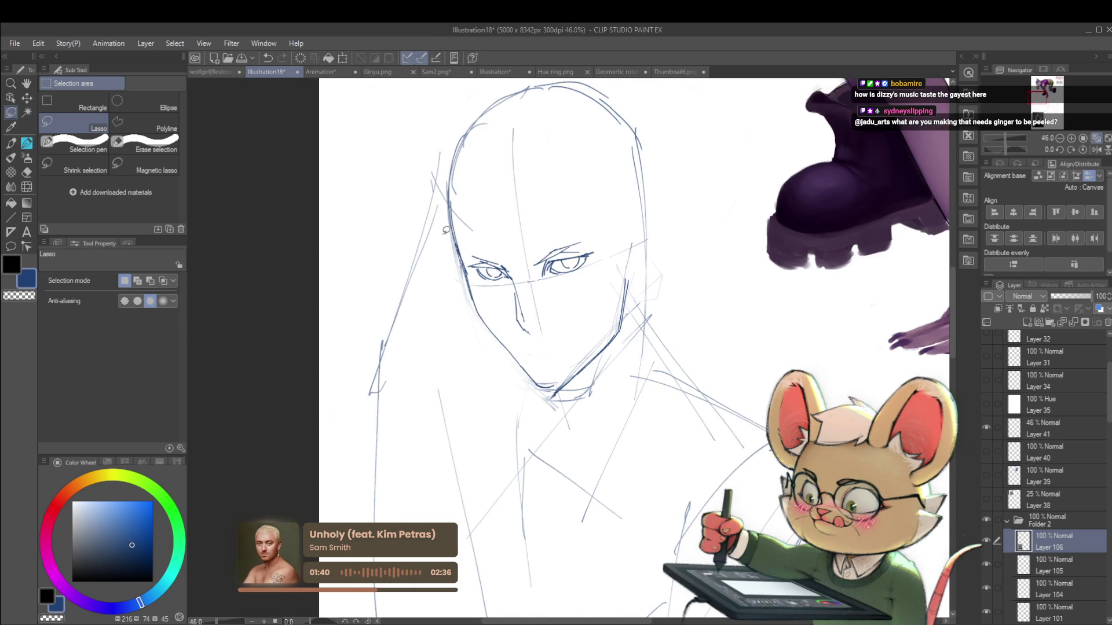
scroll(446, 230, down, 3)
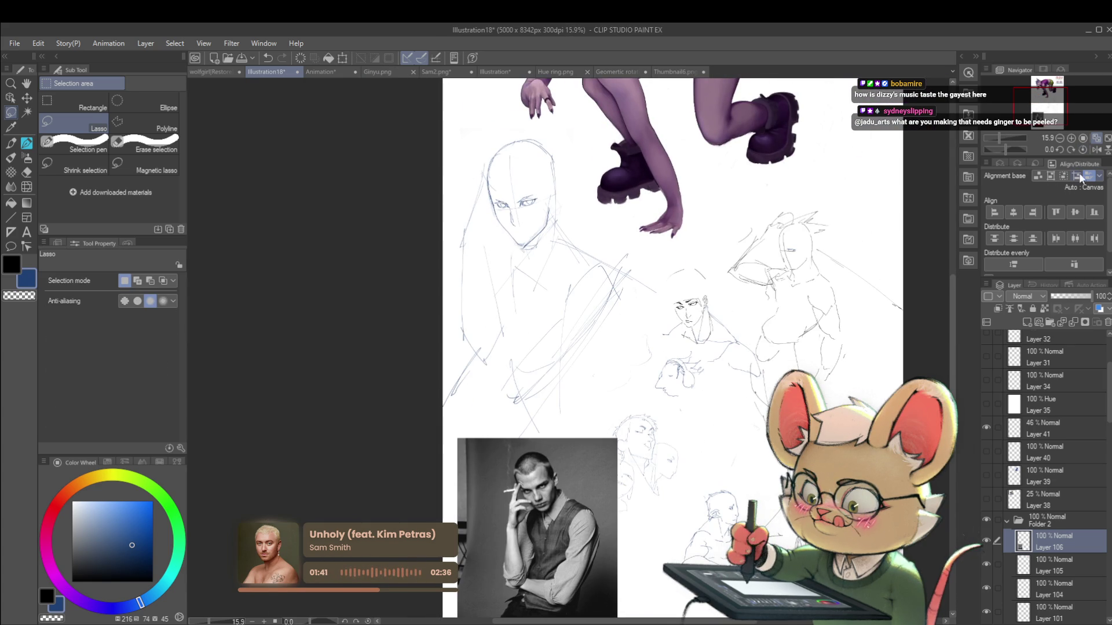
click(1097, 149)
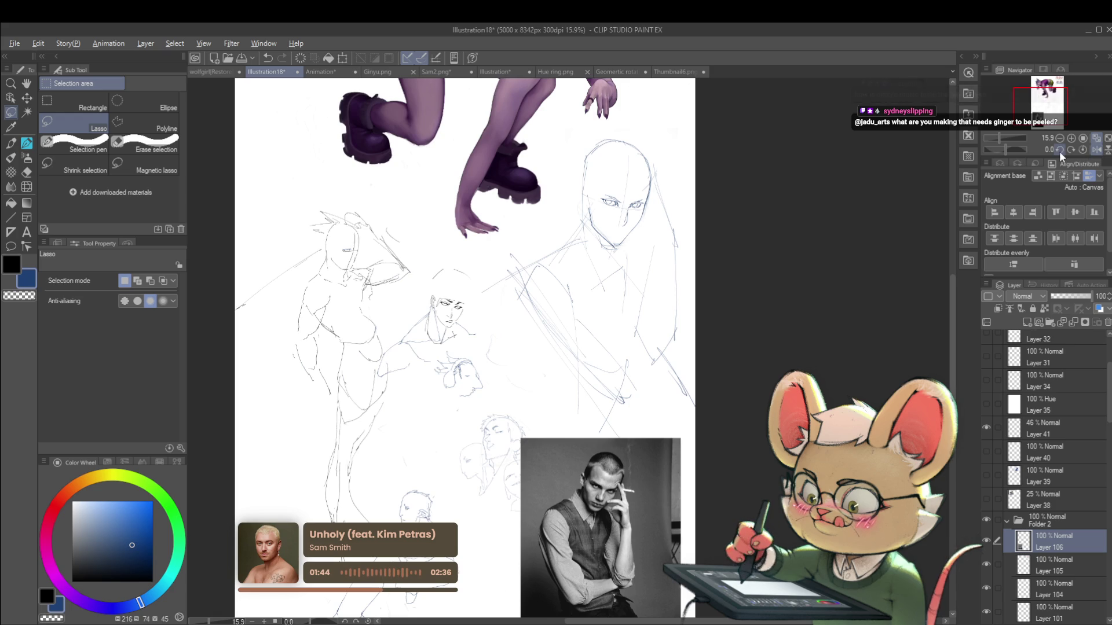
scroll(511, 180, up, 8)
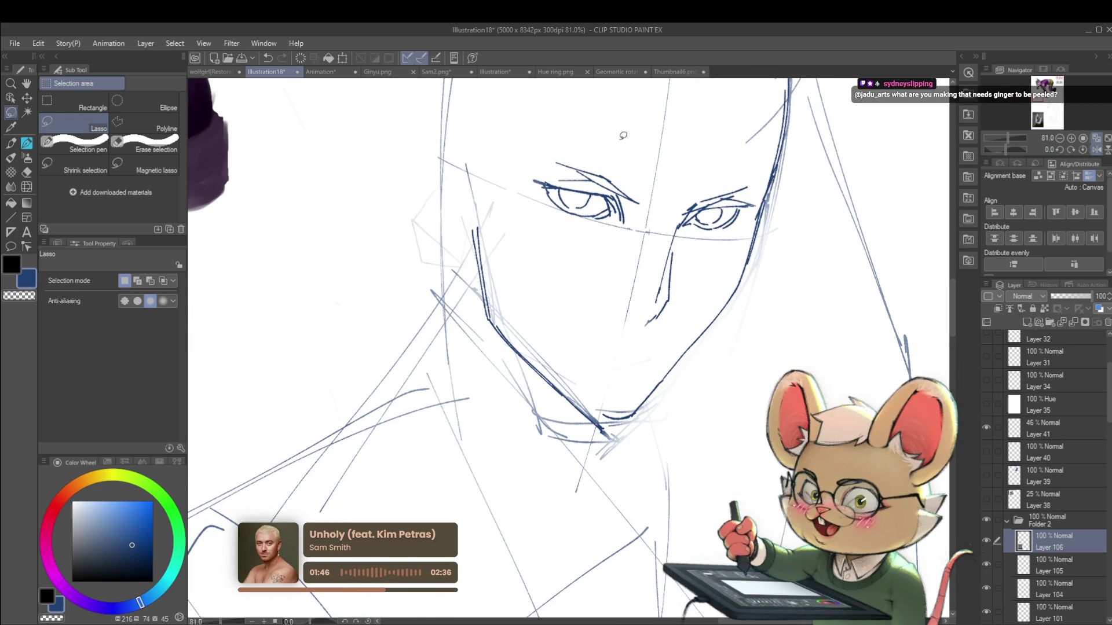
scroll(598, 160, down, 4)
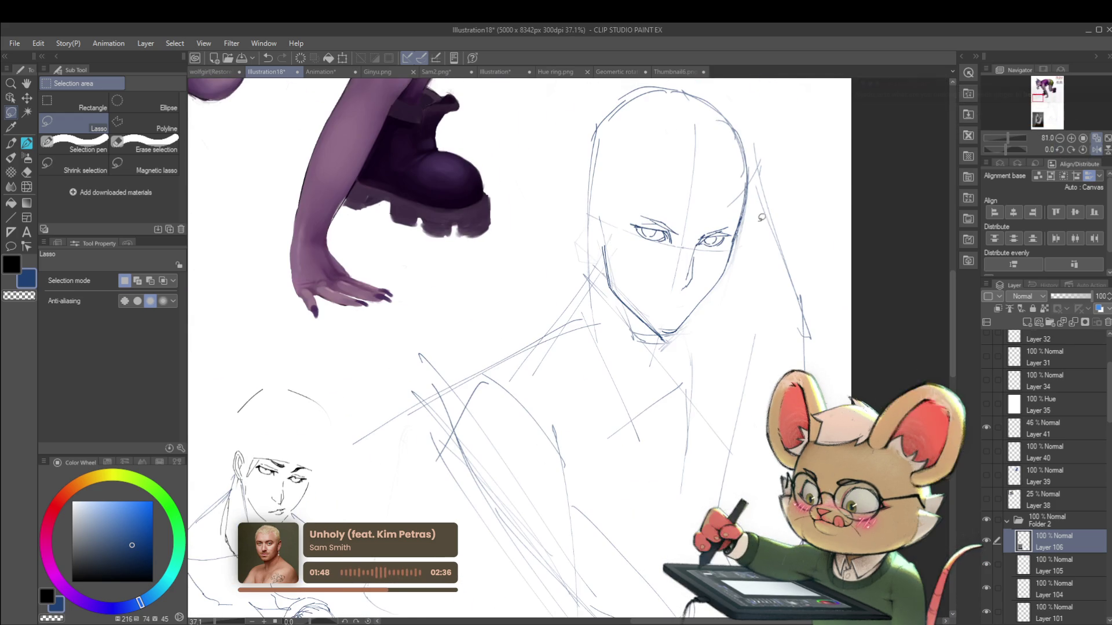
Sketch the neck line below the jaw in pencil, then flip the view back to normal
key(p)
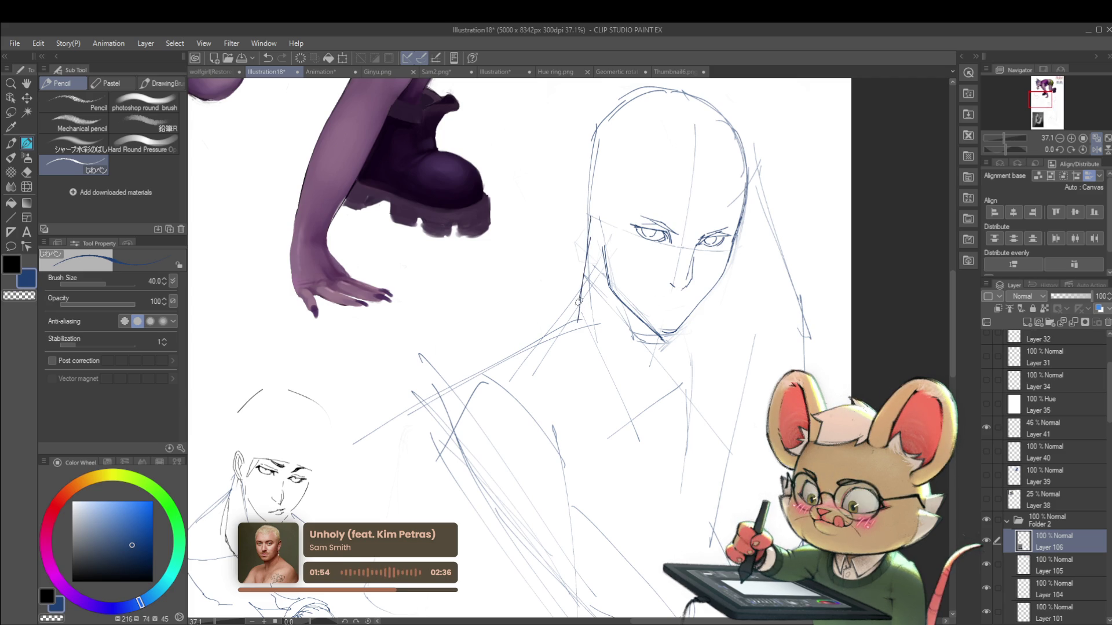
scroll(567, 310, down, 3)
scroll(632, 315, up, 1)
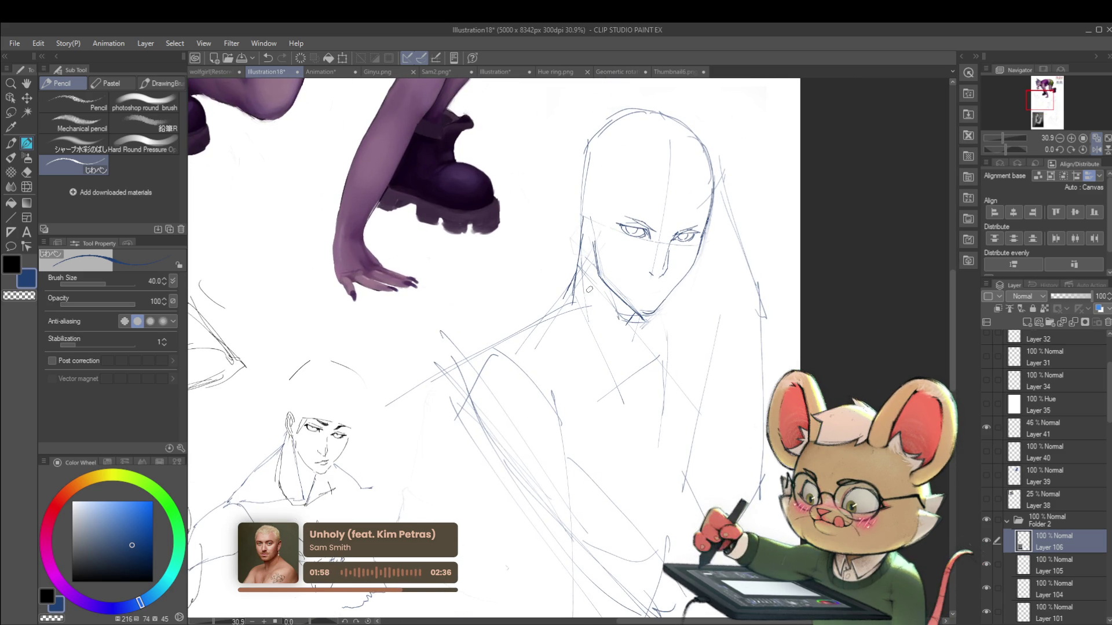
drag(573, 260, 634, 323)
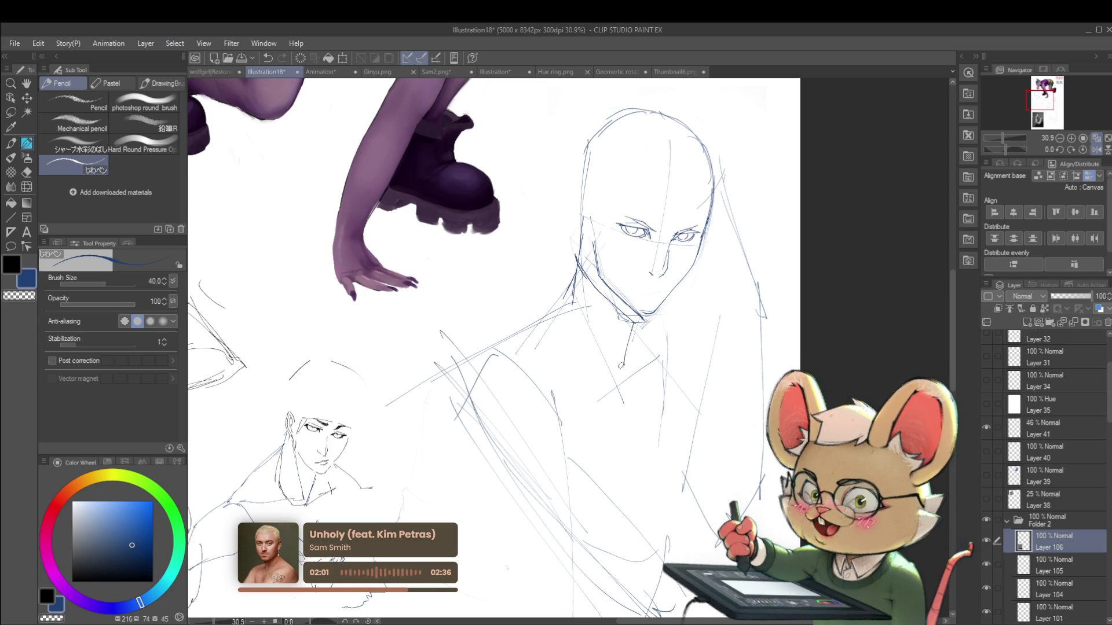
key(ctrl+z)
drag(631, 323, 633, 350)
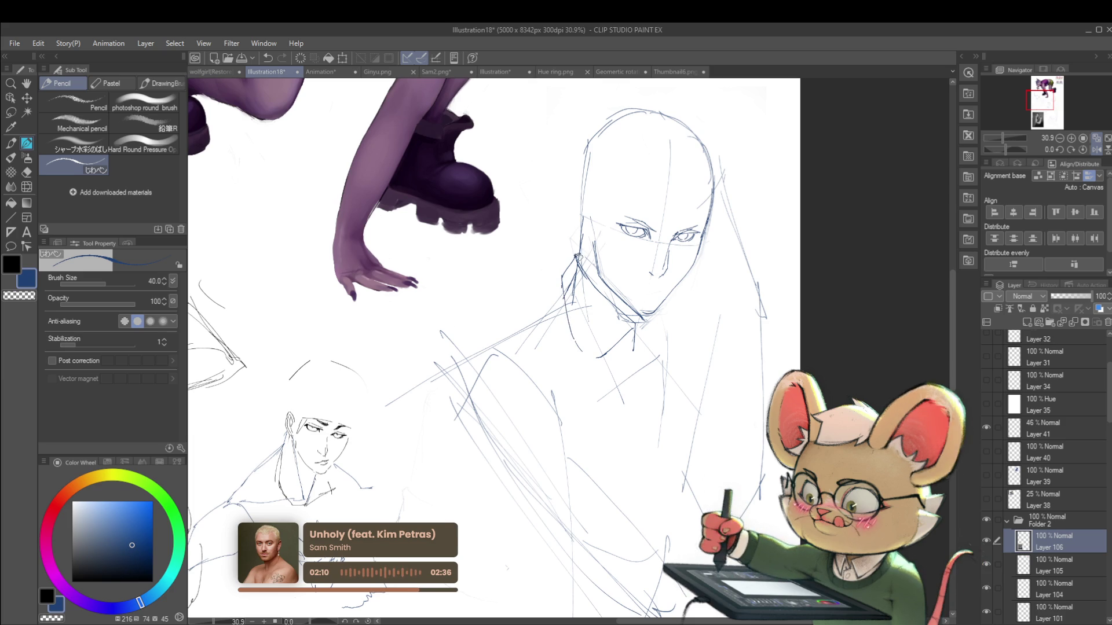
scroll(577, 248, down, 3)
click(1094, 150)
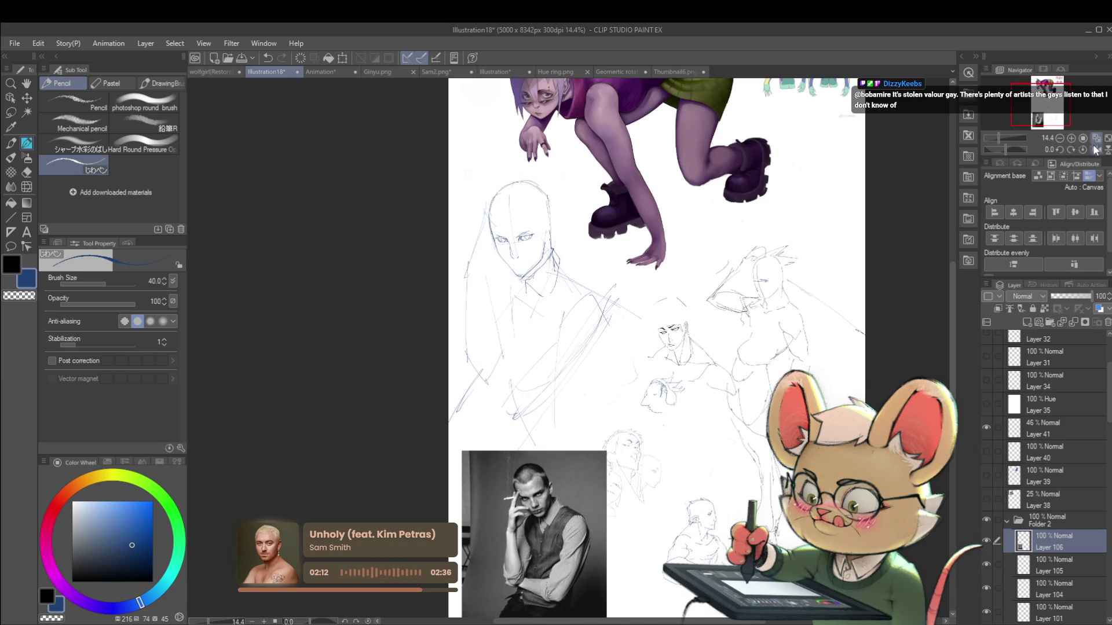
scroll(607, 304, up, 3)
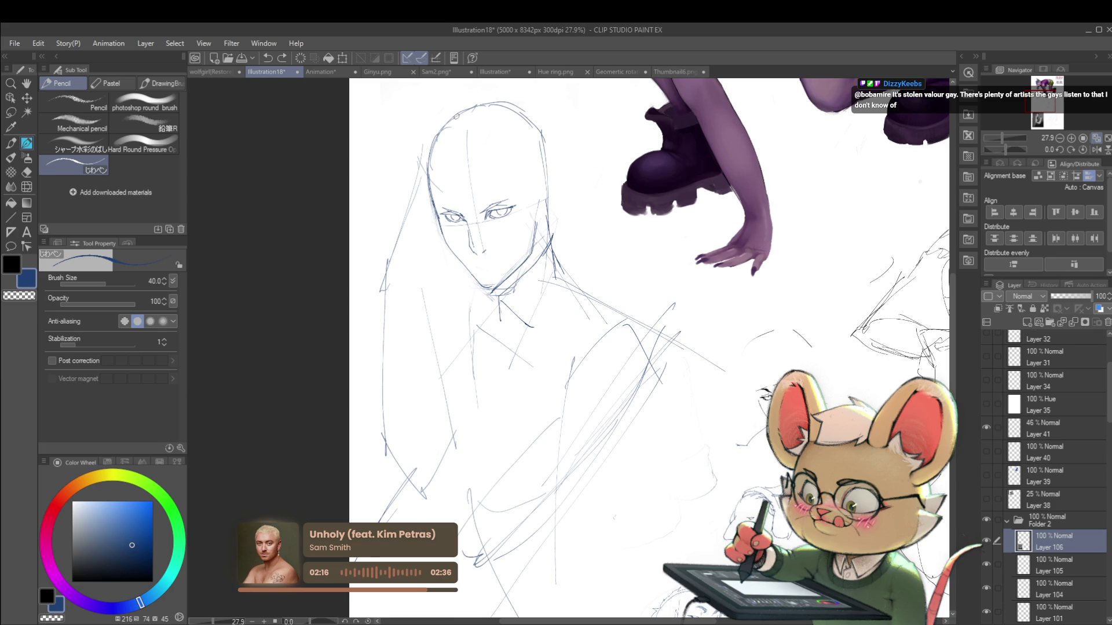
Add strokes along the head's left contour and near the ear
drag(426, 154, 428, 174)
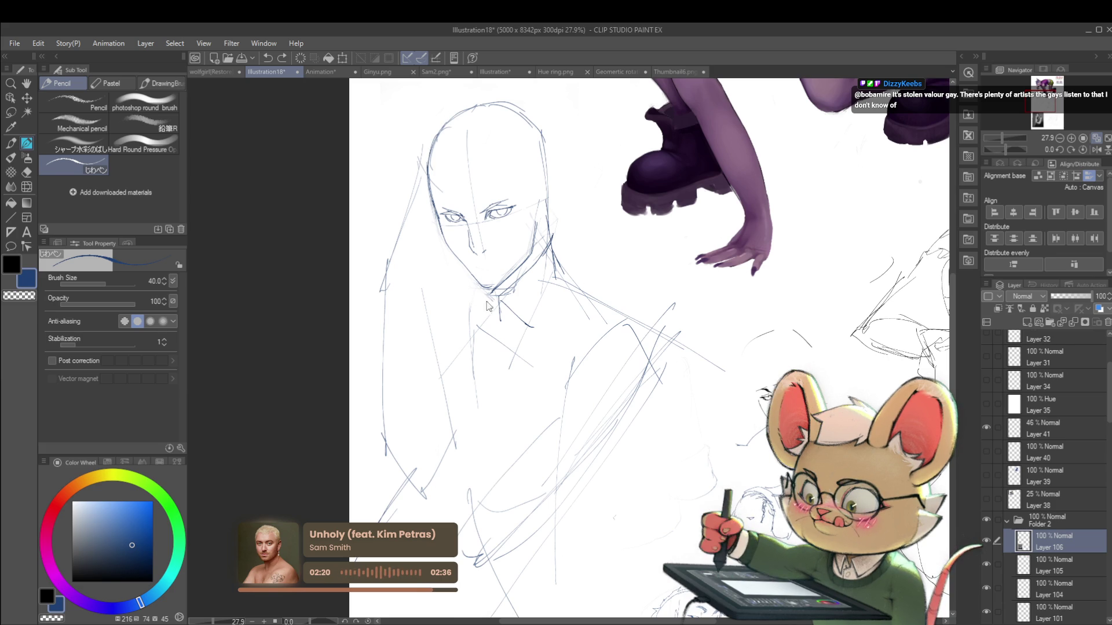
drag(480, 290, 479, 335)
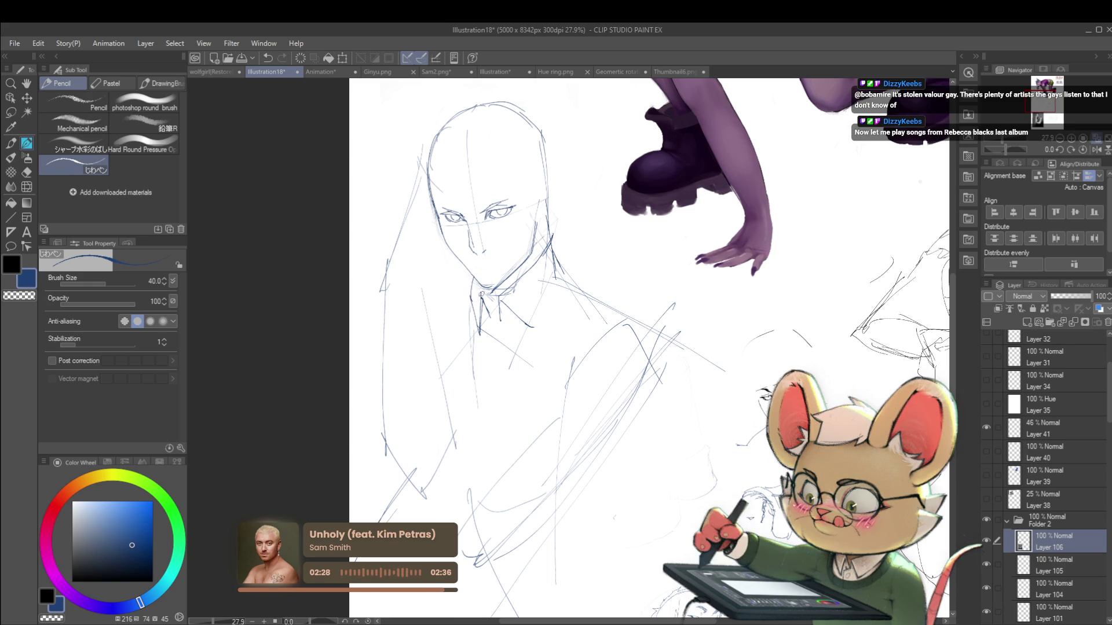
scroll(479, 285, down, 4)
scroll(521, 291, up, 3)
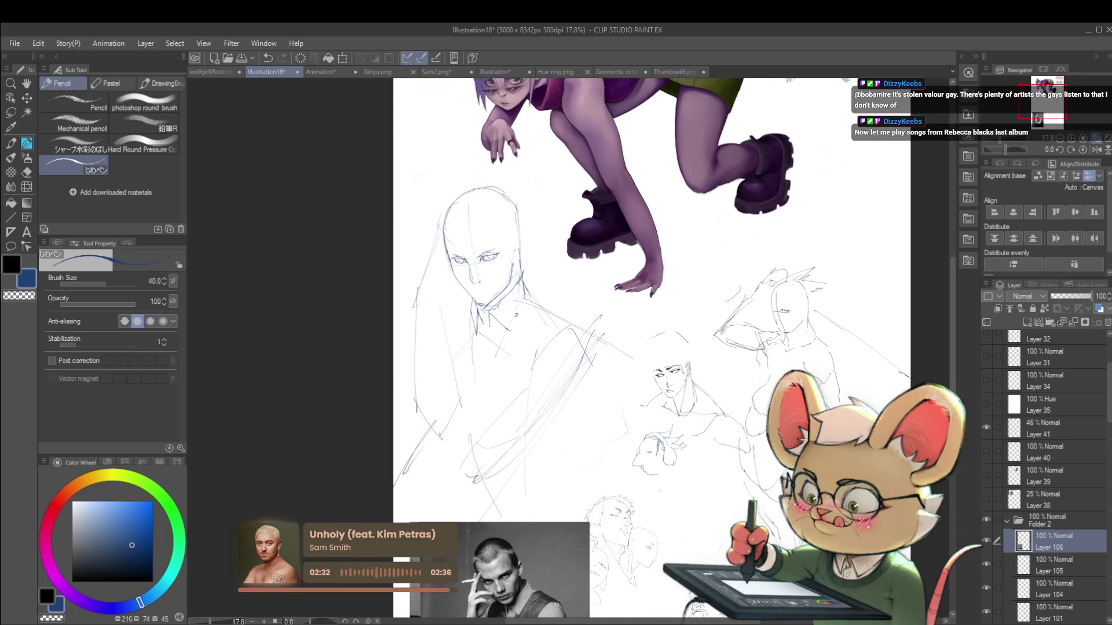
key(ctrl+z)
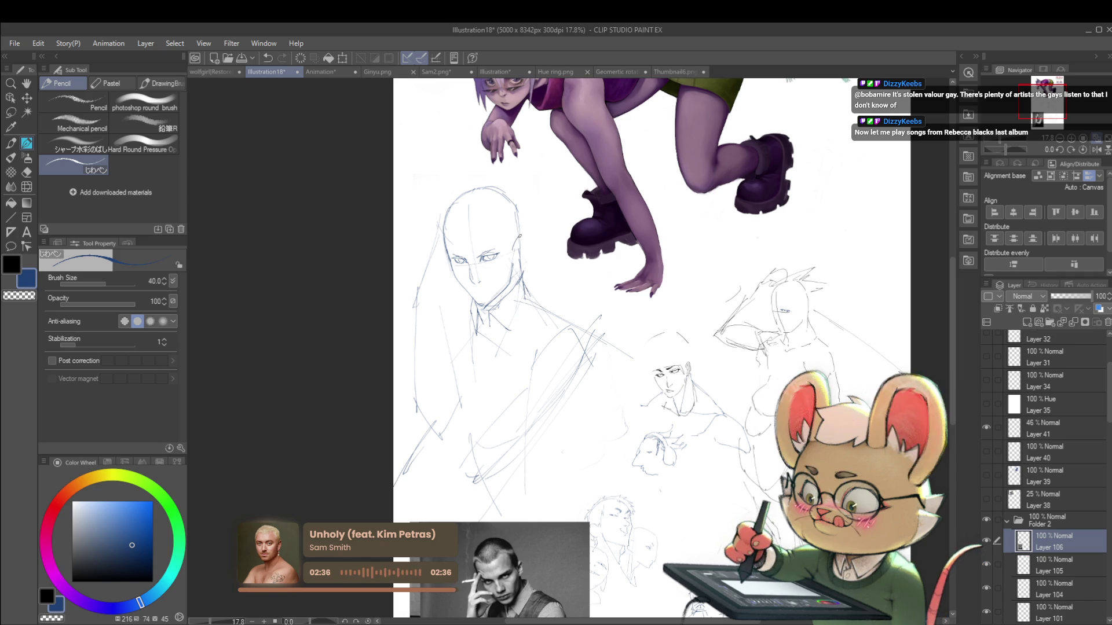
drag(520, 236, 523, 262)
scroll(535, 241, down, 1)
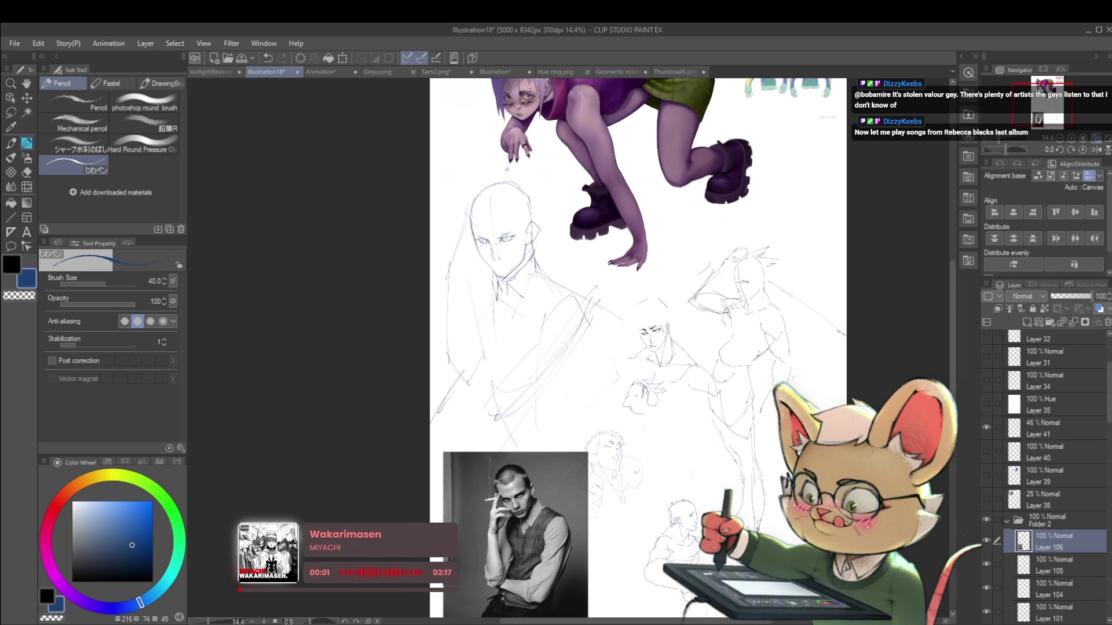
scroll(496, 224, up, 3)
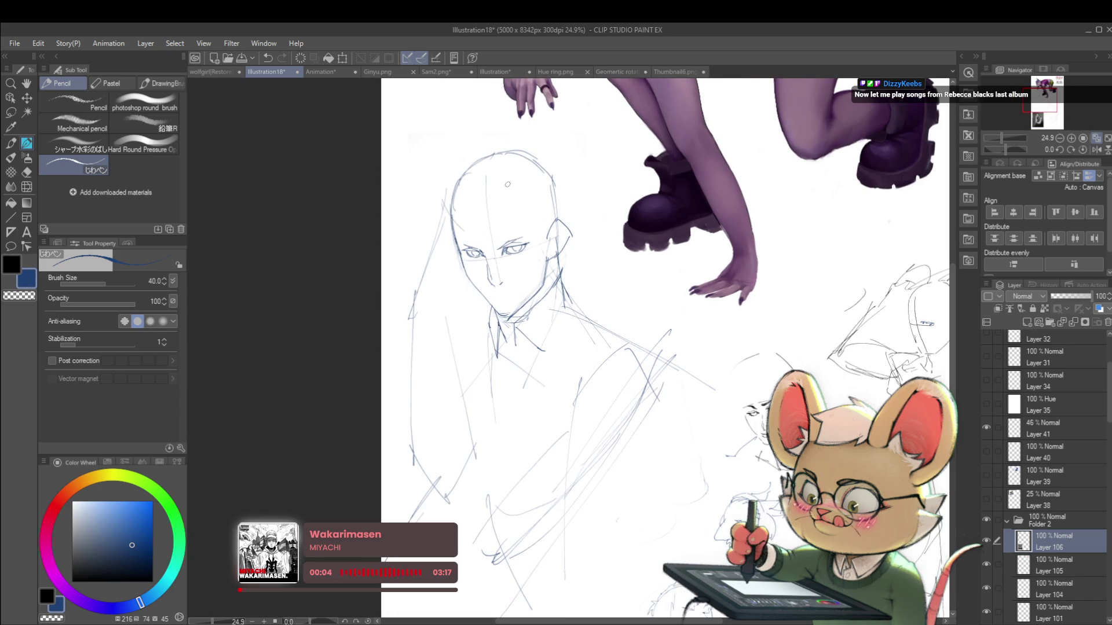
Sketch the hairline arcing over the head and a hair stroke toward the forehead
mouse_move(486, 206)
mouse_down()
mouse_move(509, 187)
mouse_move(536, 195)
mouse_move(536, 235)
mouse_up()
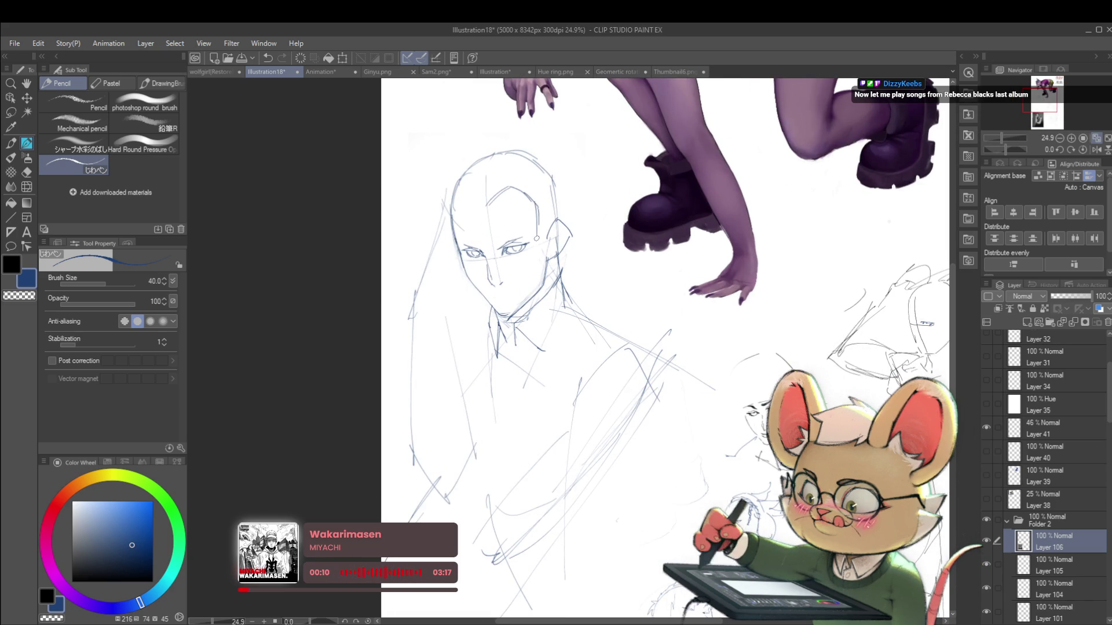
drag(486, 207, 457, 198)
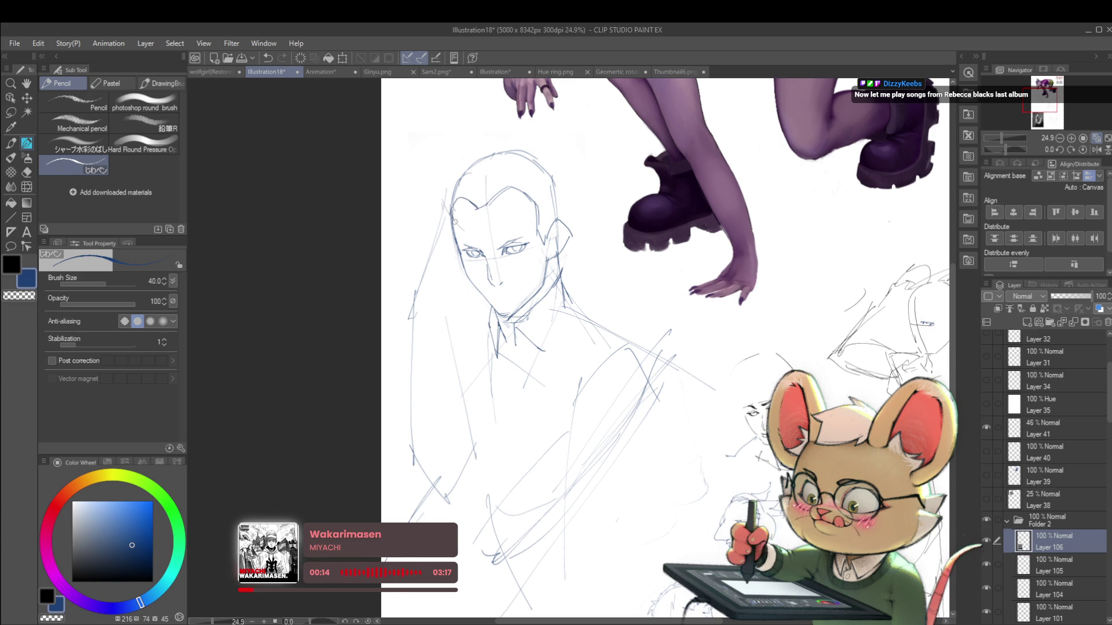
scroll(471, 221, down, 3)
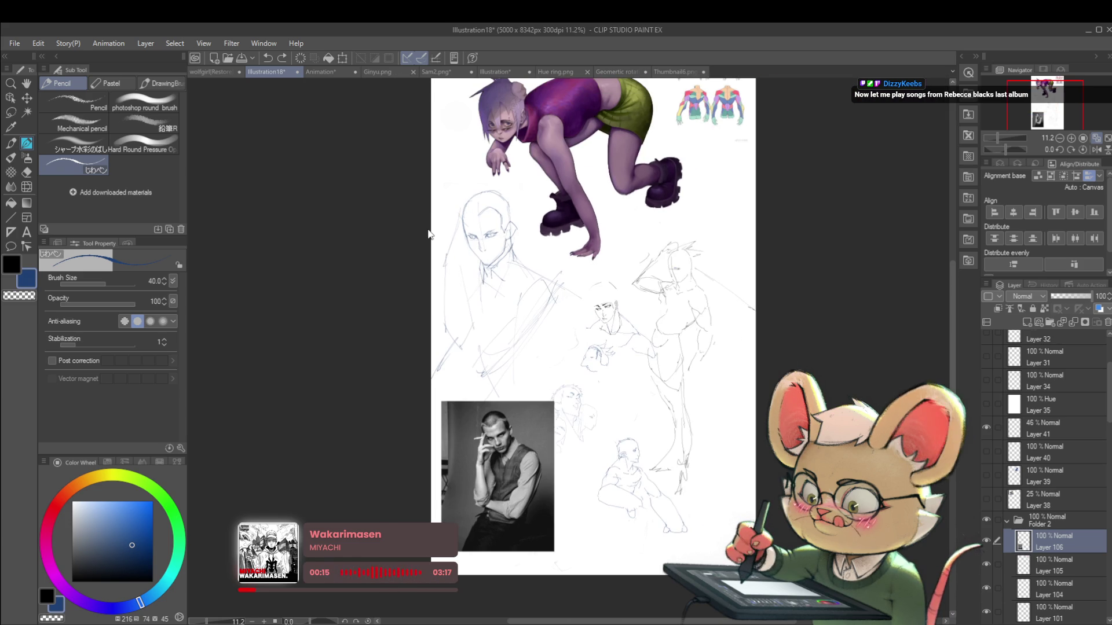
drag(428, 234, 461, 288)
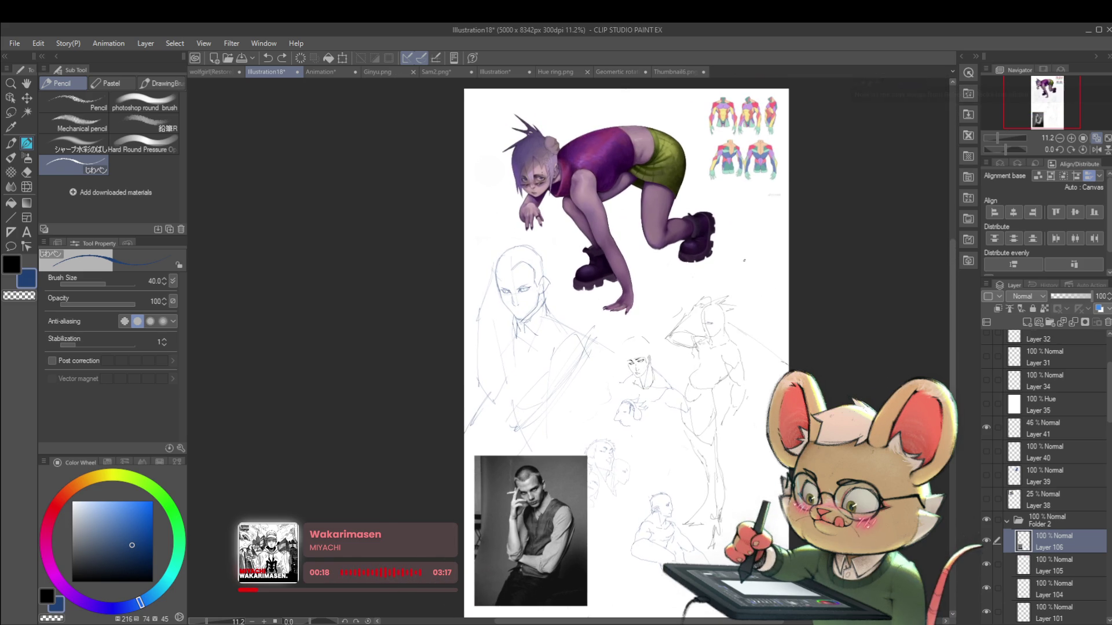
drag(702, 297, 736, 272)
click(594, 236)
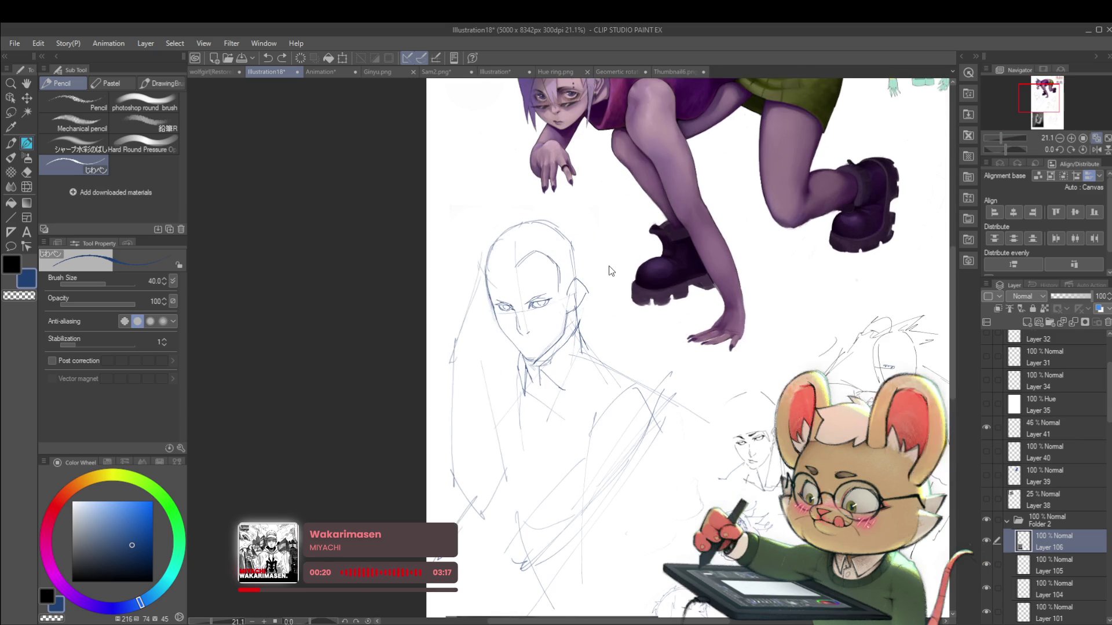
scroll(525, 269, up, 3)
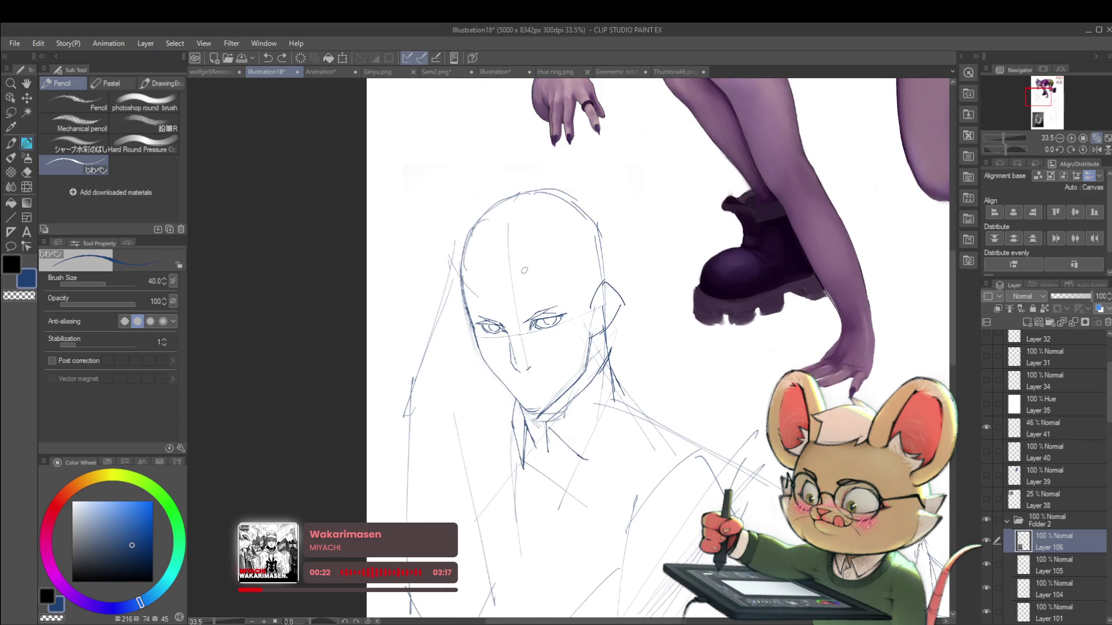
Draw zigzag spiky hair on the head and the right side of the collar
drag(561, 253, 570, 277)
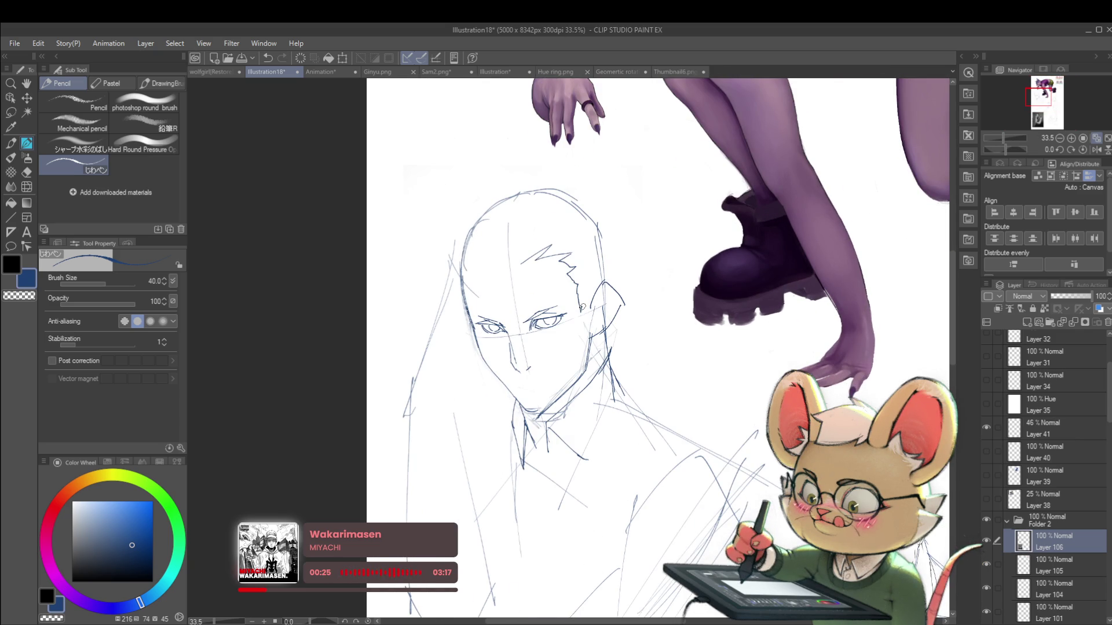
scroll(587, 304, down, 3)
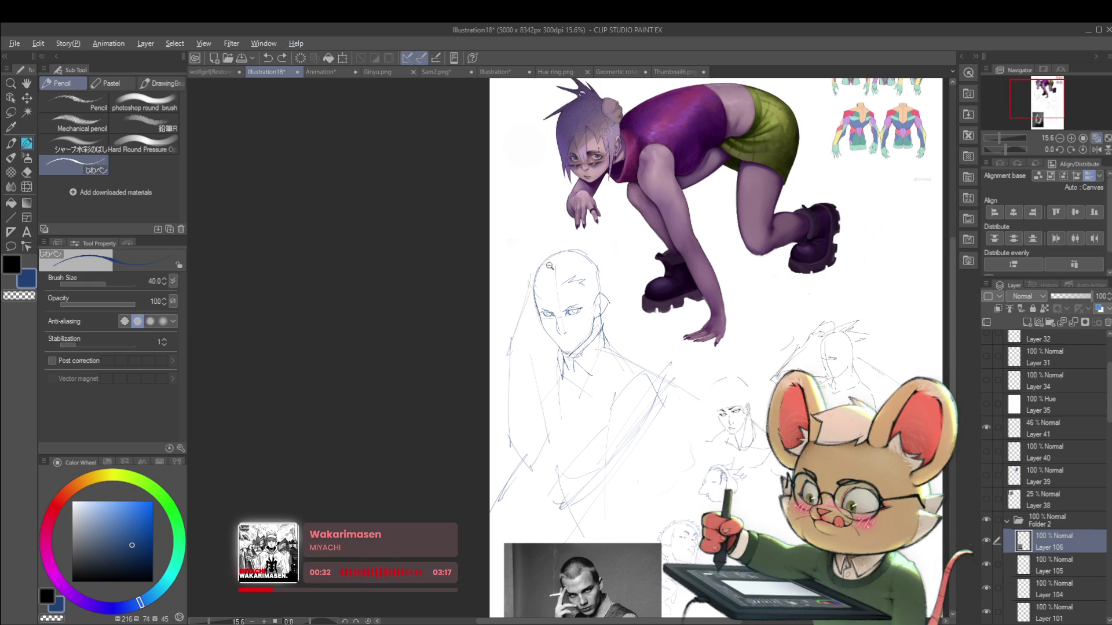
scroll(556, 278, up, 3)
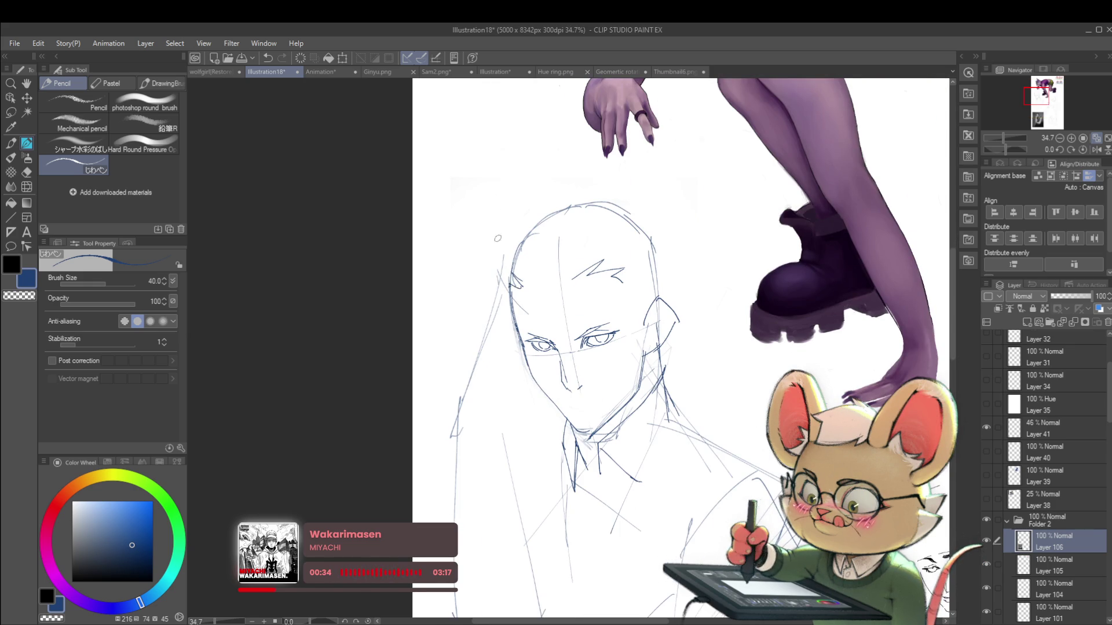
scroll(499, 255, down, 3)
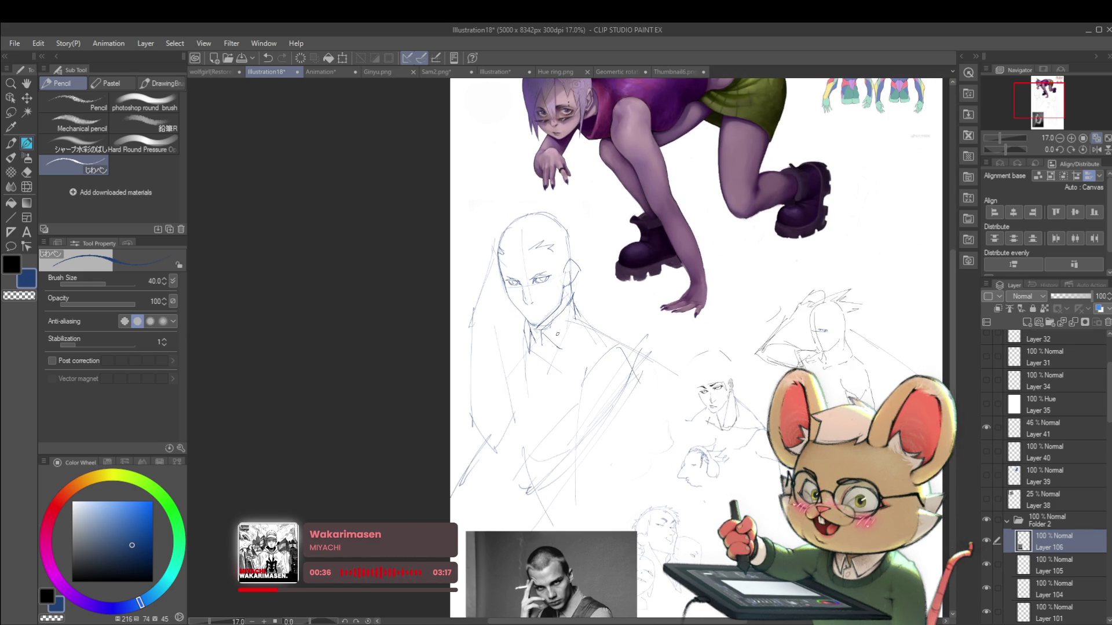
scroll(563, 342, up, 2)
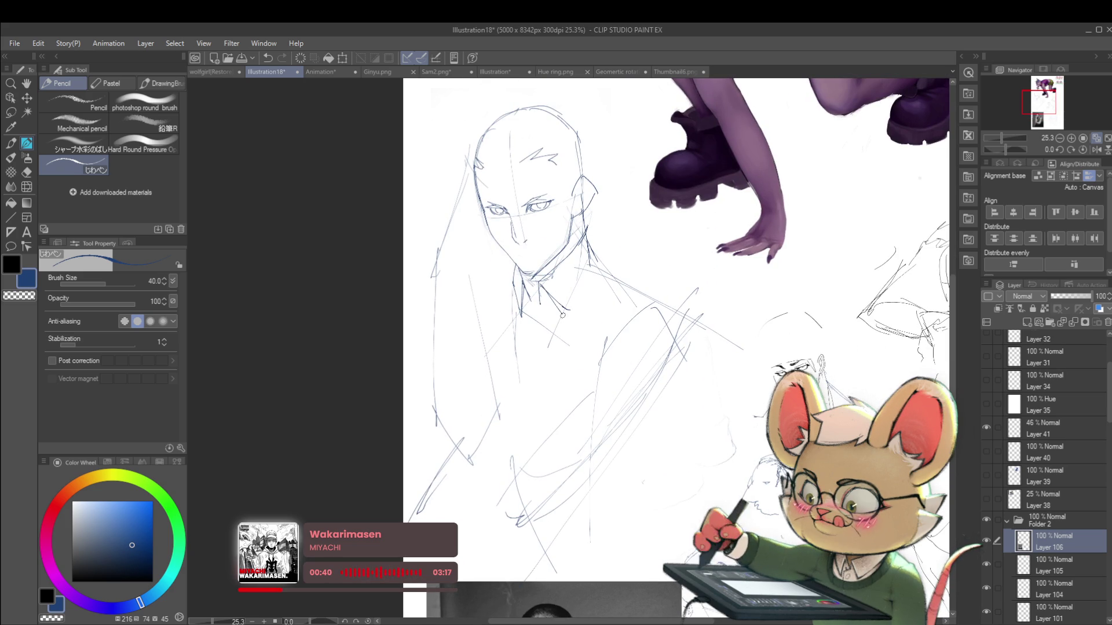
drag(567, 318, 591, 263)
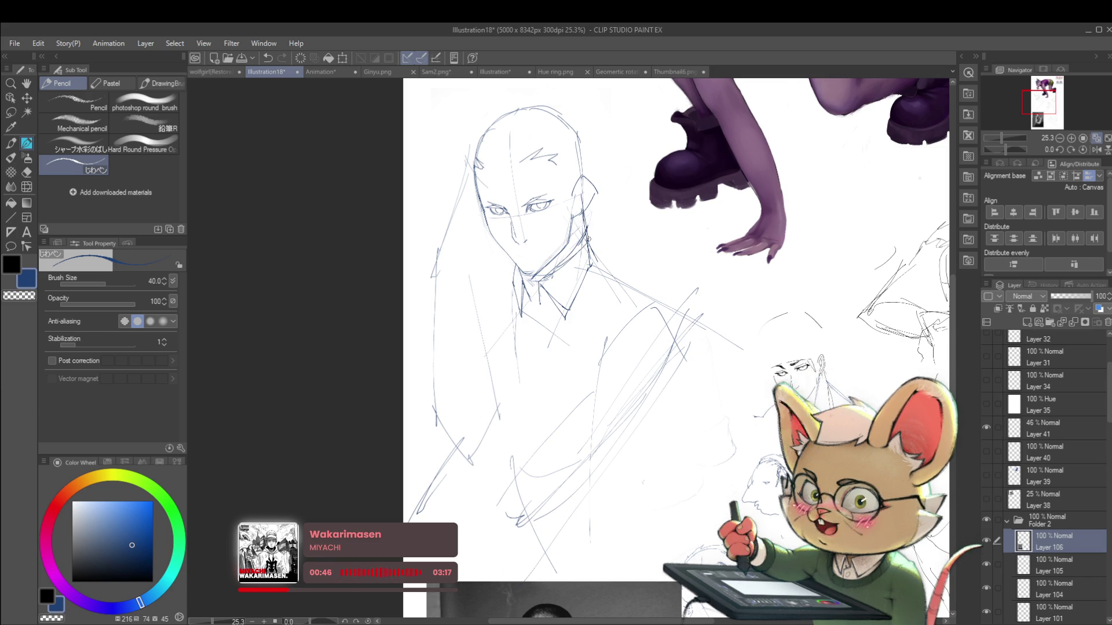
scroll(587, 226, down, 2)
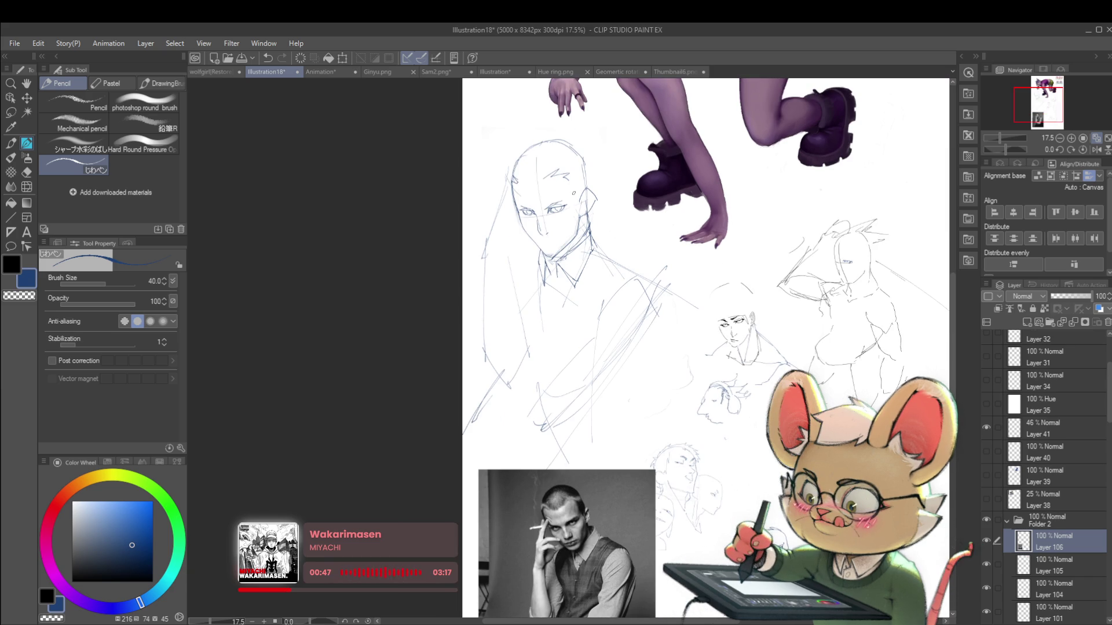
scroll(615, 230, up, 2)
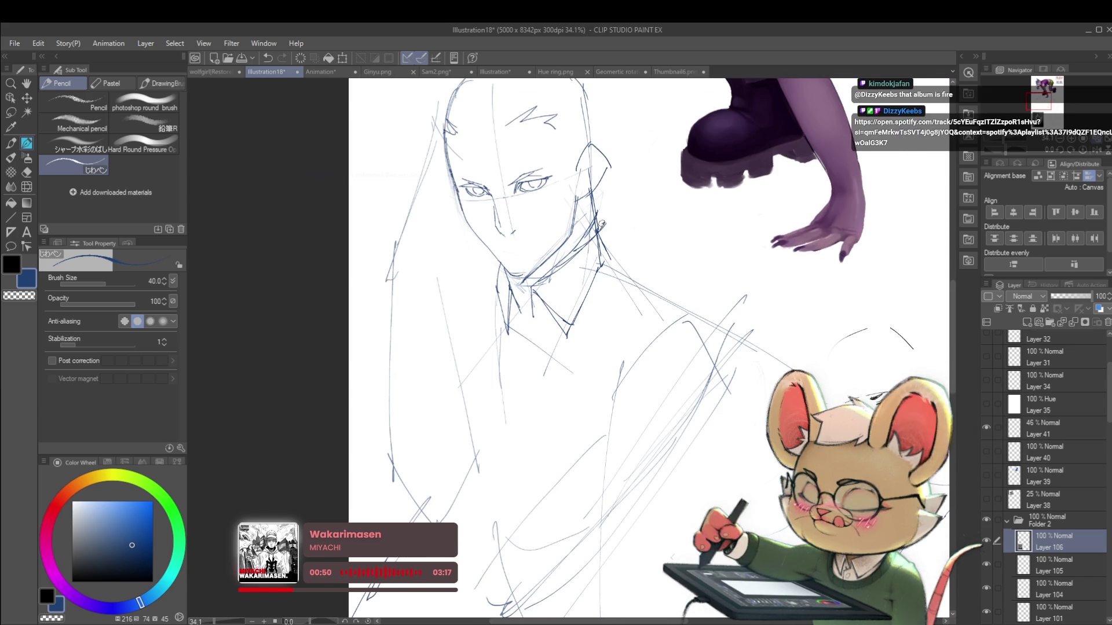
Mirror the canvas and pan to bring the lower face into view
scroll(585, 198, down, 2)
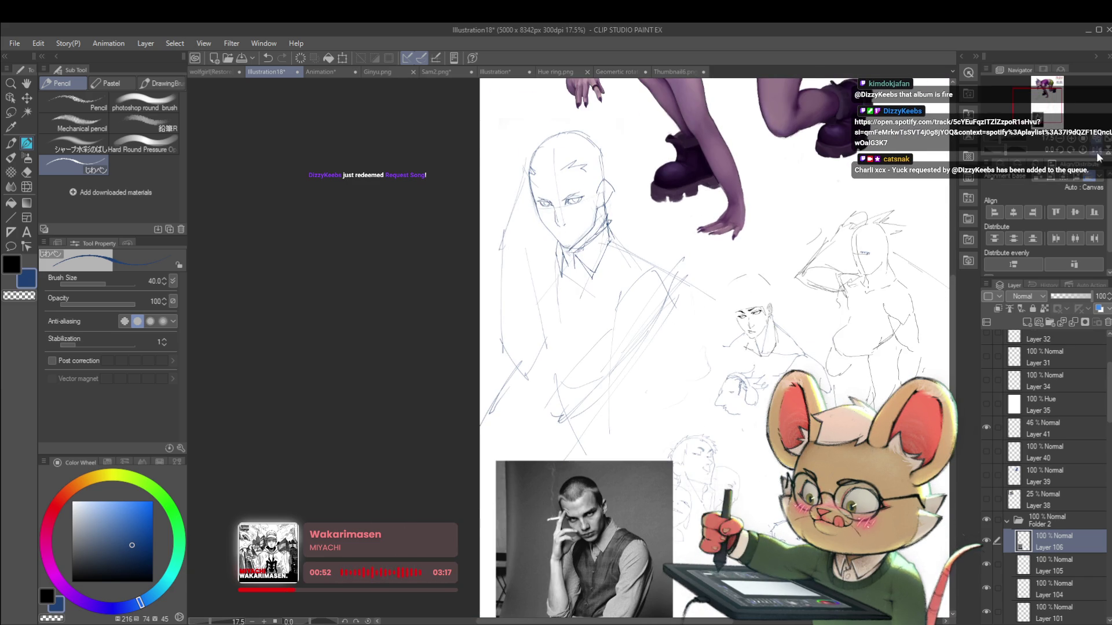
click(1099, 157)
drag(722, 302, 737, 323)
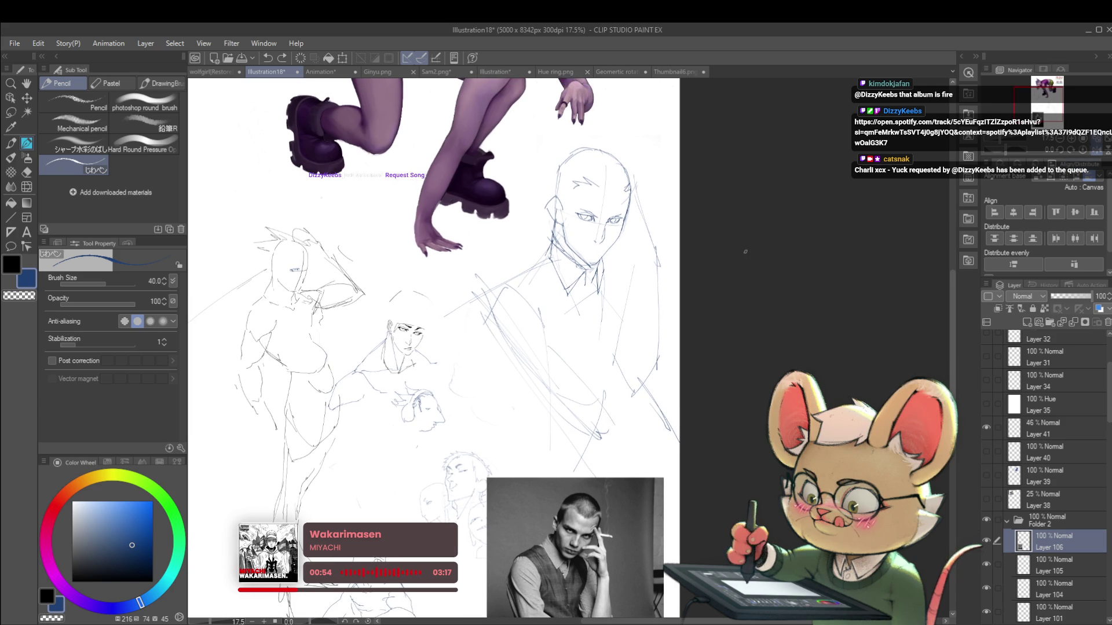
drag(733, 249, 753, 289)
drag(633, 162, 654, 195)
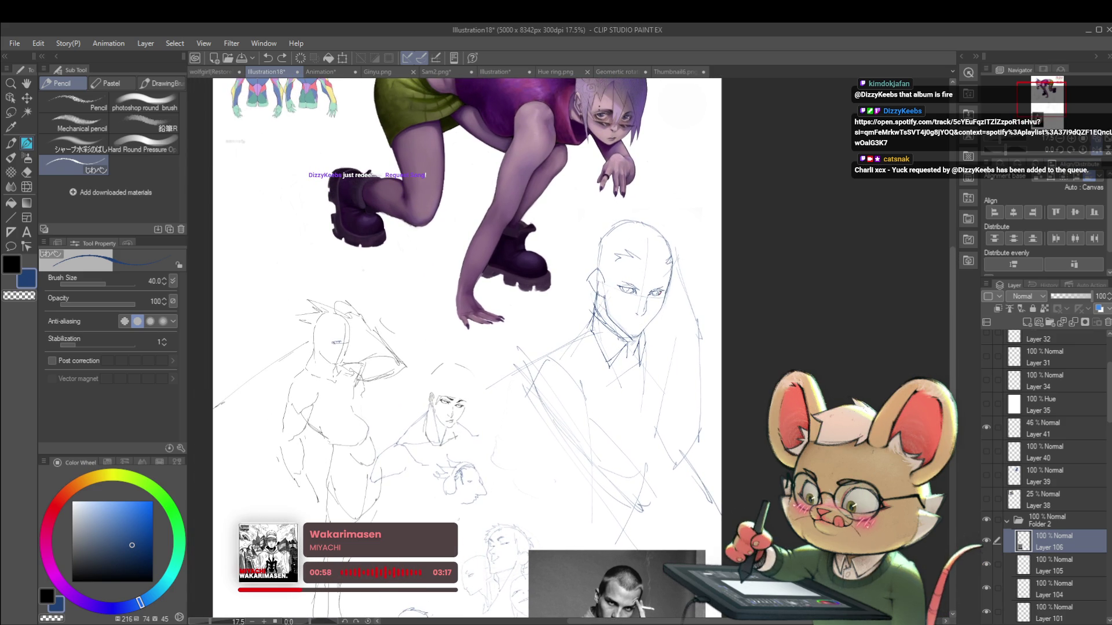
scroll(670, 287, up, 5)
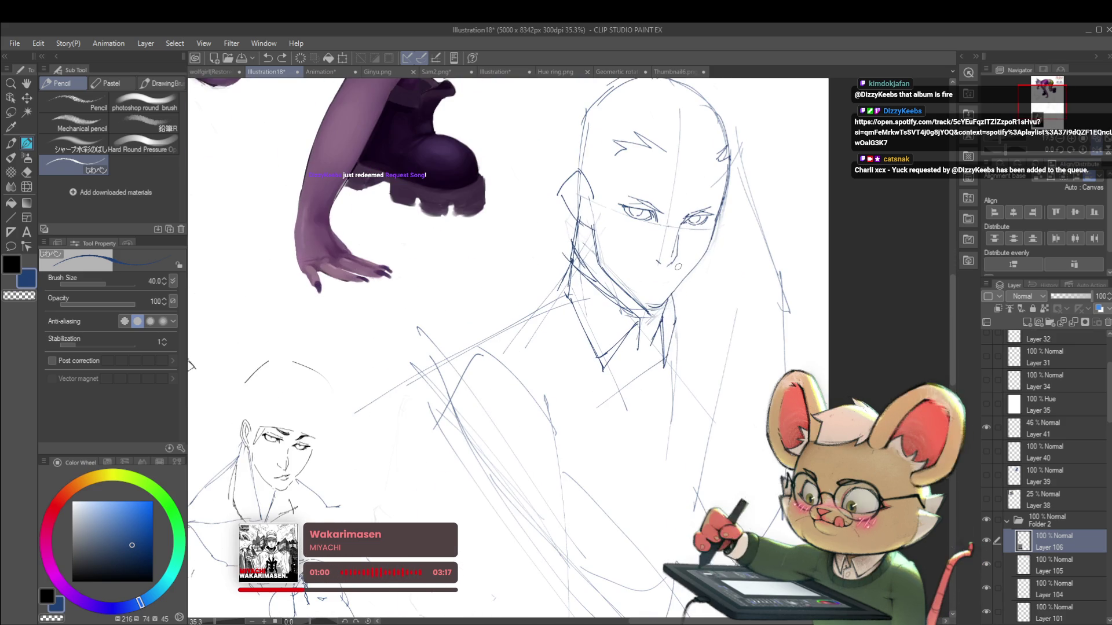
Draw a small mouth line under the nose, undo a bad stroke, then unflip and zoom out
click(662, 277)
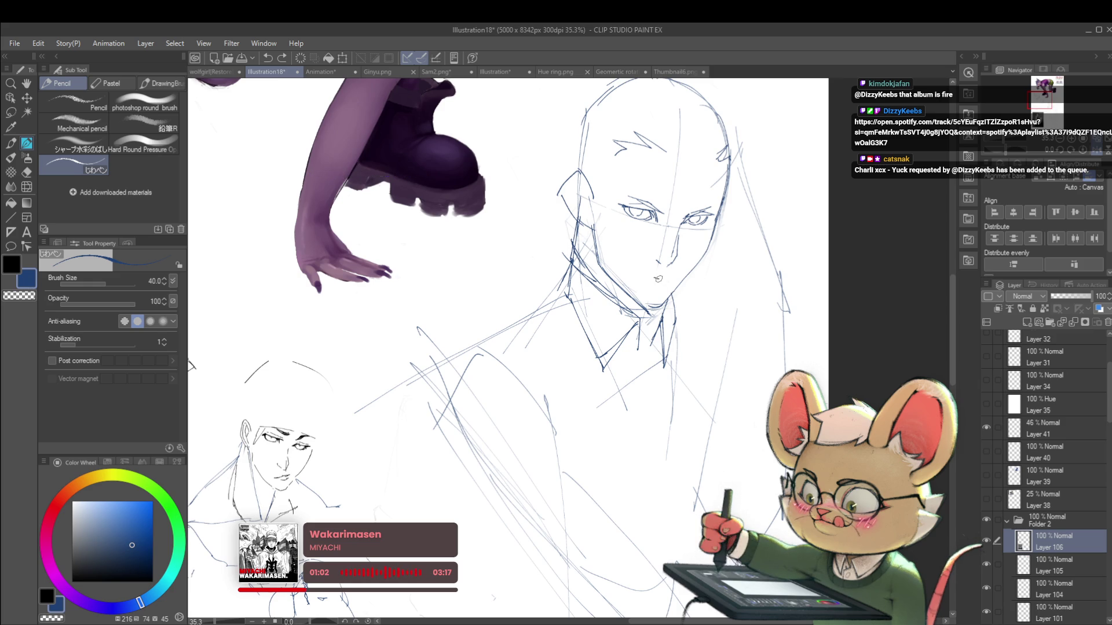
drag(658, 280, 644, 279)
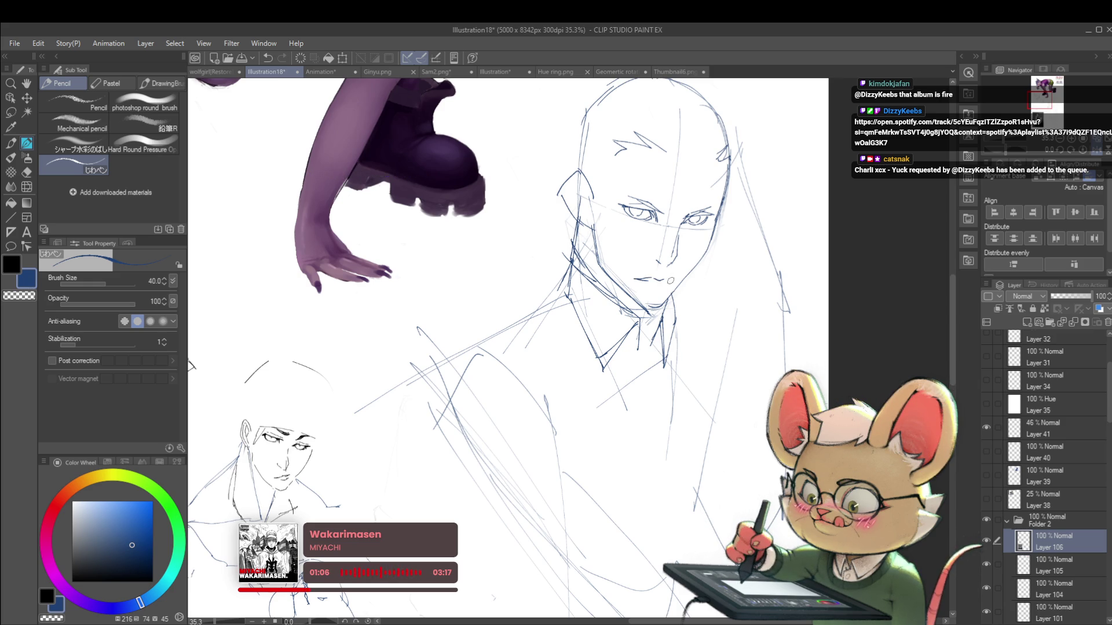
key(ctrl+z)
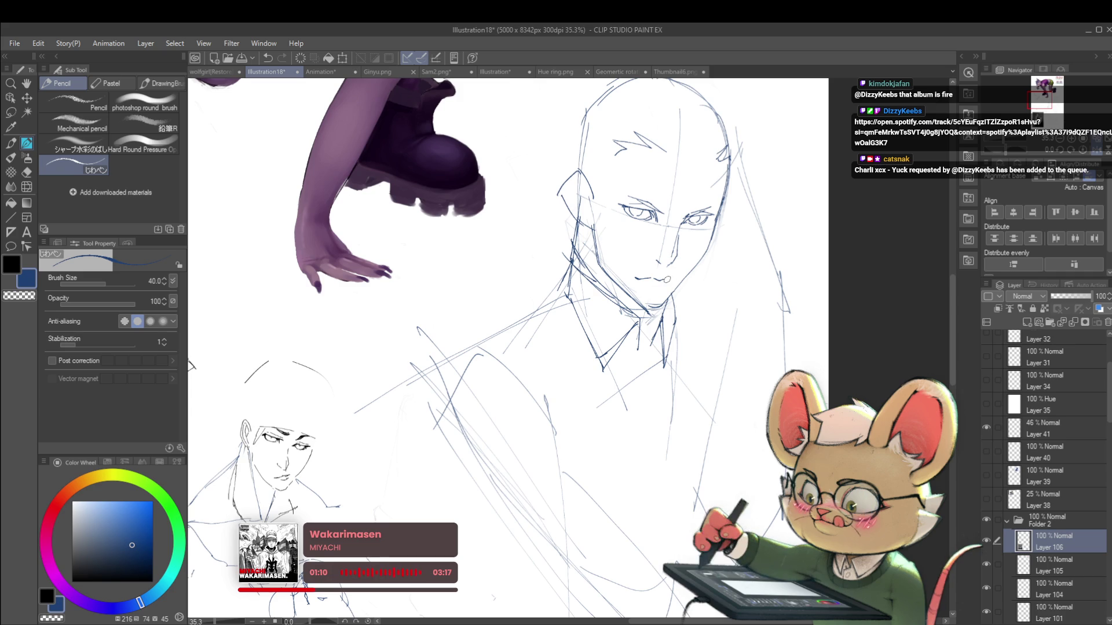
scroll(669, 280, up, 2)
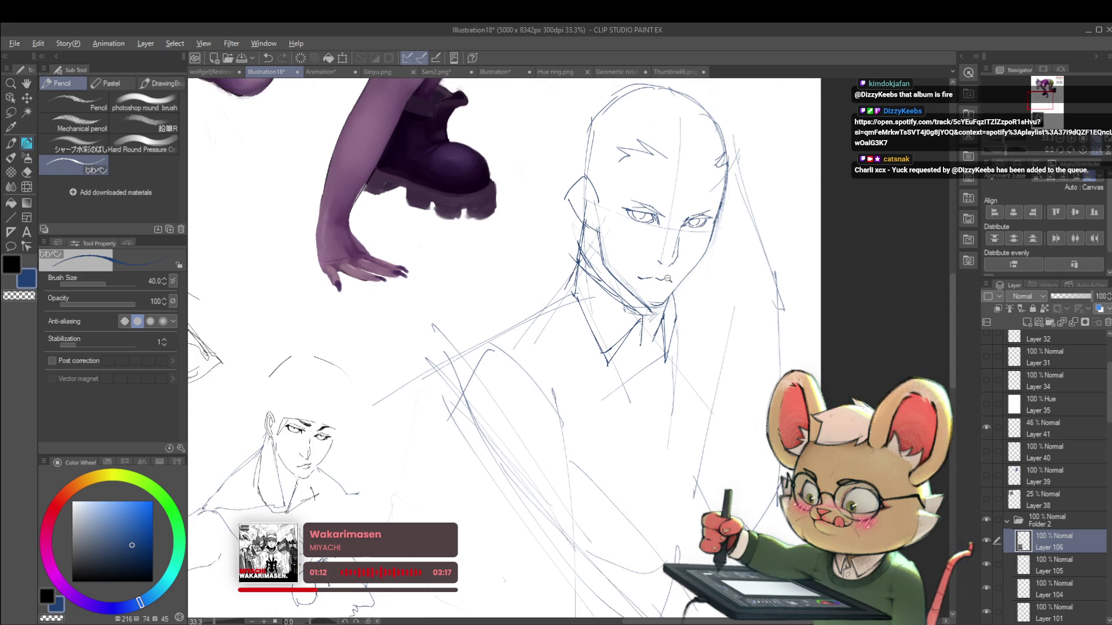
scroll(692, 278, down, 4)
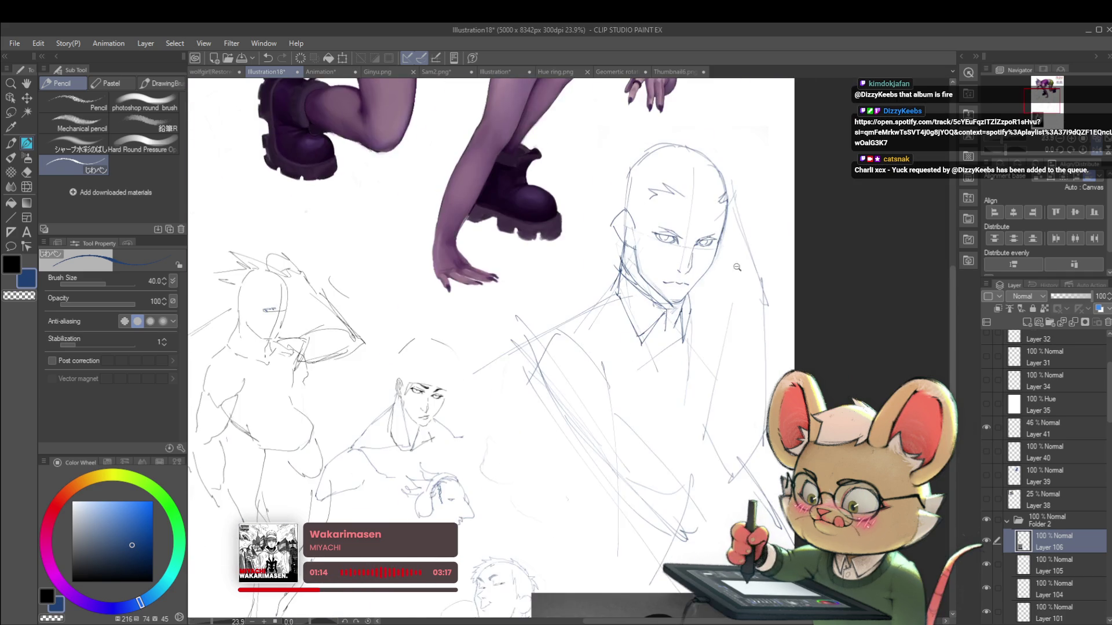
click(1100, 153)
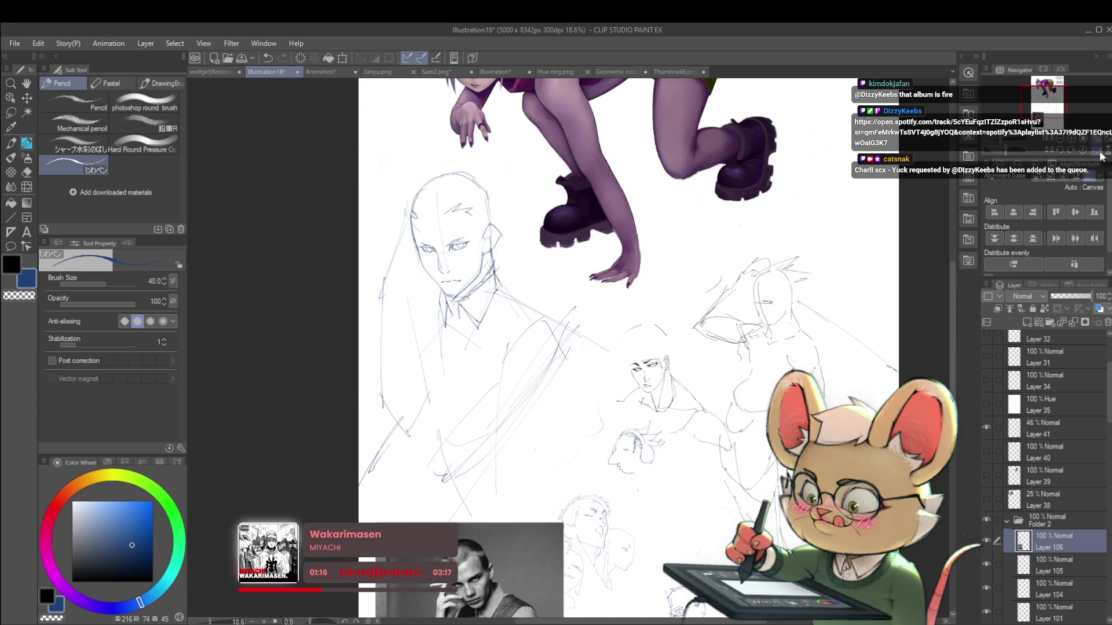
drag(633, 243, 688, 181)
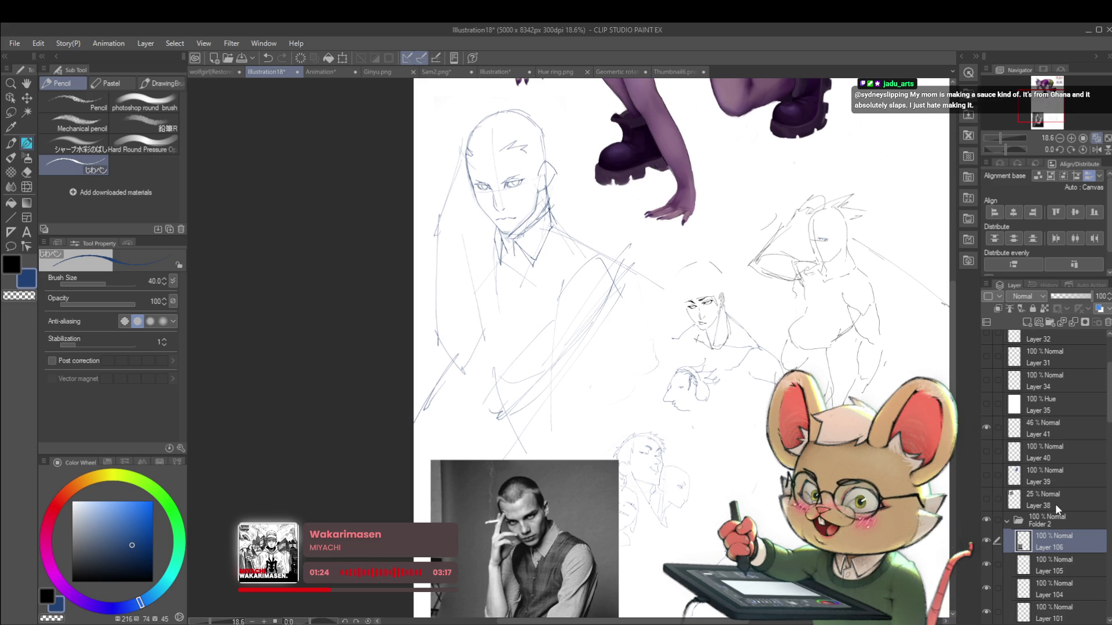
key(ctrl+minus)
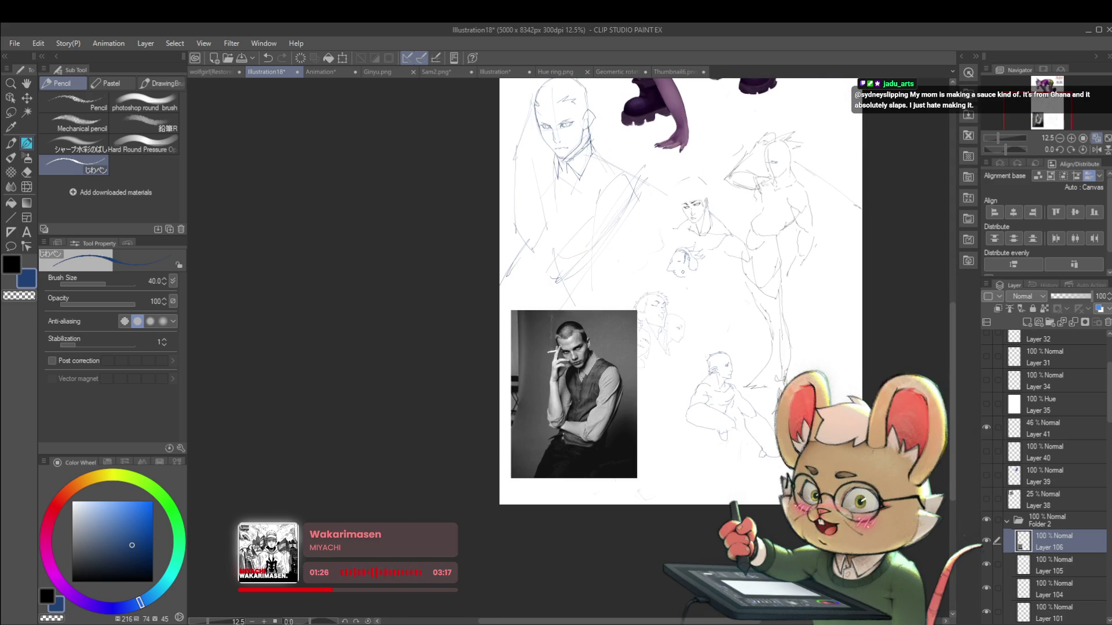
Cover the reference photo with white paint using a 50 px brush
mouse_move(608, 330)
mouse_down()
mouse_move(472, 385)
mouse_move(581, 290)
mouse_move(566, 398)
mouse_move(590, 446)
mouse_move(566, 363)
mouse_move(555, 424)
mouse_up()
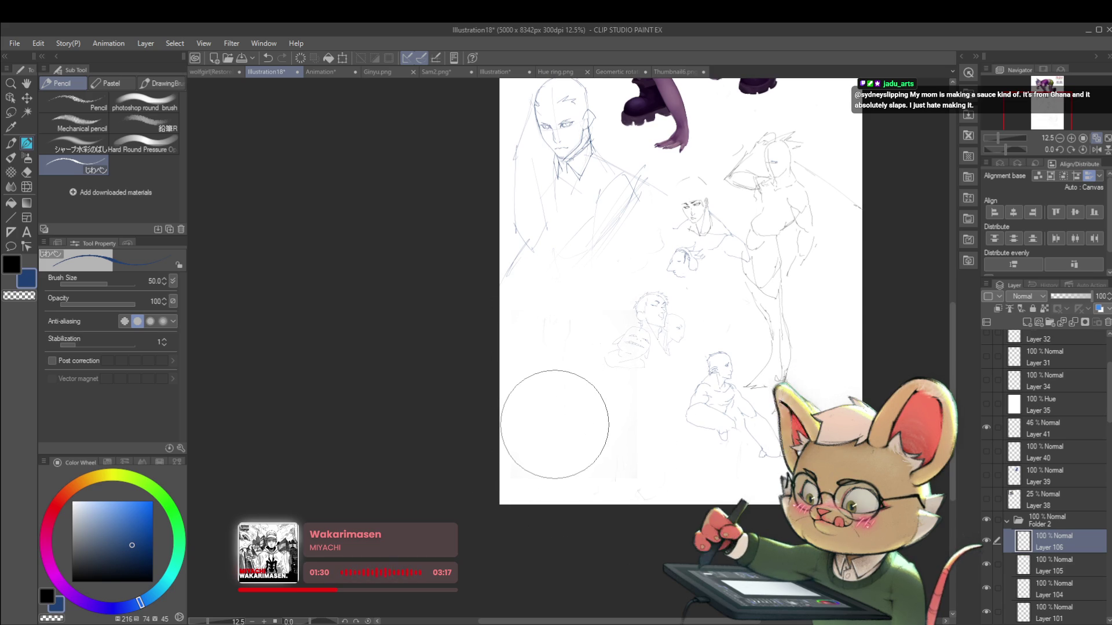
scroll(554, 424, up, 5)
scroll(545, 326, up, 3)
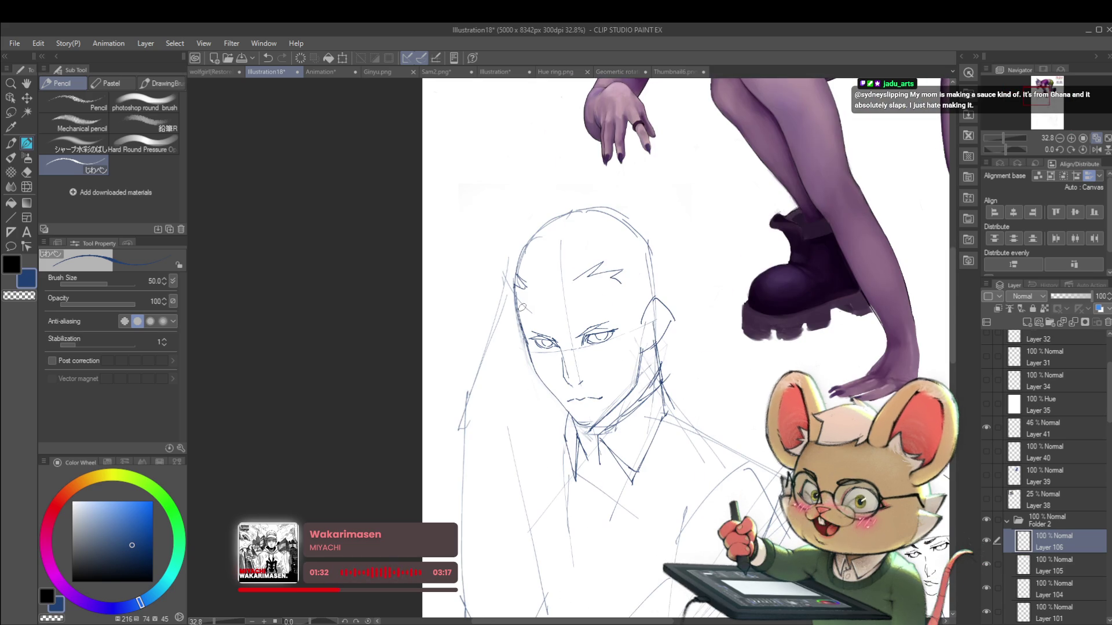
Rework the bald head's left outline and add shoulder strokes, mirroring the canvas to check
mouse_move(525, 333)
mouse_down()
mouse_move(518, 279)
mouse_move(547, 223)
mouse_move(597, 214)
mouse_up()
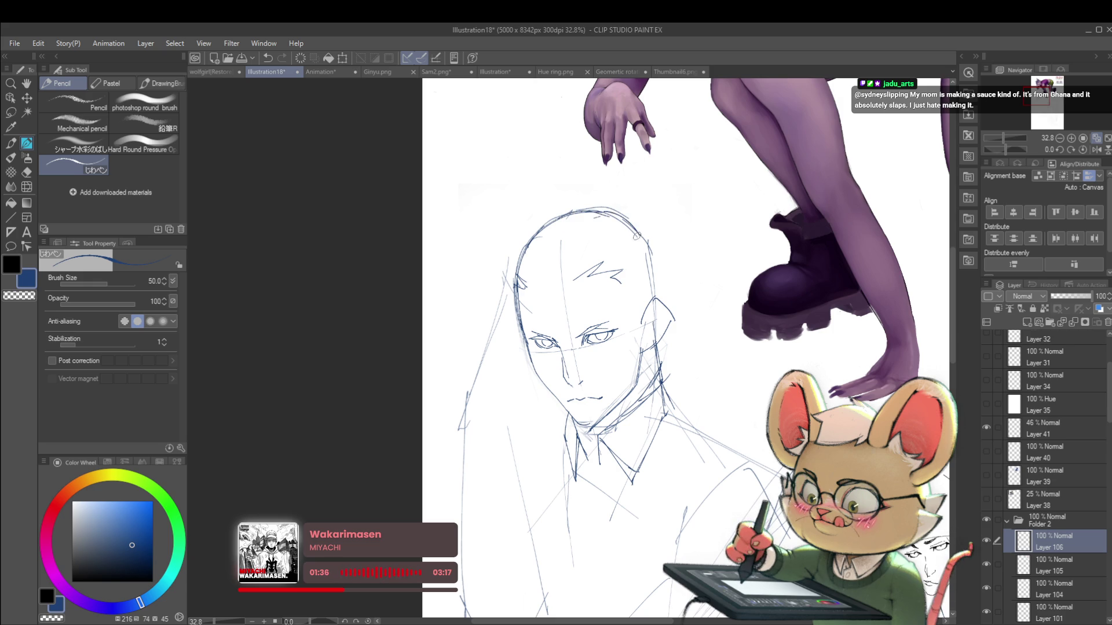
scroll(660, 280, down, 3)
click(1096, 150)
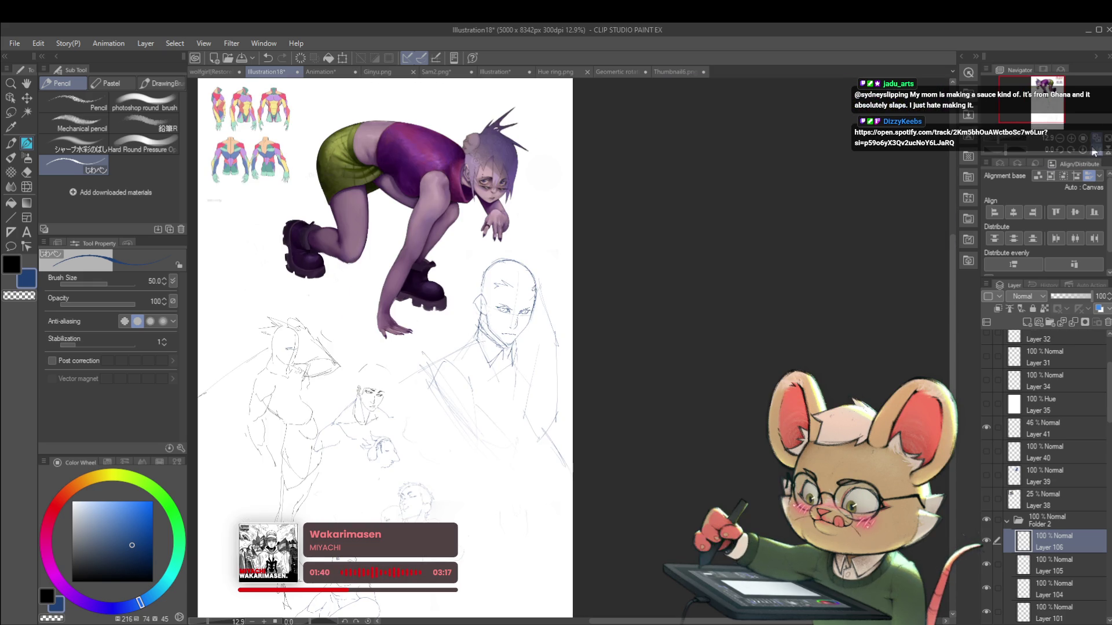
scroll(464, 359, up, 1)
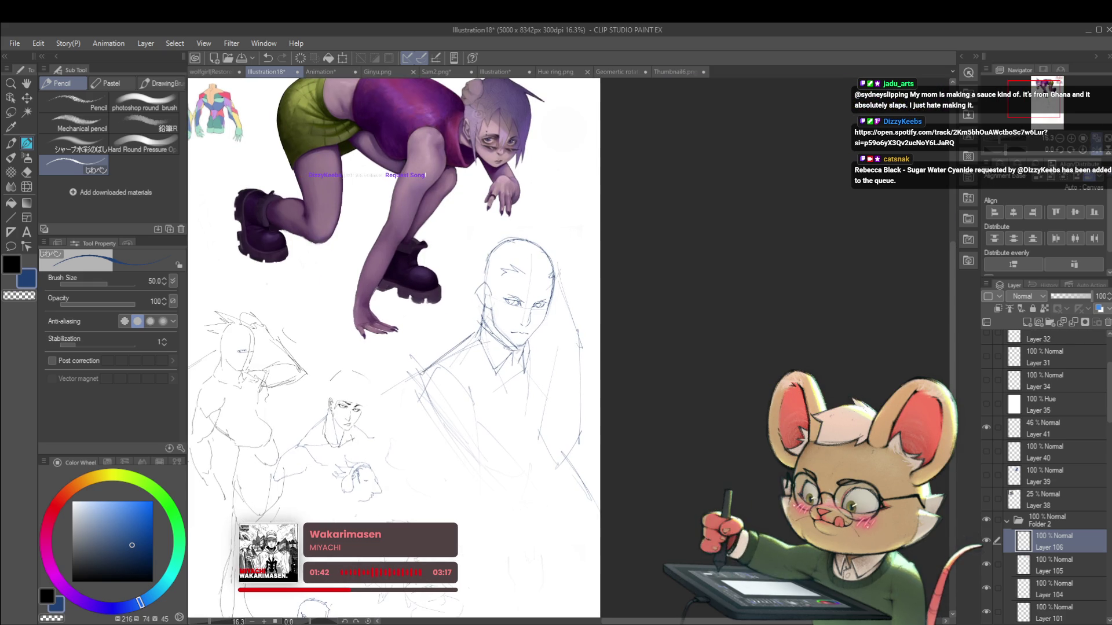
mouse_move(462, 345)
mouse_down()
mouse_move(418, 416)
mouse_move(477, 445)
mouse_up()
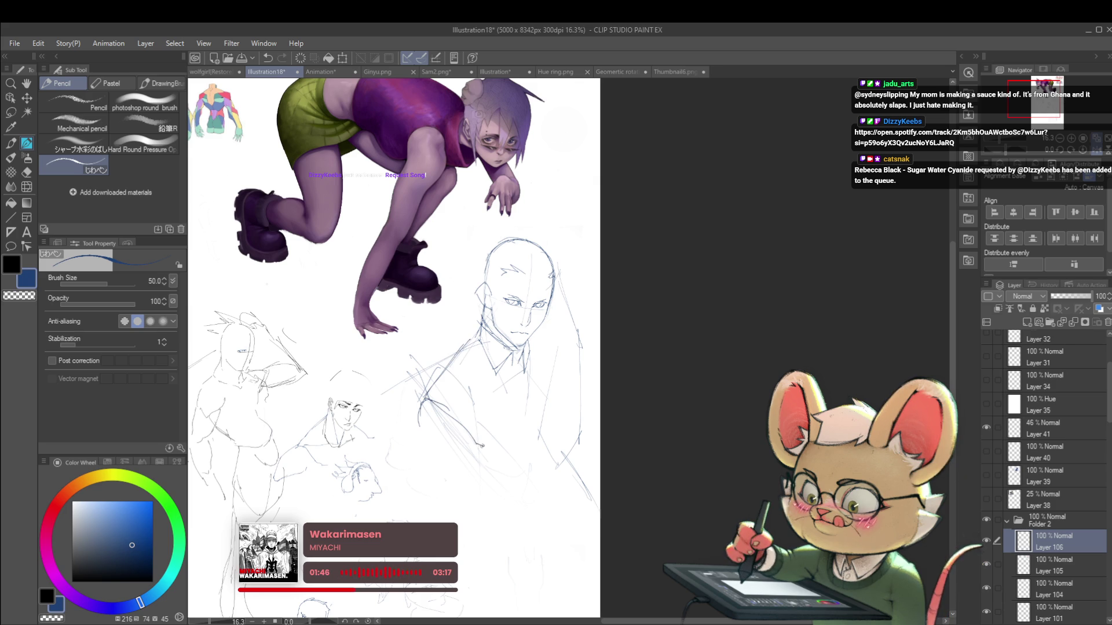
scroll(481, 444, down, 2)
scroll(469, 433, up, 2)
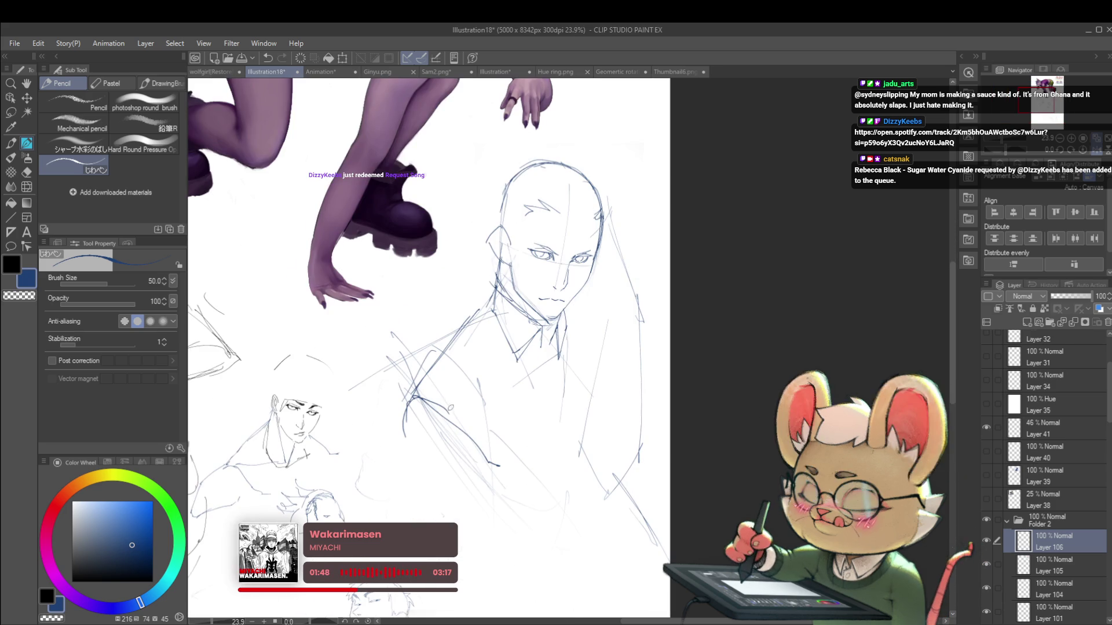
scroll(453, 426, down, 2)
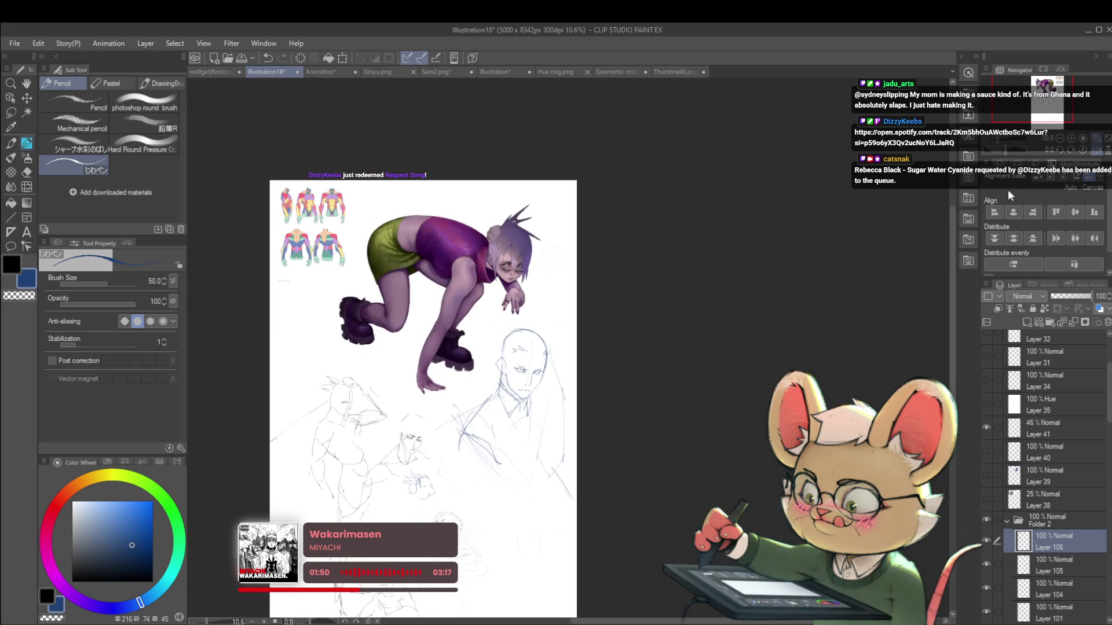
Restore the normal view and pencil a long necktie line down the suited man's chest
key(h)
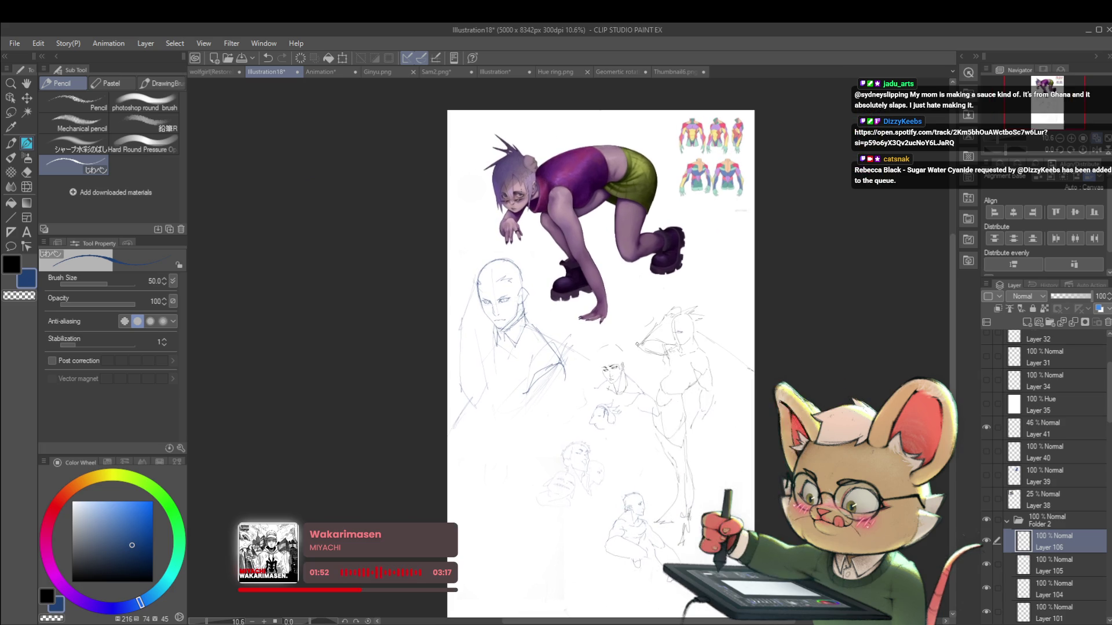
scroll(637, 344, up, 3)
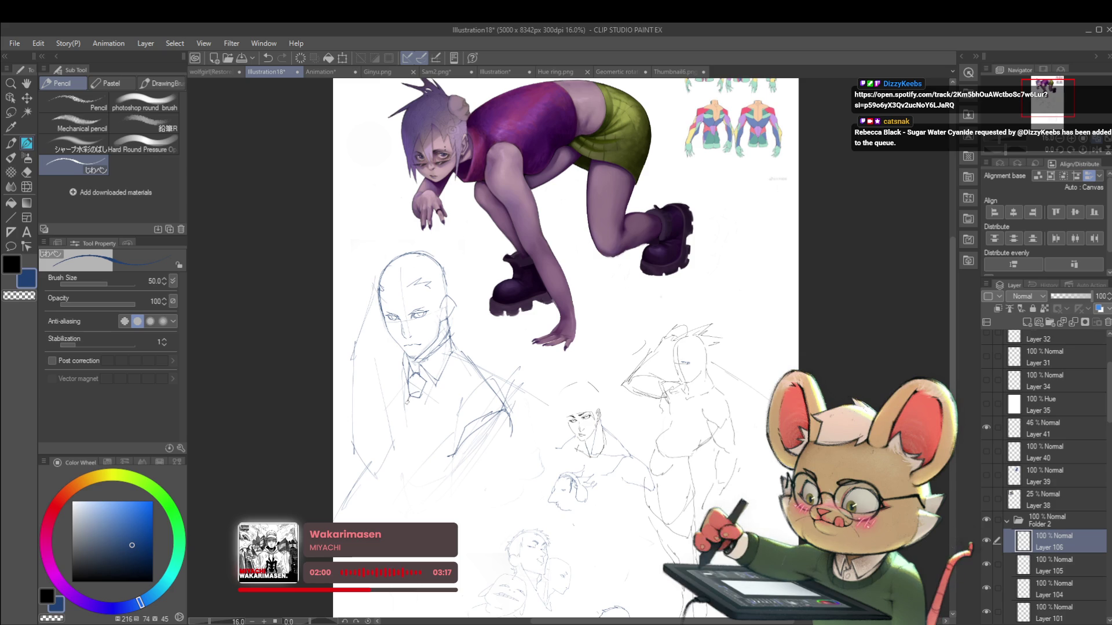
drag(421, 396, 404, 480)
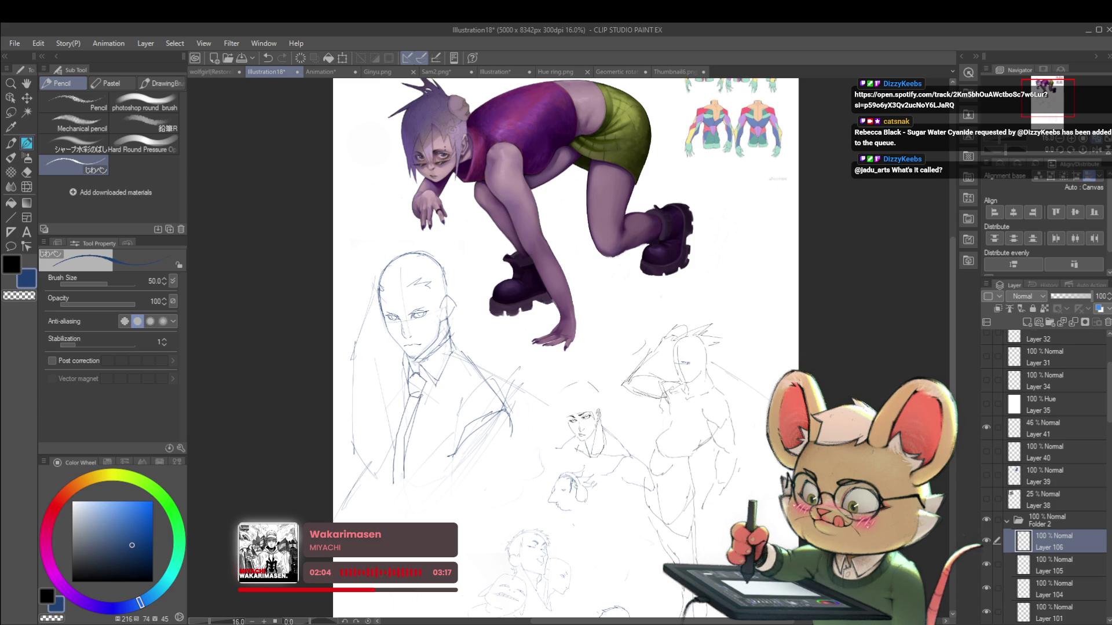
drag(404, 463, 391, 501)
Zoom out, recenter the page and mirror the canvas view horizontally to check the drawing
scroll(412, 463, down, 2)
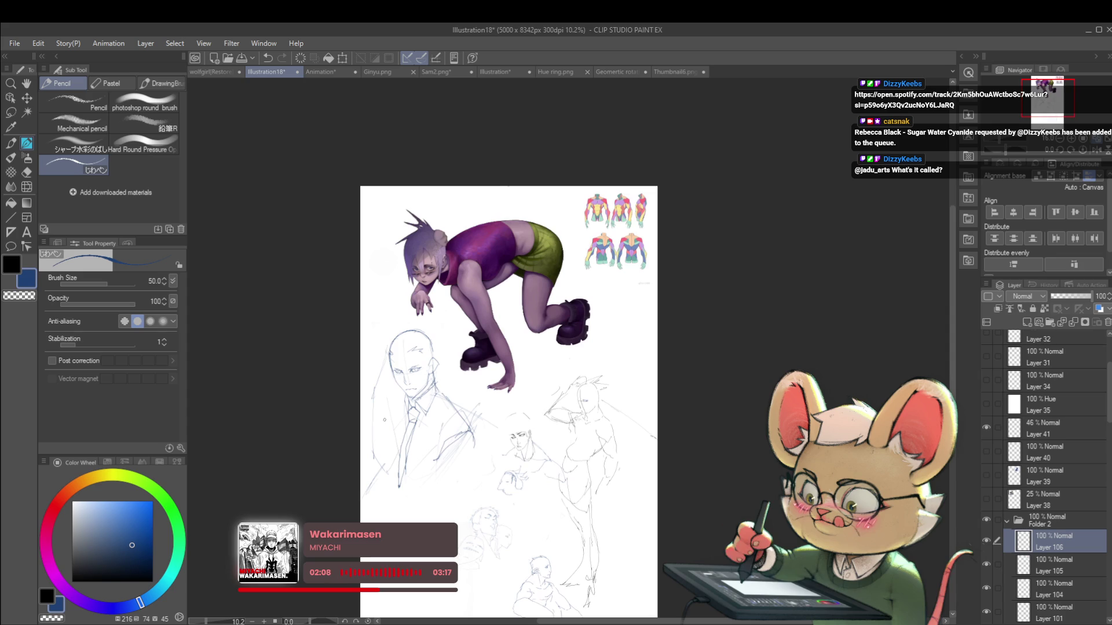
drag(383, 420, 400, 373)
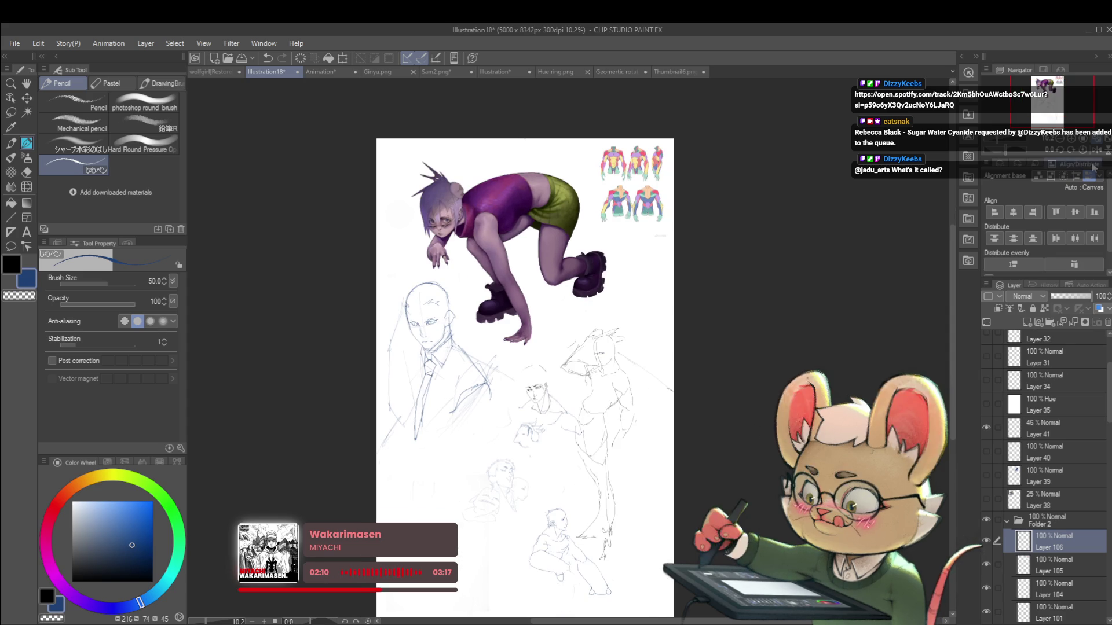
click(1096, 150)
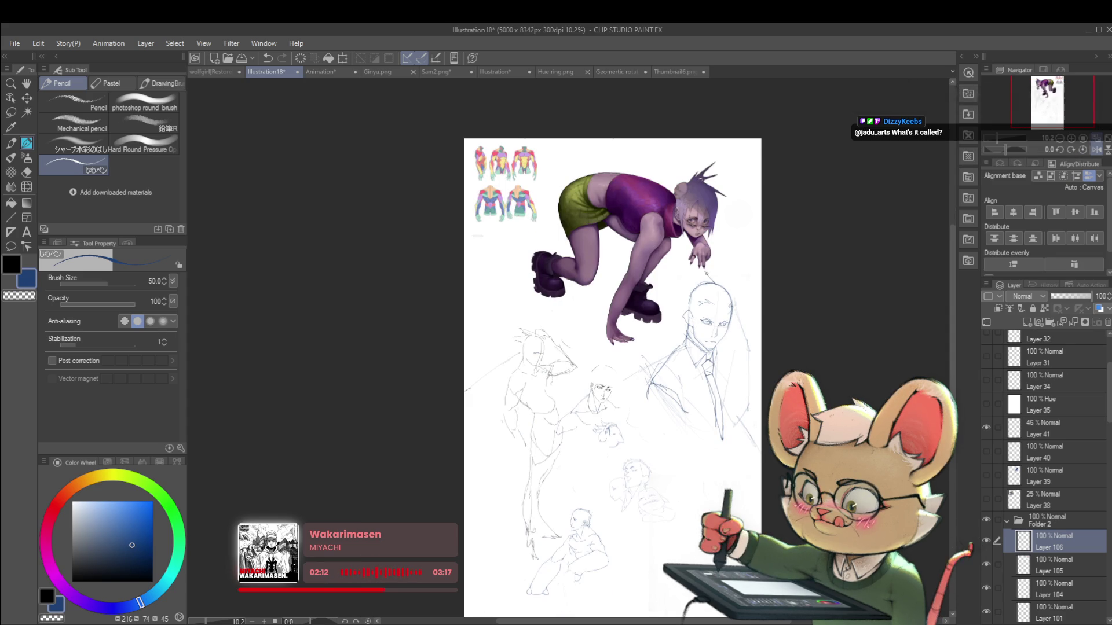
Sketch spiky hair on the man's head and a shoulder line running down the suit
mouse_move(706, 284)
mouse_down()
mouse_move(680, 279)
mouse_move(694, 286)
mouse_up()
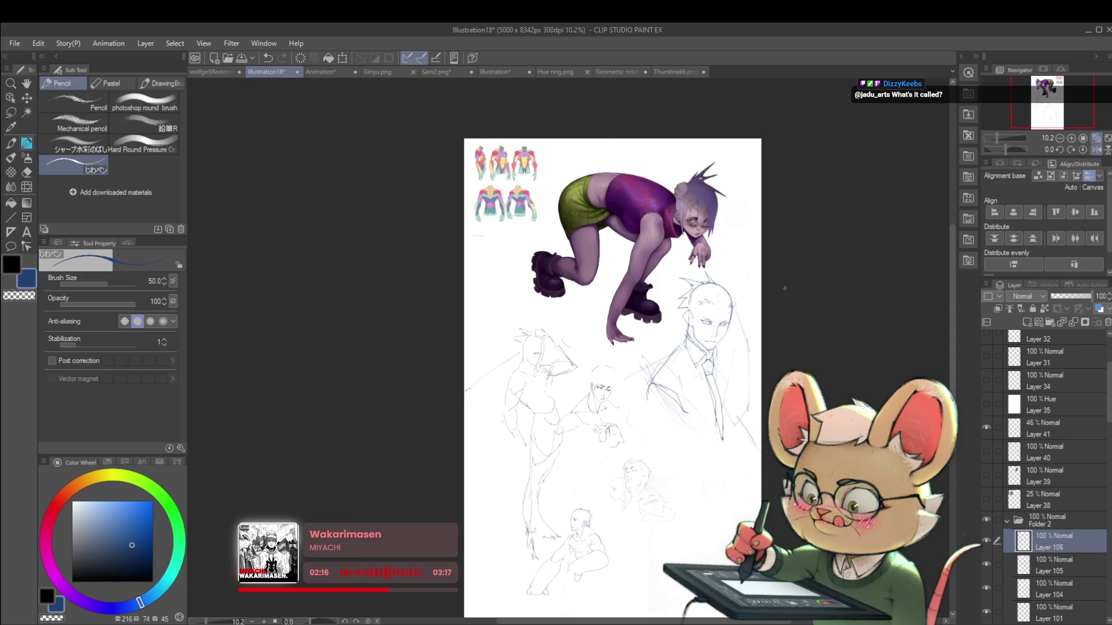
drag(785, 288, 741, 289)
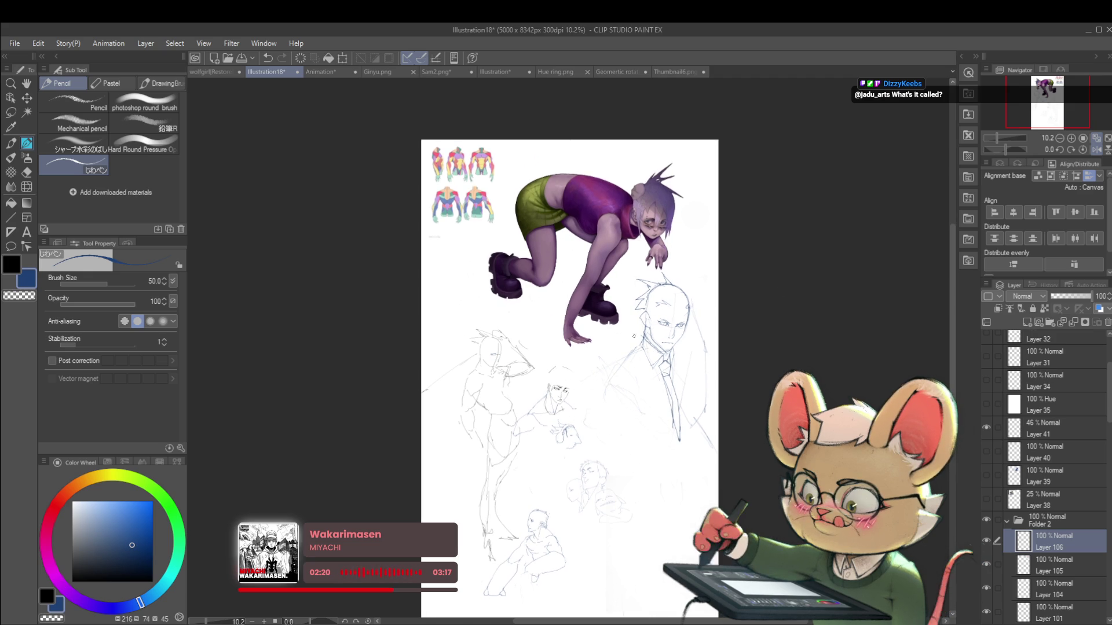
drag(634, 350, 599, 374)
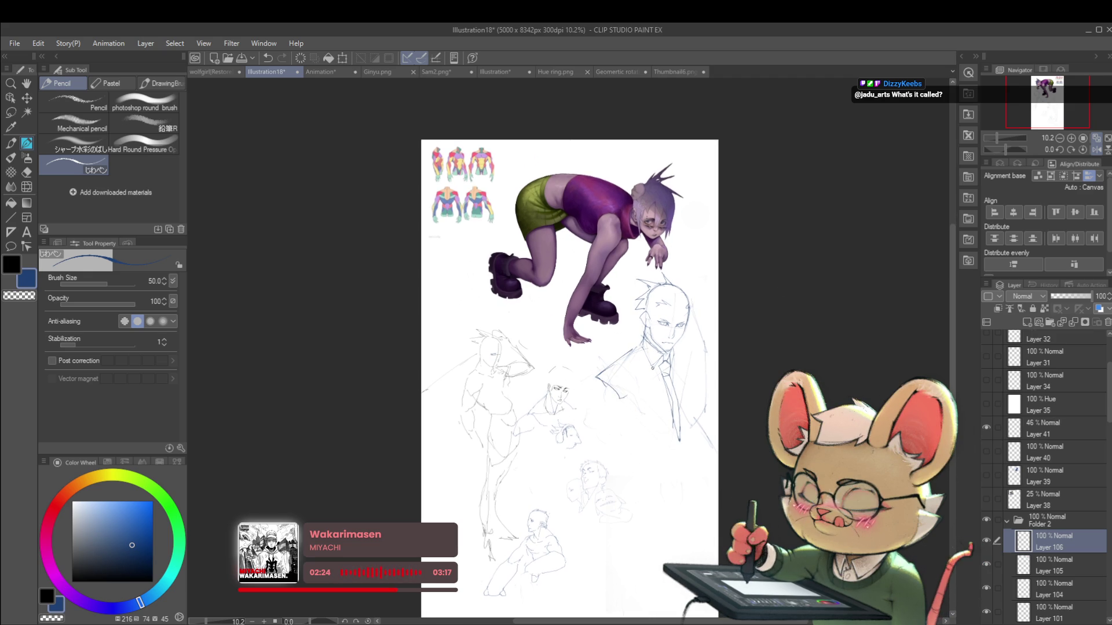
drag(596, 379, 578, 440)
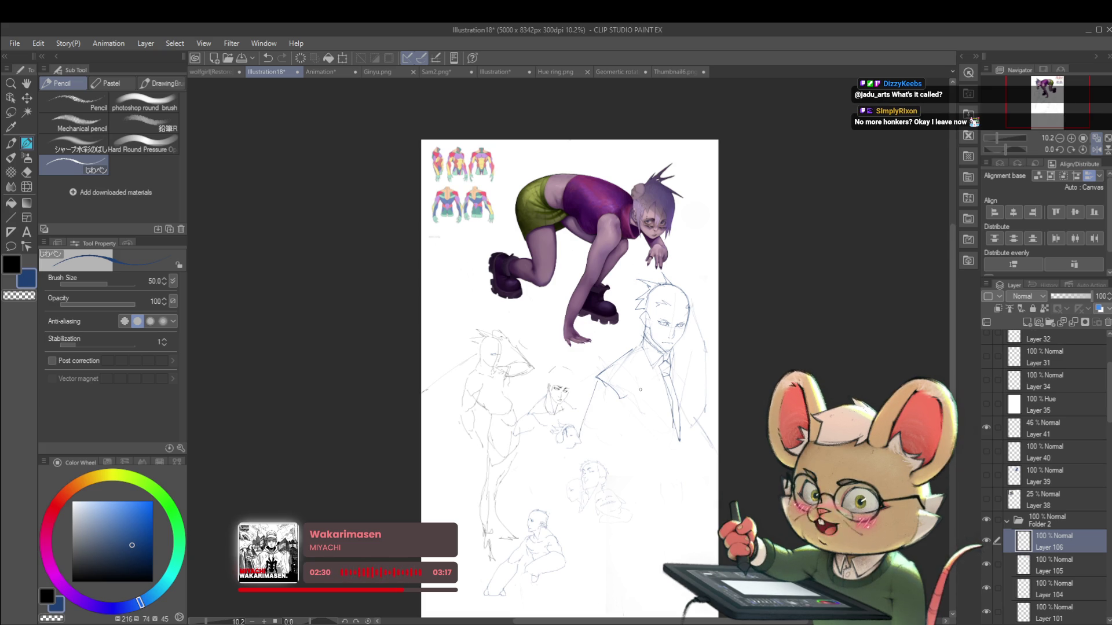
Return the canvas view to normal orientation and zoom into the head
click(1096, 149)
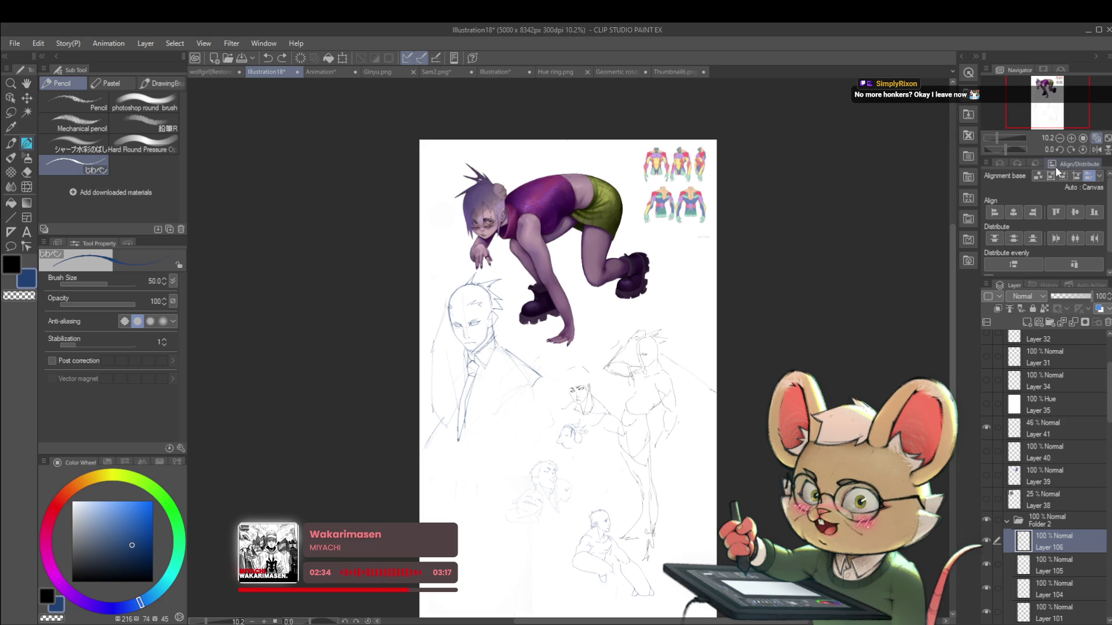
scroll(498, 384, up, 2)
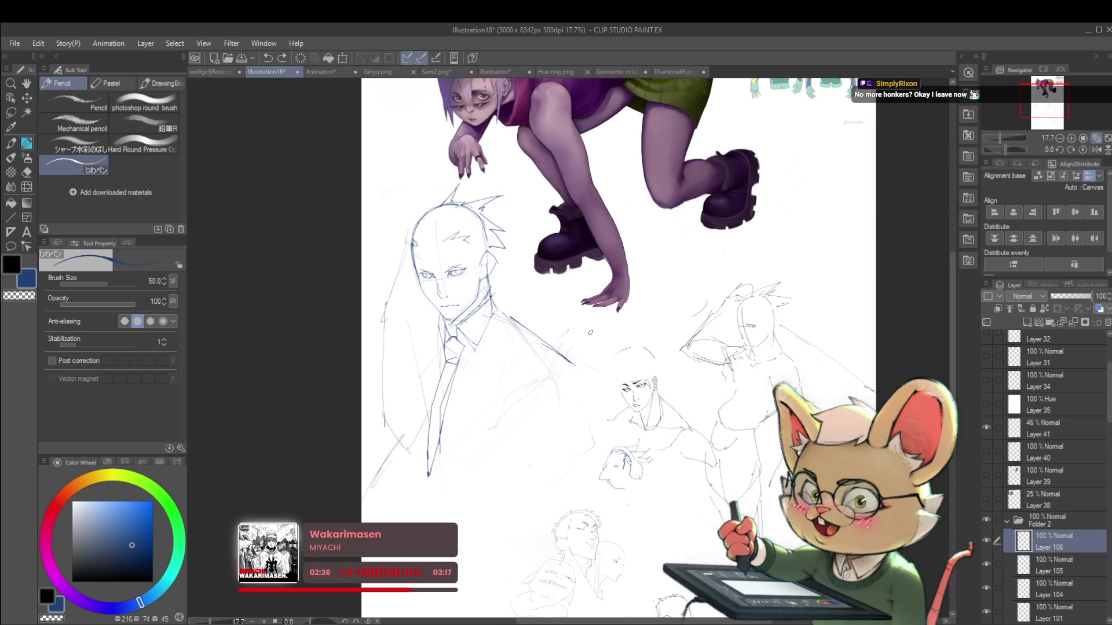
scroll(441, 265, up, 2)
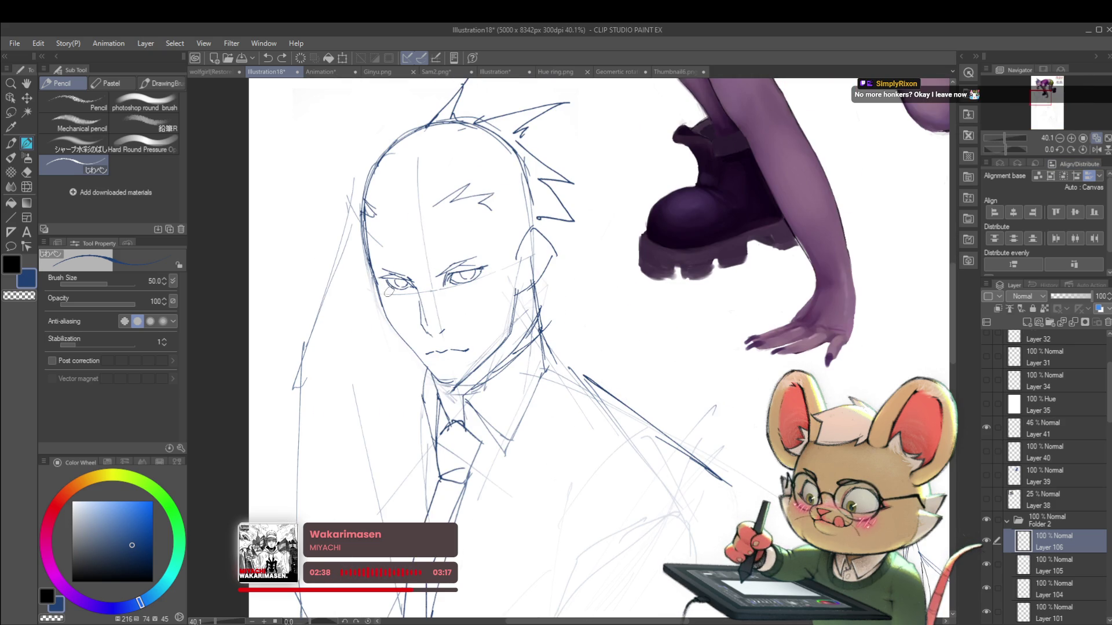
Reduce the brush size to 17 and hatch a fine shadow beneath the left eye
key(bracketleft)
key(bracketleft)
key(bracketleft)
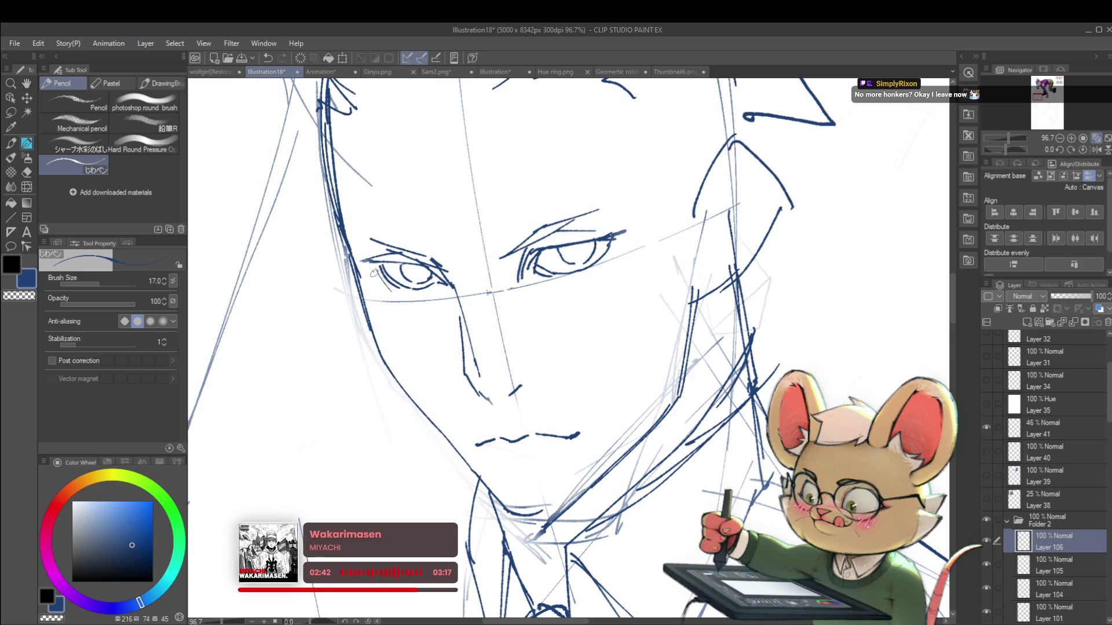
drag(375, 272, 387, 297)
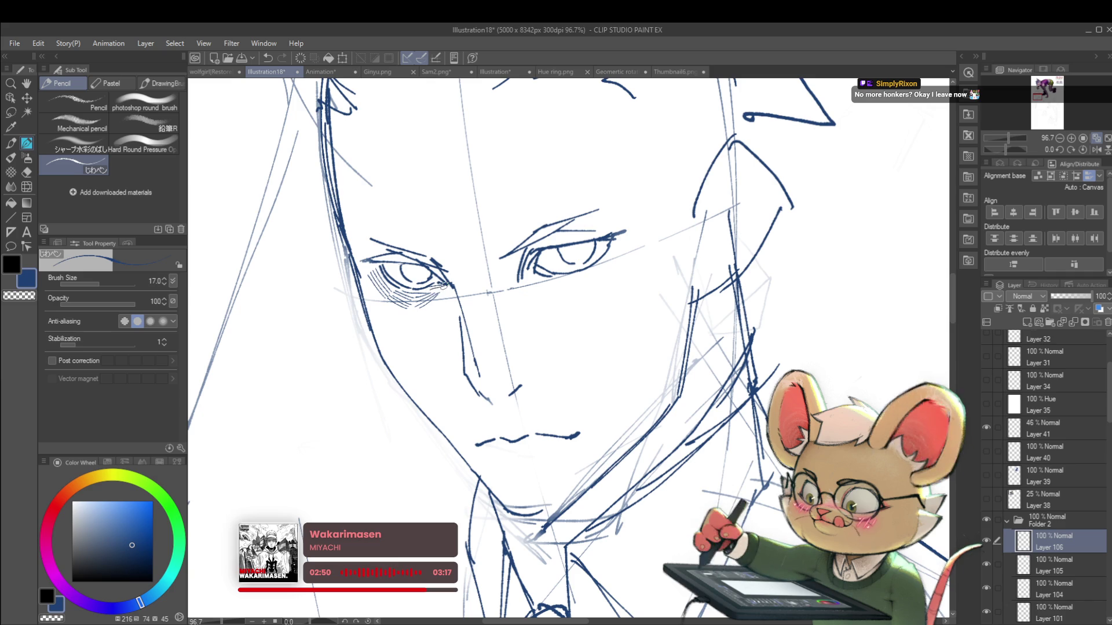
scroll(480, 285, down, 5)
scroll(493, 264, down, 2)
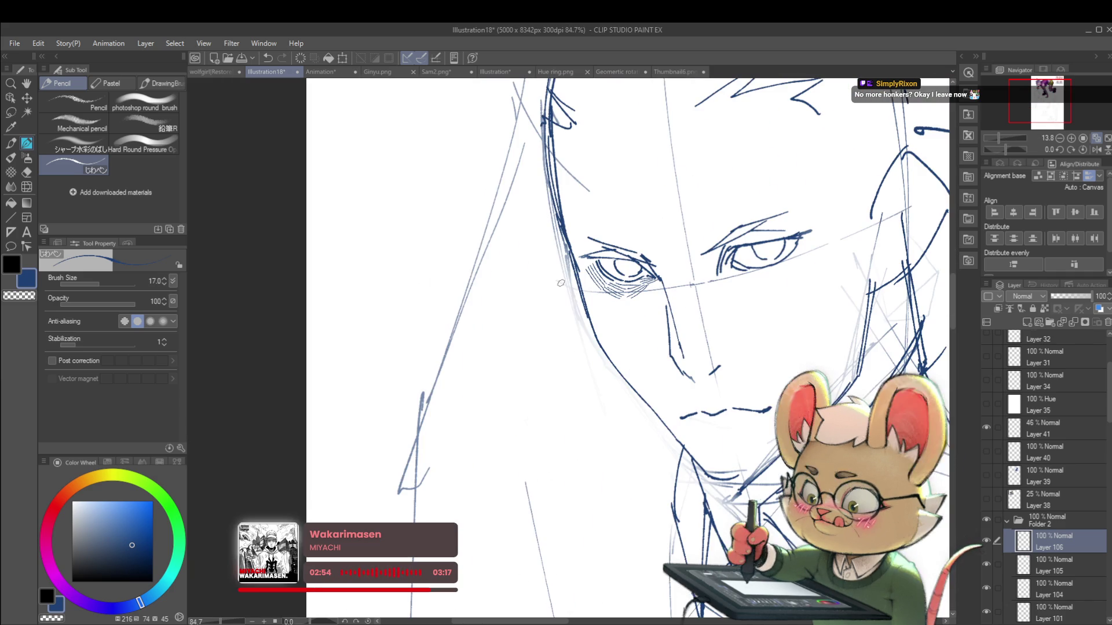
scroll(523, 287, up, 6)
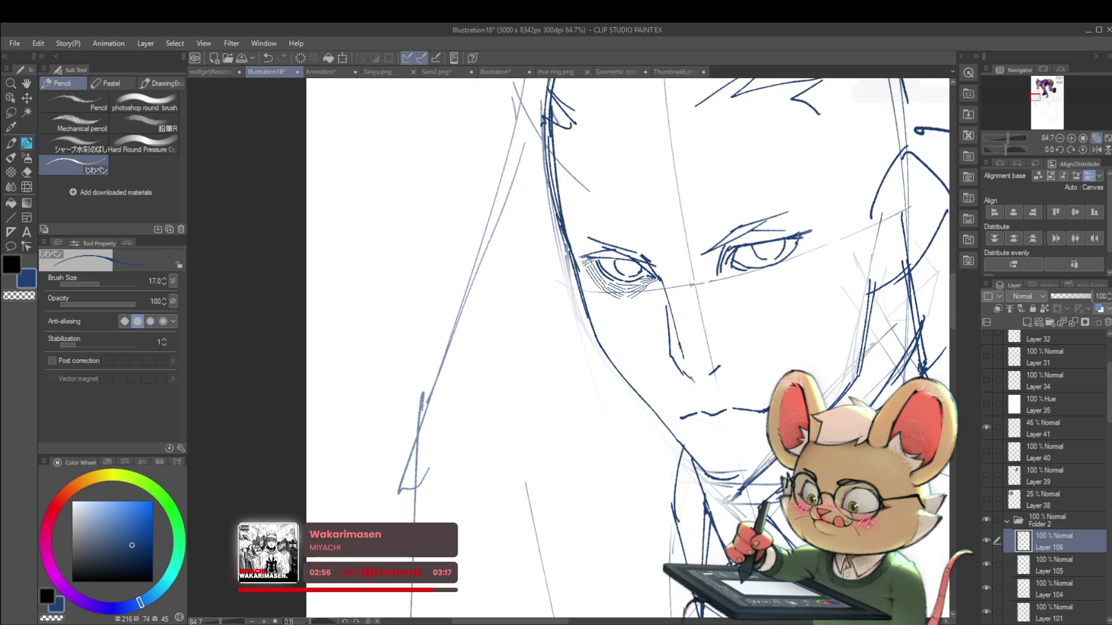
scroll(628, 258, down, 3)
scroll(788, 301, down, 2)
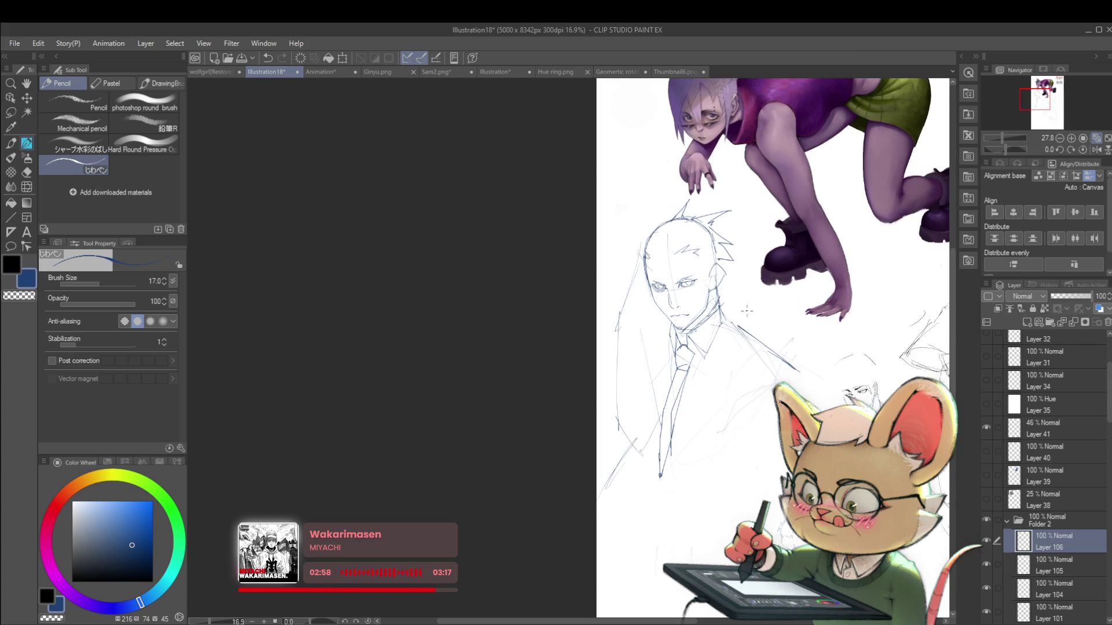
Mirror the view to check the face, then undo the stray cheek strokes
click(1095, 151)
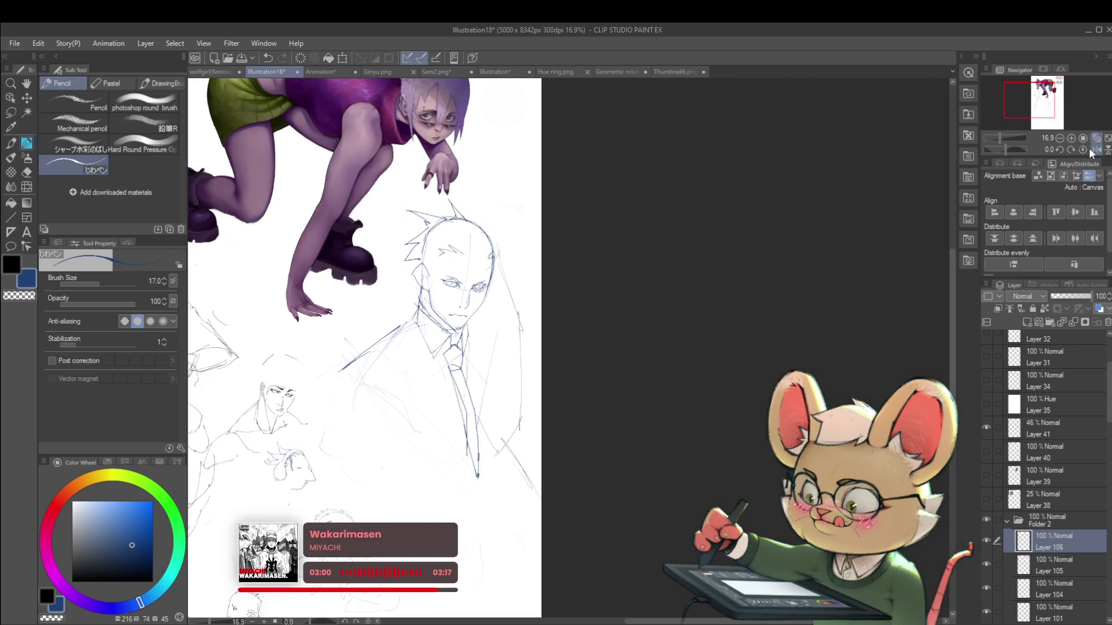
scroll(496, 274, up, 4)
drag(445, 285, 459, 308)
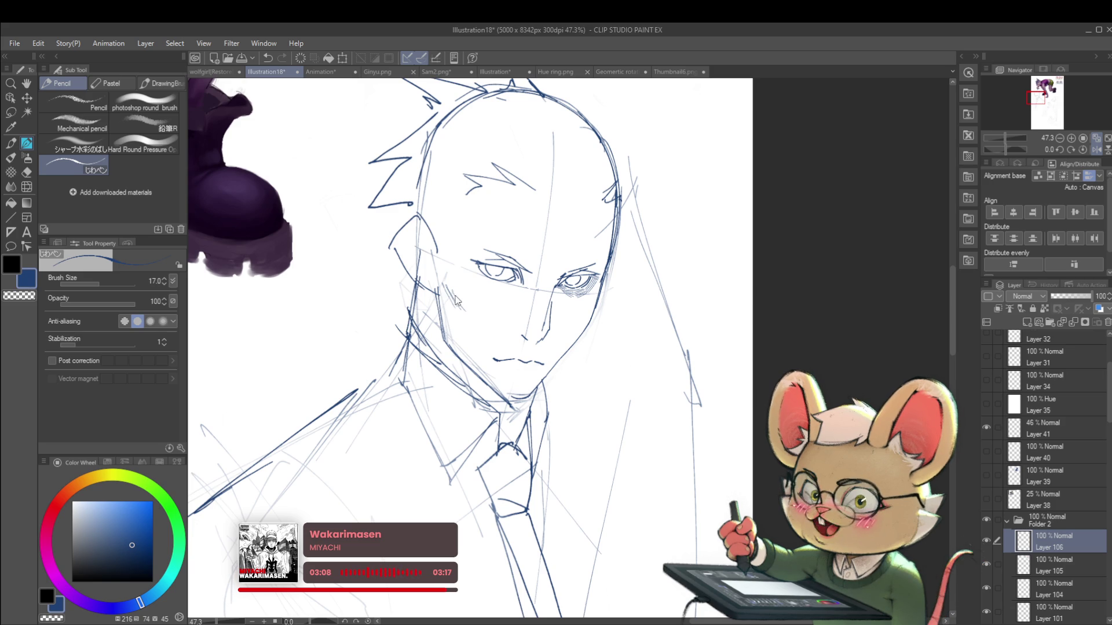
key(ctrl+z)
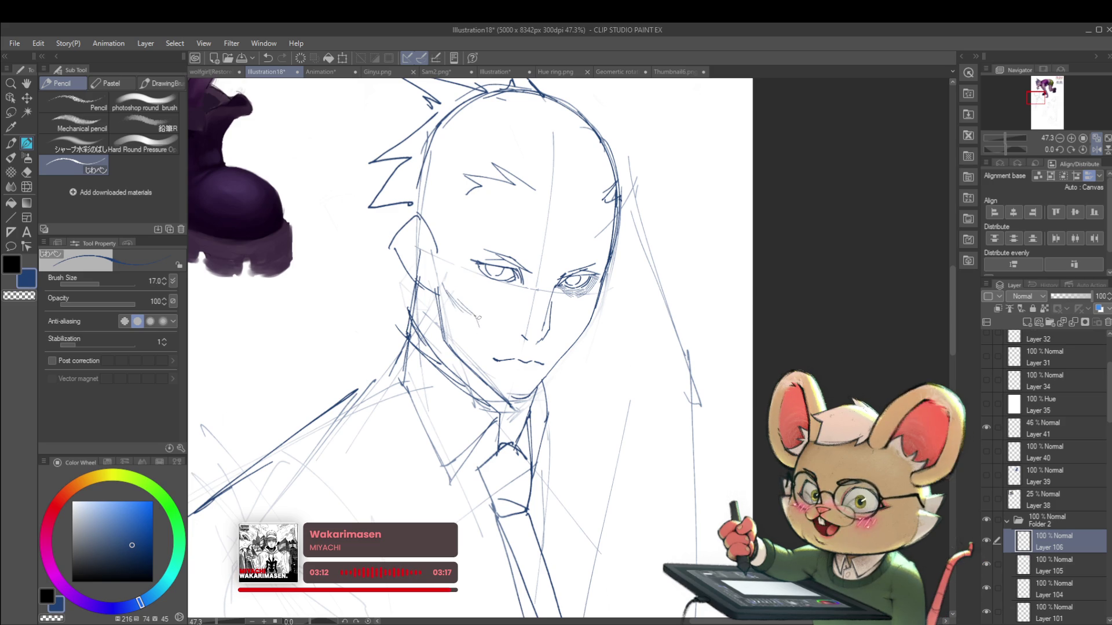
scroll(477, 312, down, 5)
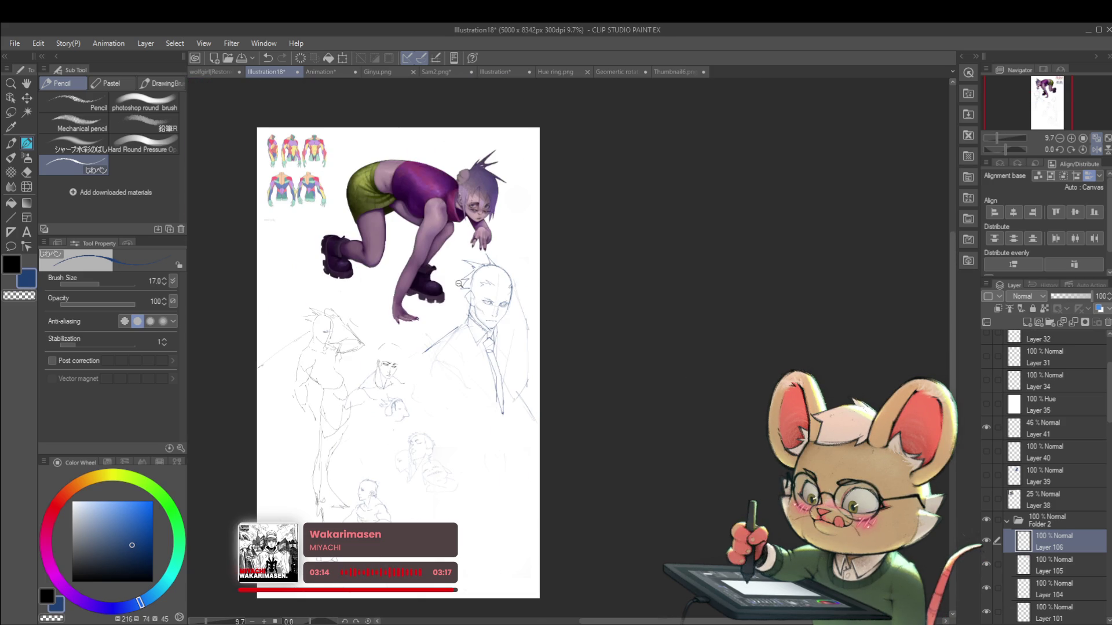
Flip the canvas view back to normal and zoom in on the suited man's face
scroll(456, 277, up, 5)
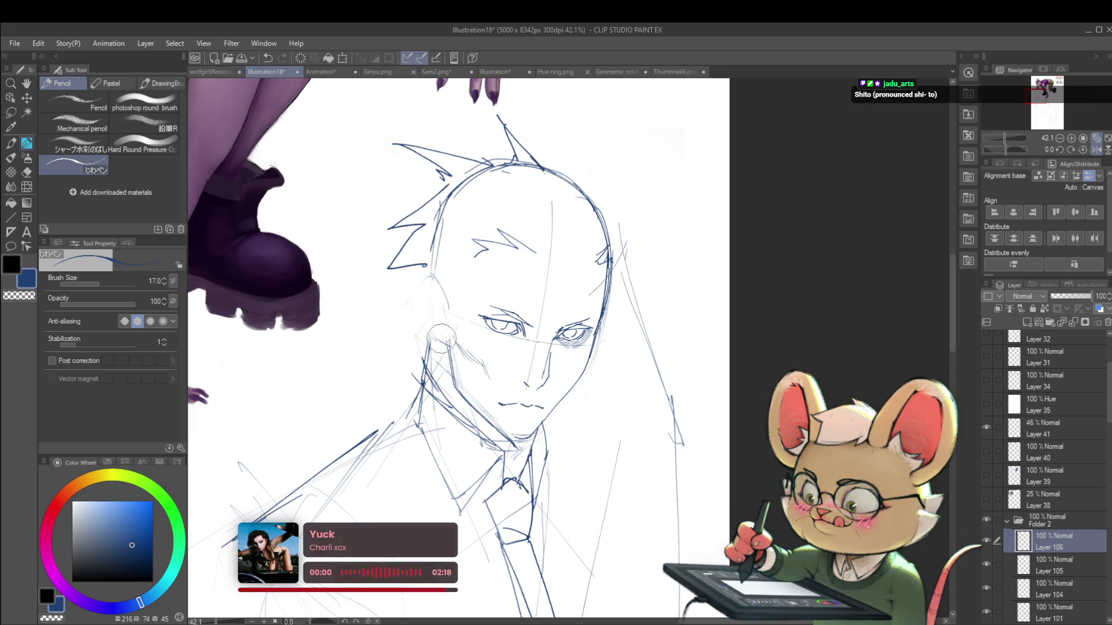
scroll(427, 311, down, 3)
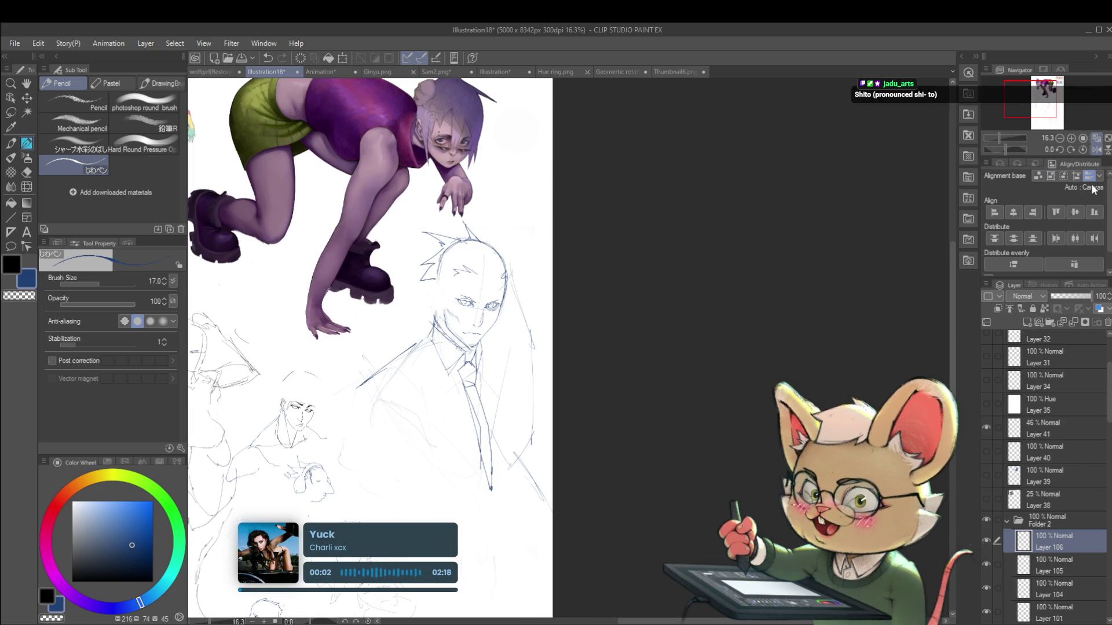
click(1091, 152)
scroll(682, 302, up, 4)
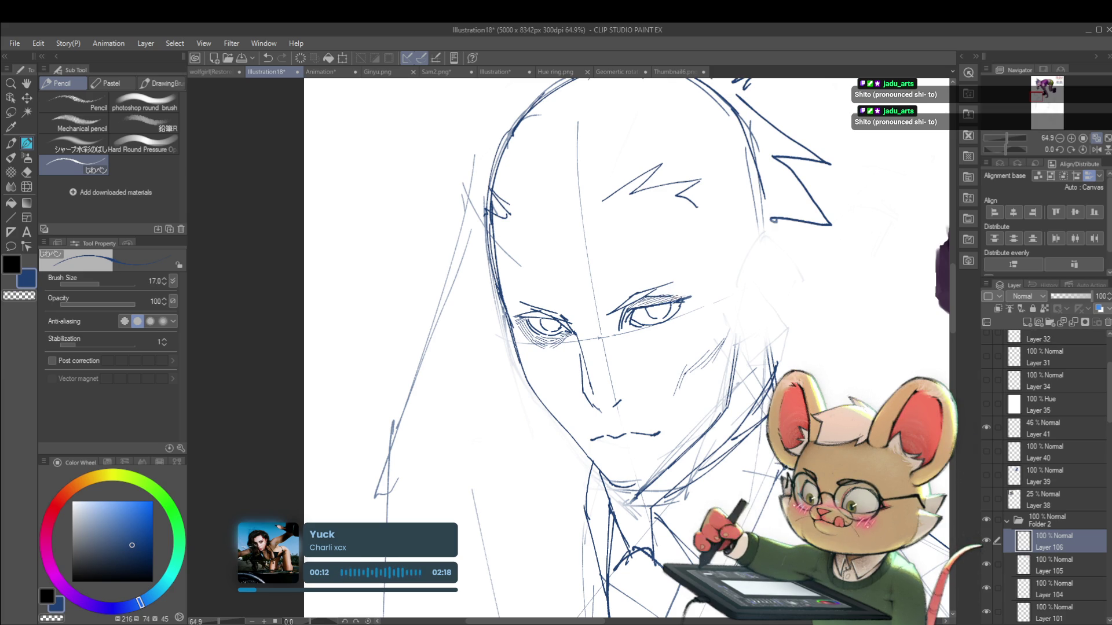
scroll(712, 308, down, 4)
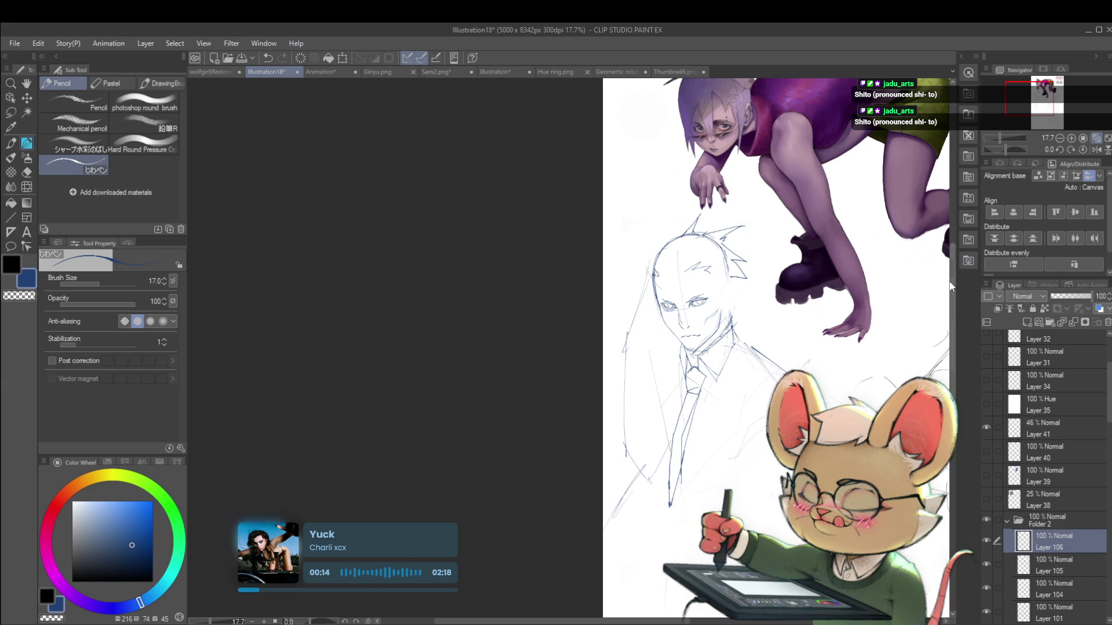
Refine the face's eyes, nose and mouth at close zoom, then mirror the view again
drag(732, 355, 651, 375)
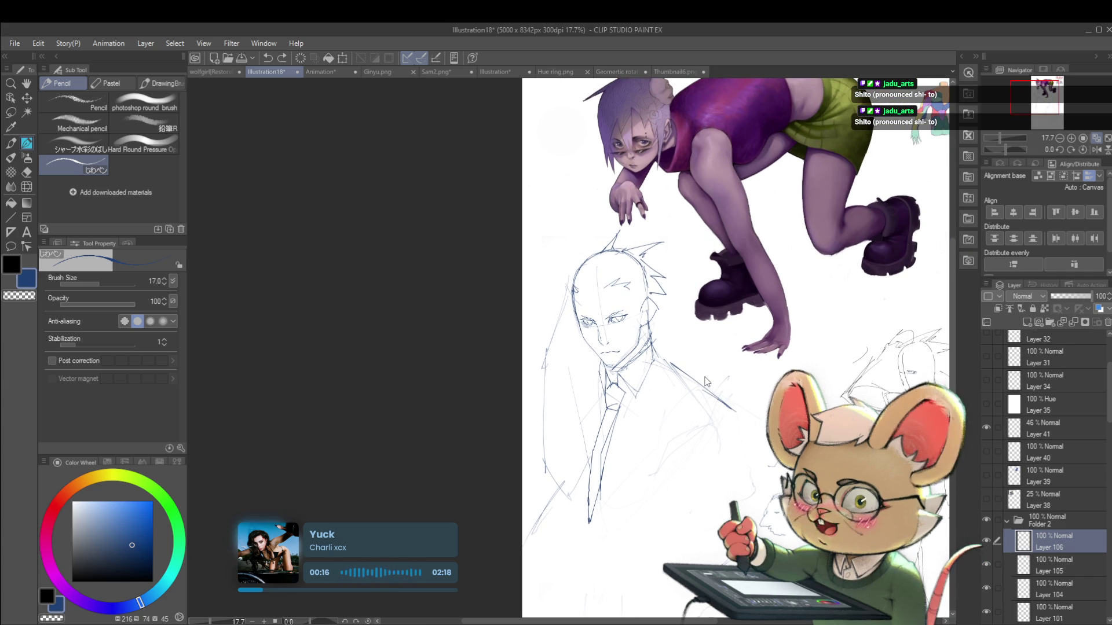
scroll(635, 304, up, 3)
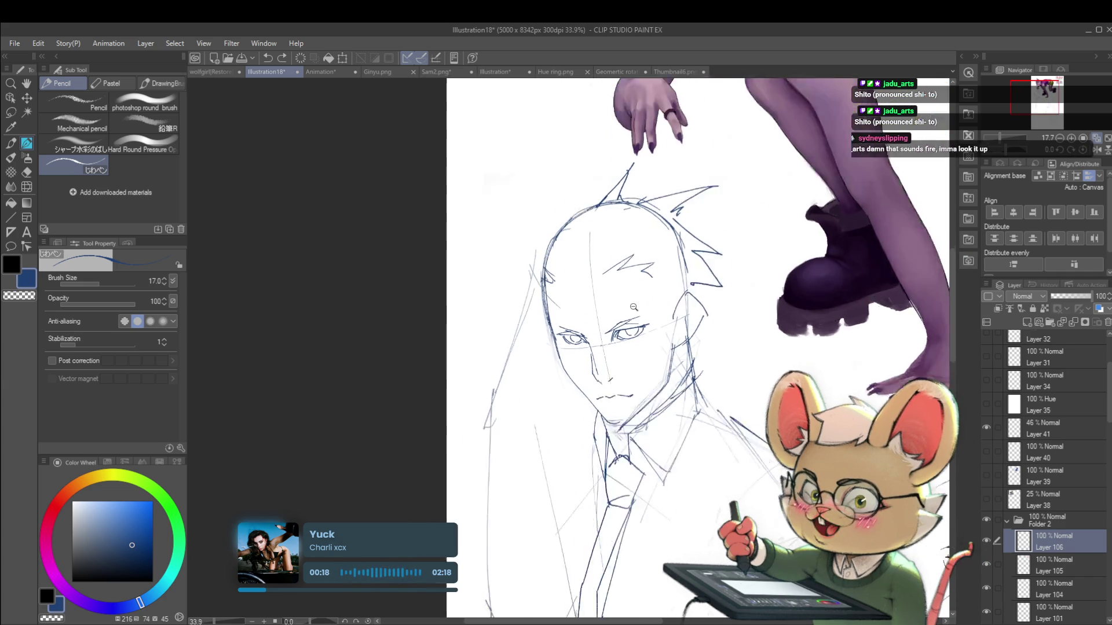
scroll(561, 349, up, 3)
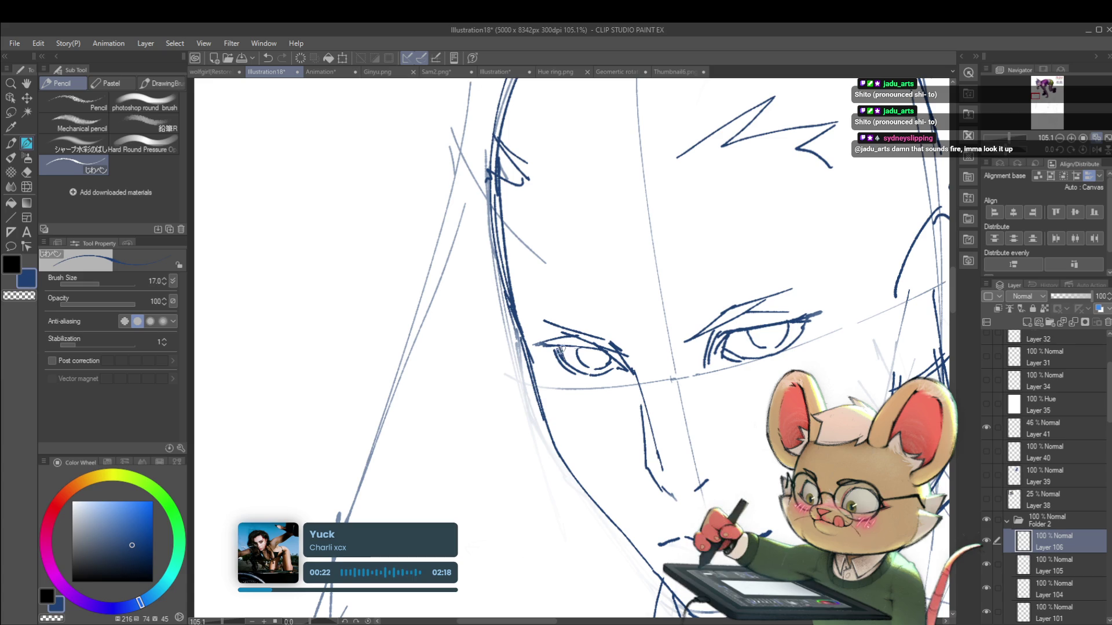
scroll(568, 366, down, 6)
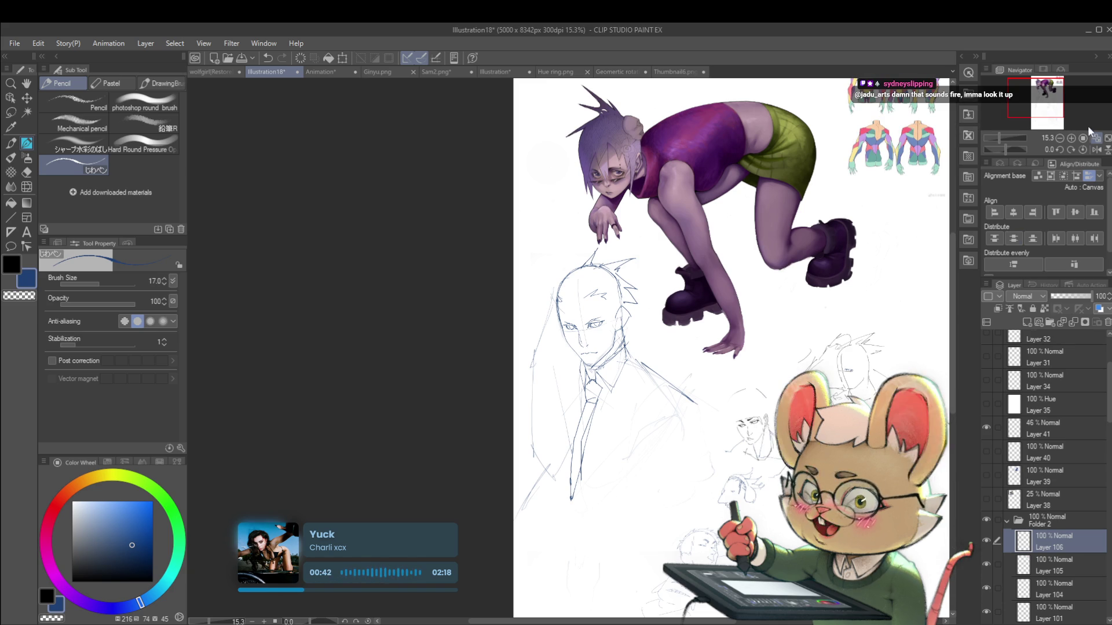
click(1098, 152)
scroll(677, 286, up, 3)
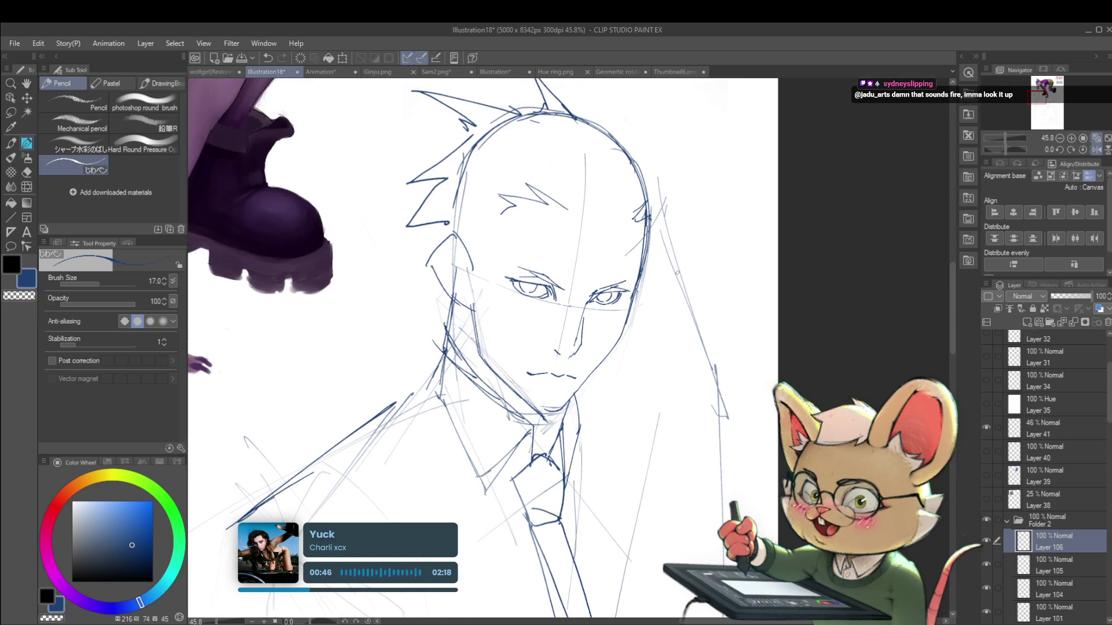
scroll(595, 312, up, 1)
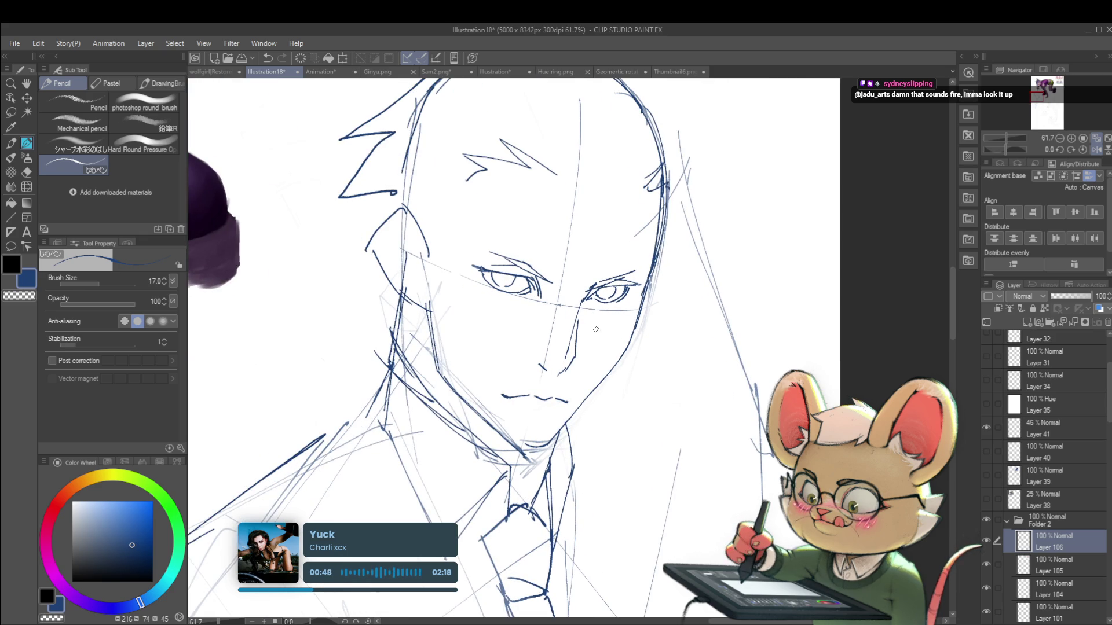
Lasso the right eye, scale it to W 102% / H 111% rotated -2.9°, then mirror the view
key(m)
mouse_move(580, 303)
mouse_down()
mouse_move(640, 249)
mouse_move(646, 280)
mouse_move(612, 329)
mouse_up()
key(ctrl+t)
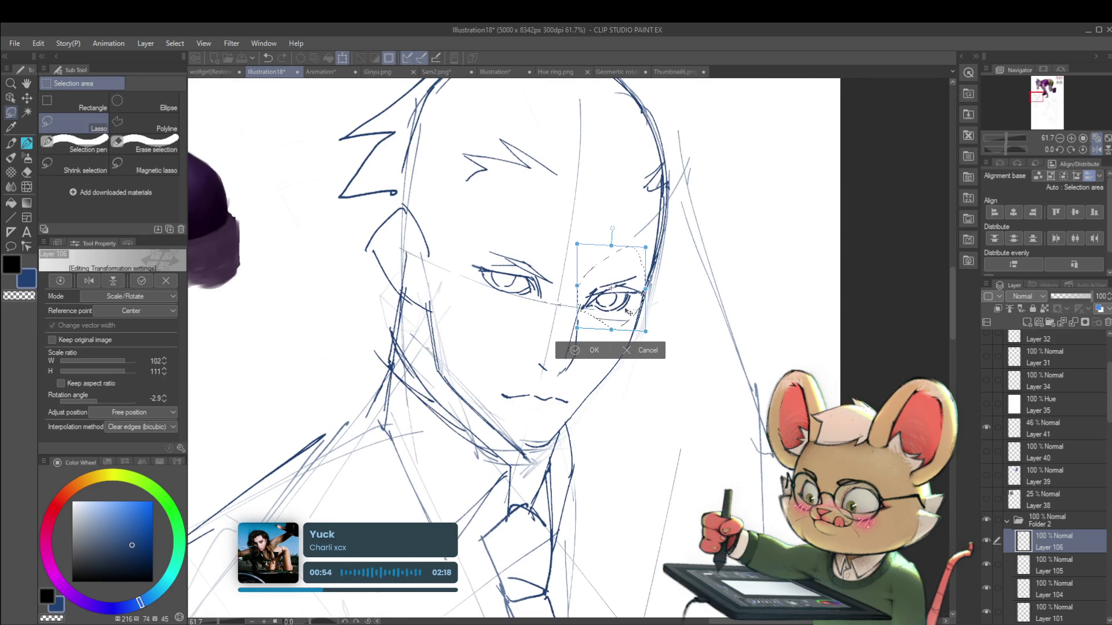
scroll(644, 309, down, 5)
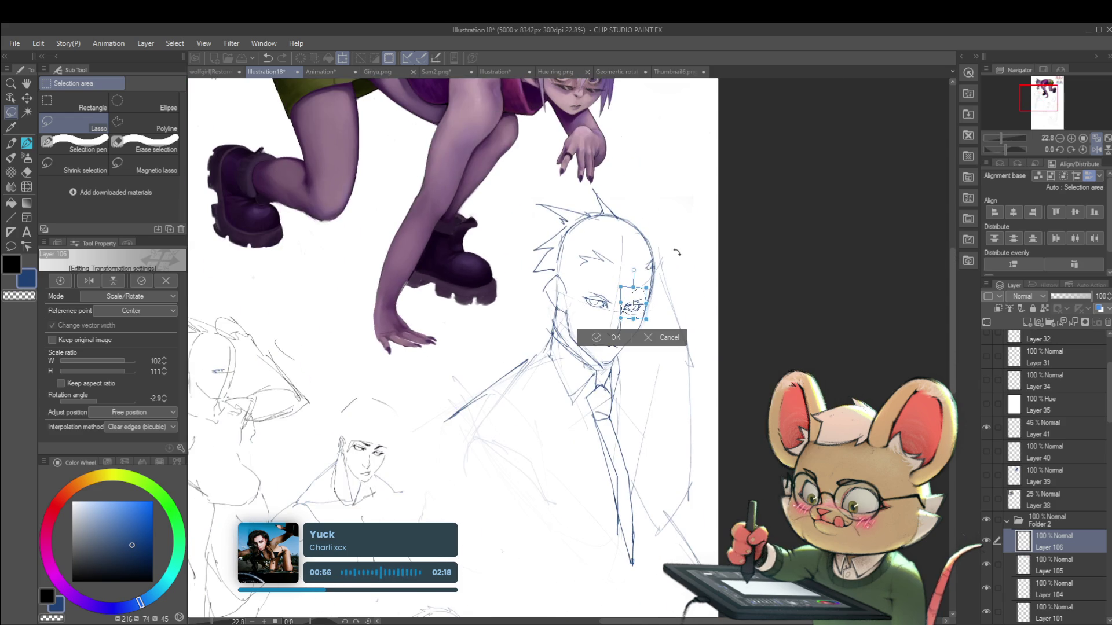
key(Return)
scroll(641, 251, down, 4)
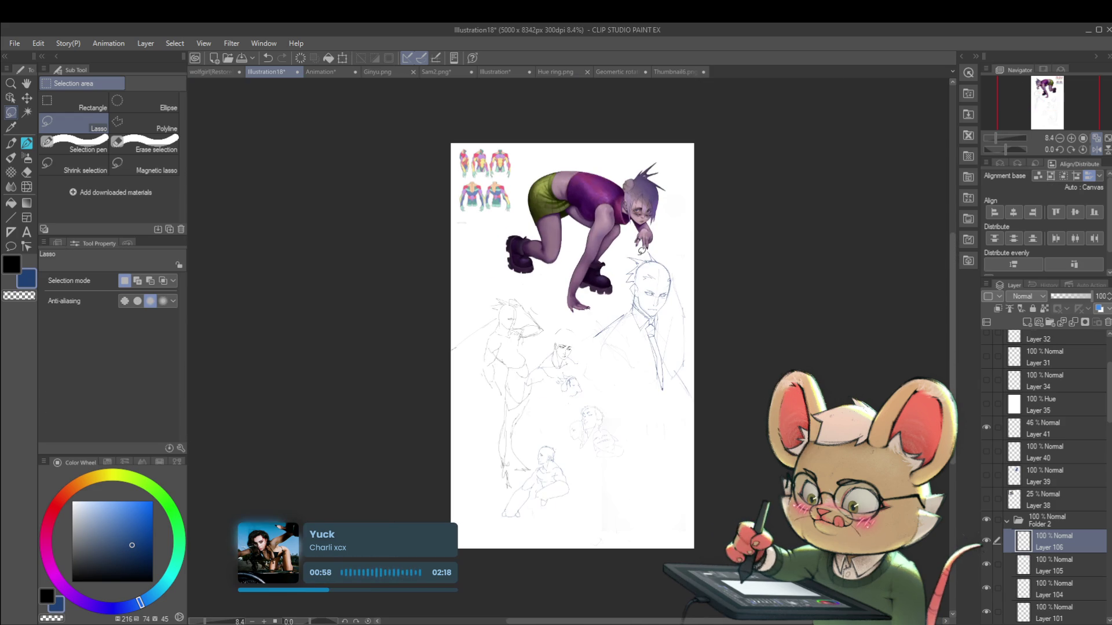
click(1096, 149)
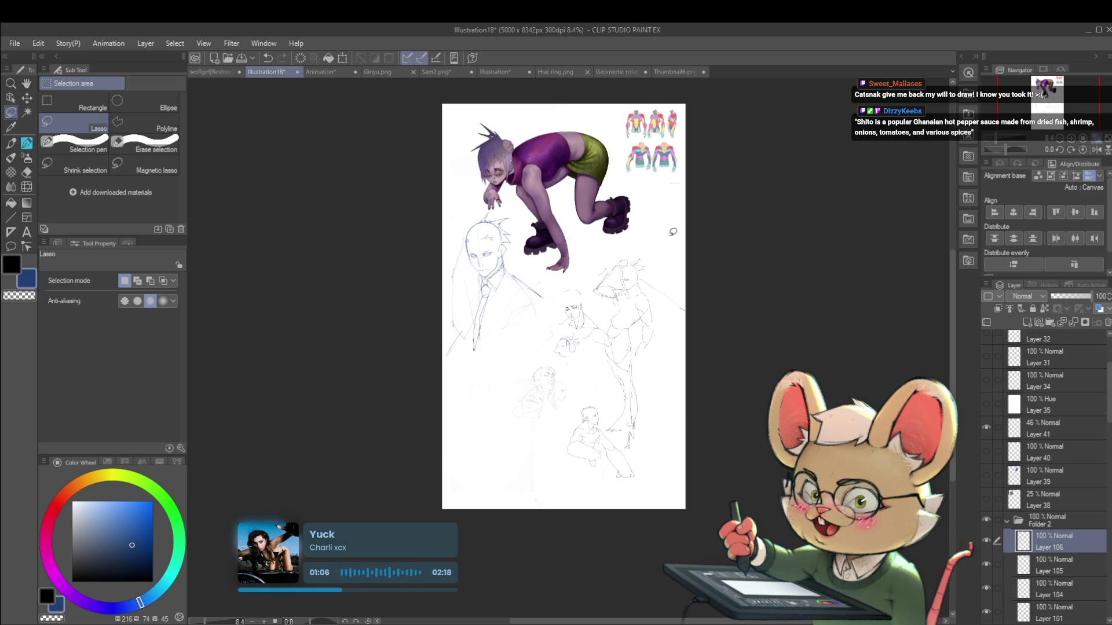
Zoom in closely on the suited figure and switch back to the Pencil tool
click(637, 228)
click(498, 267)
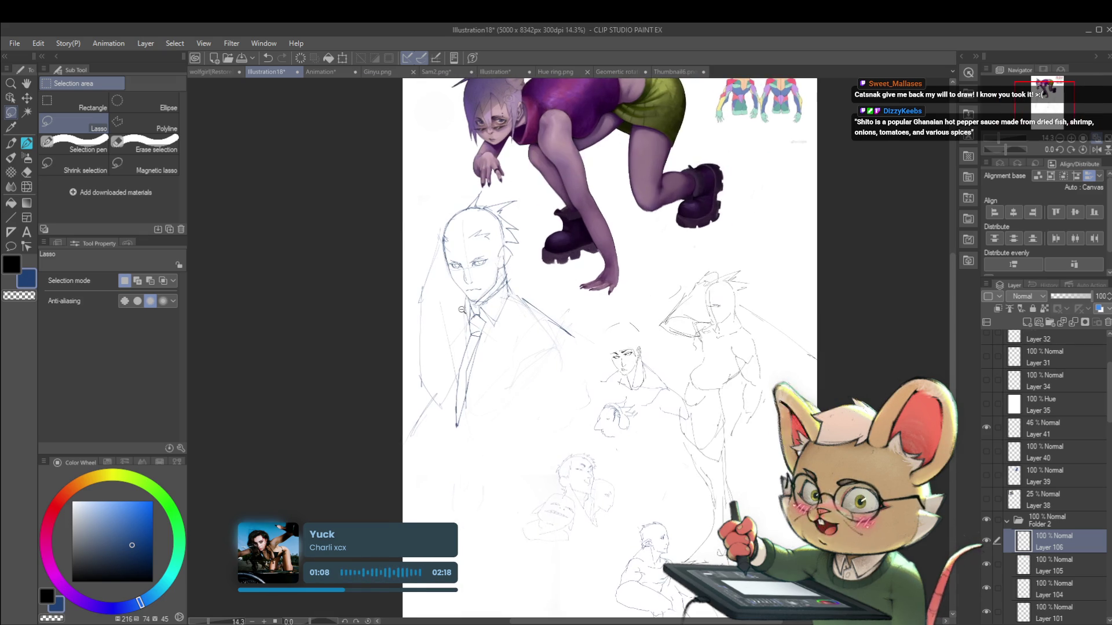
click(498, 267)
key(p)
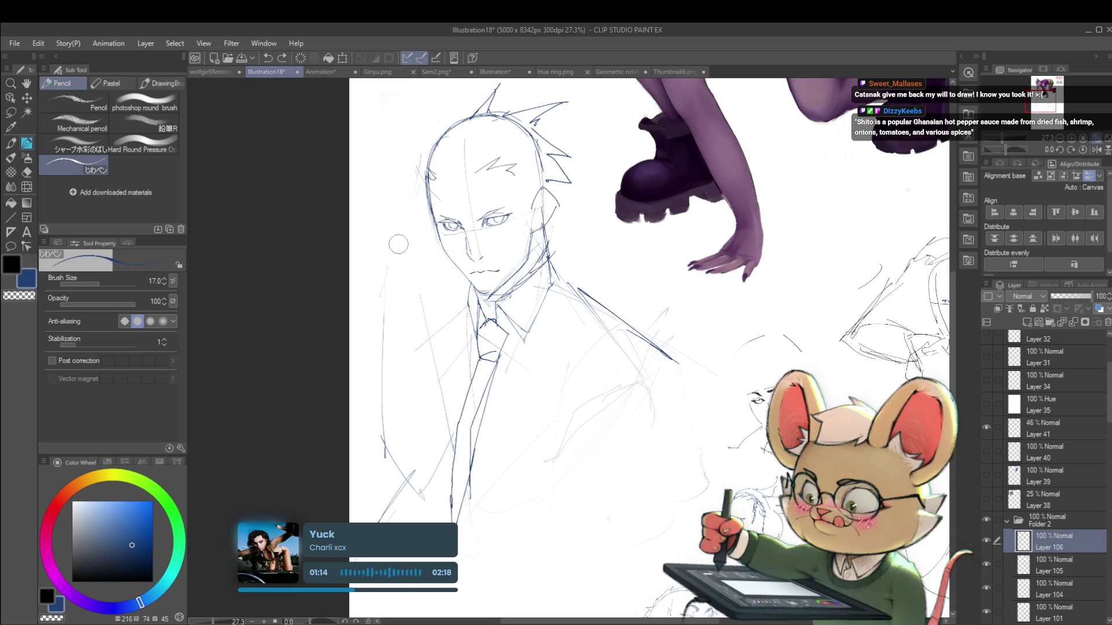
scroll(428, 400, down, 4)
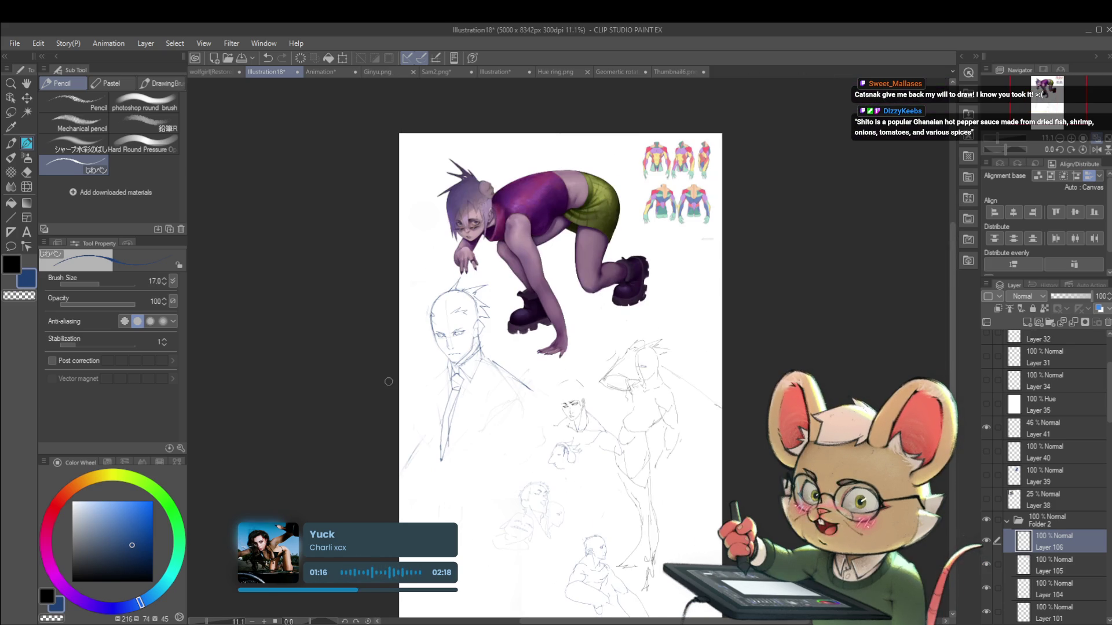
drag(539, 284, 540, 237)
scroll(506, 250, up, 2)
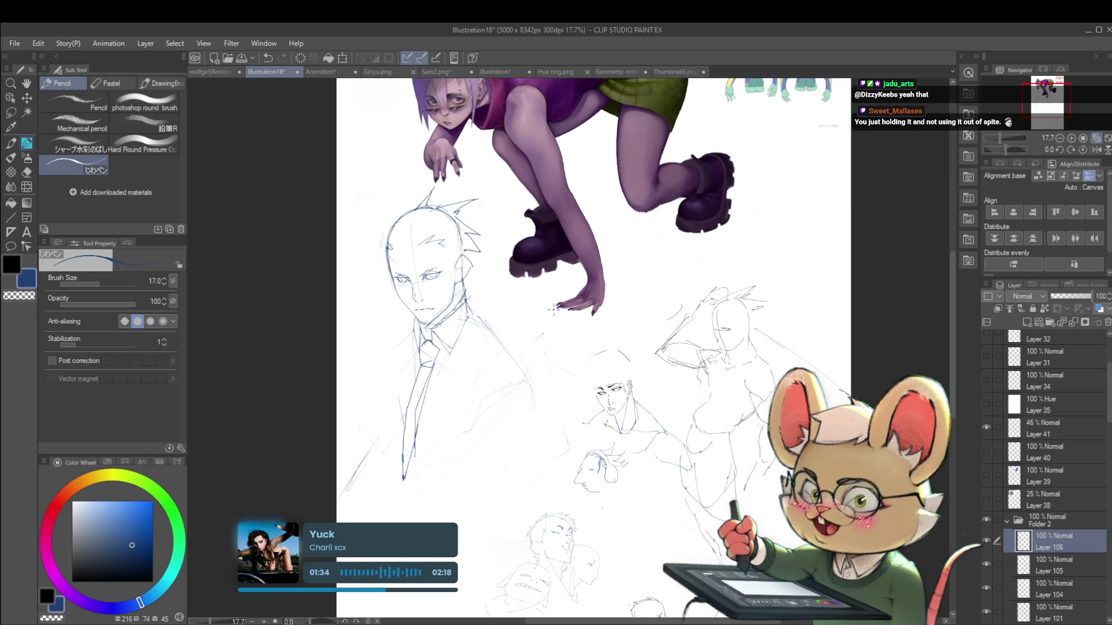
Unmirror the canvas view and take back the most recent edit after an undo-redo check
click(1096, 150)
drag(669, 296, 698, 282)
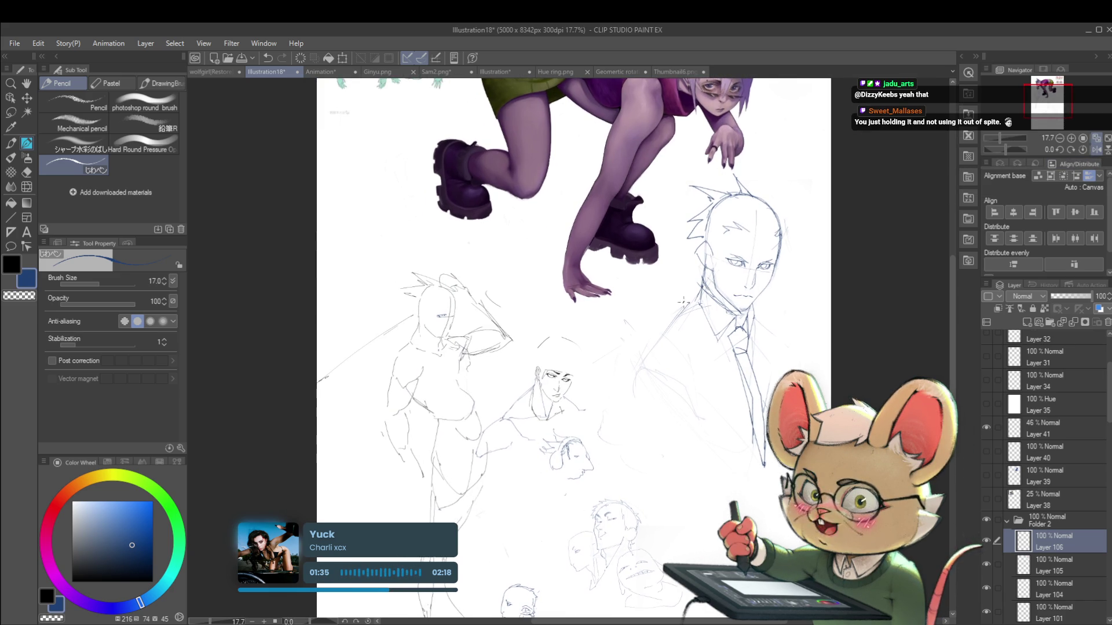
key(ctrl+z)
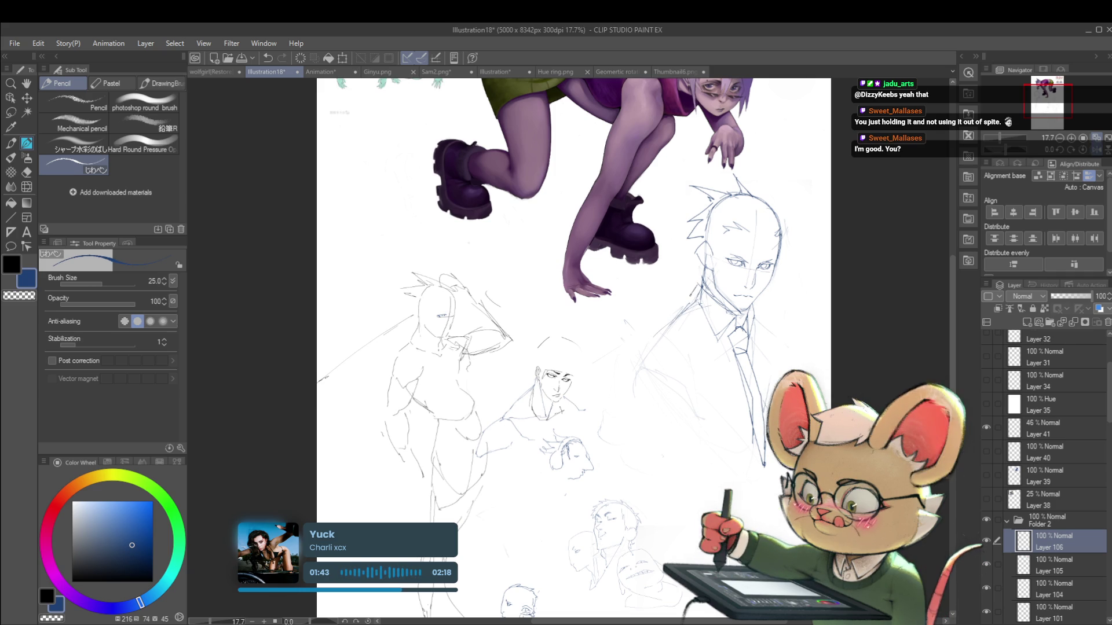
key(ctrl+y)
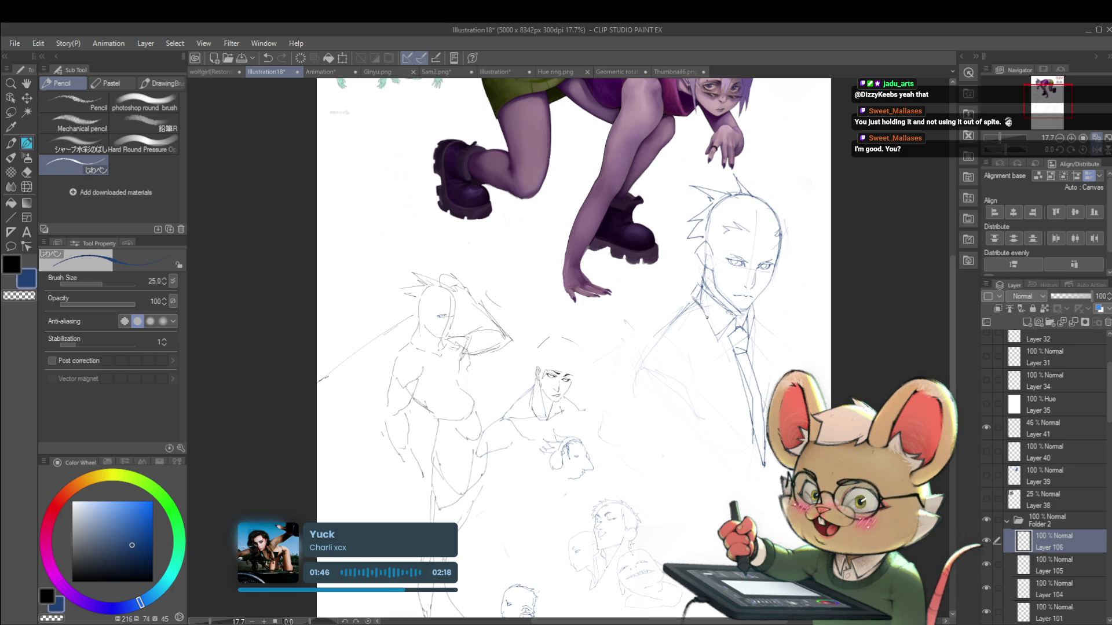
scroll(688, 276, down, 3)
scroll(724, 306, up, 4)
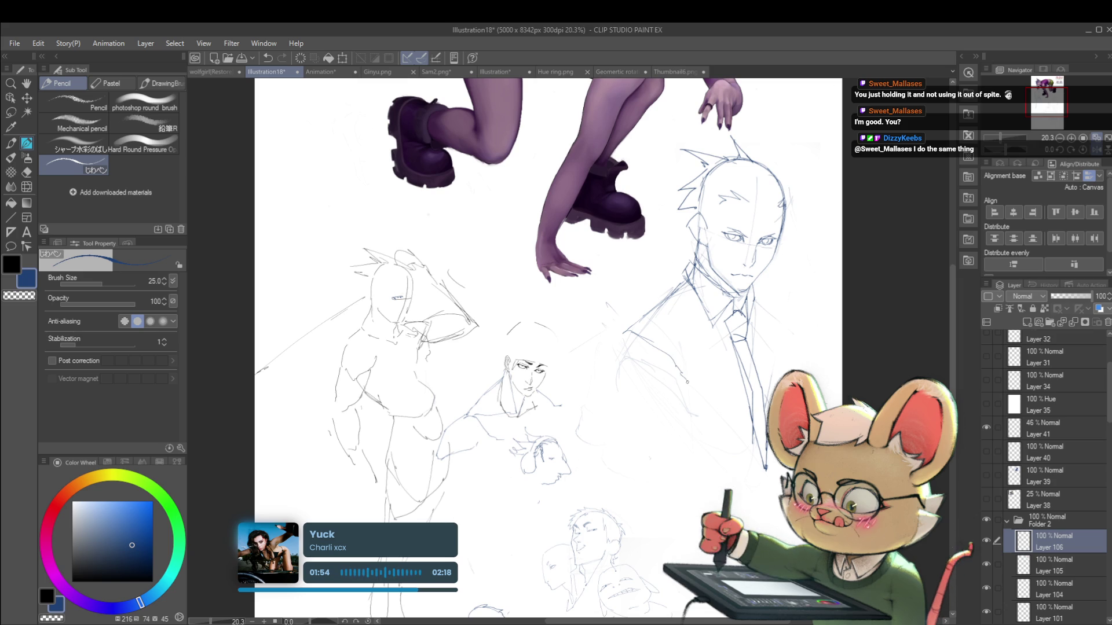
key(ctrl+z)
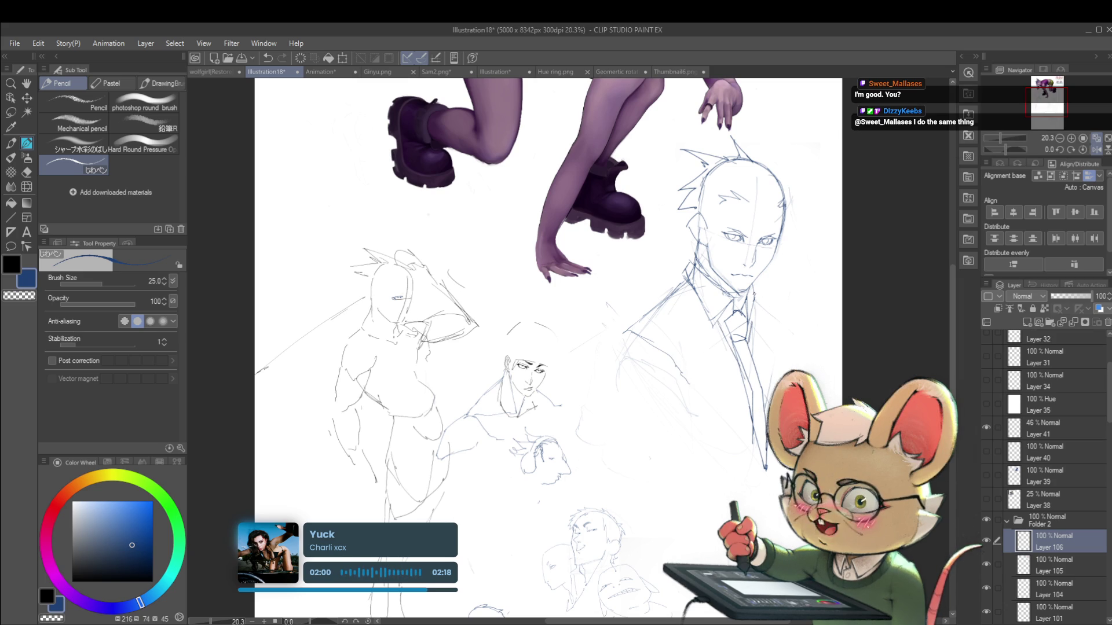
scroll(788, 317, down, 4)
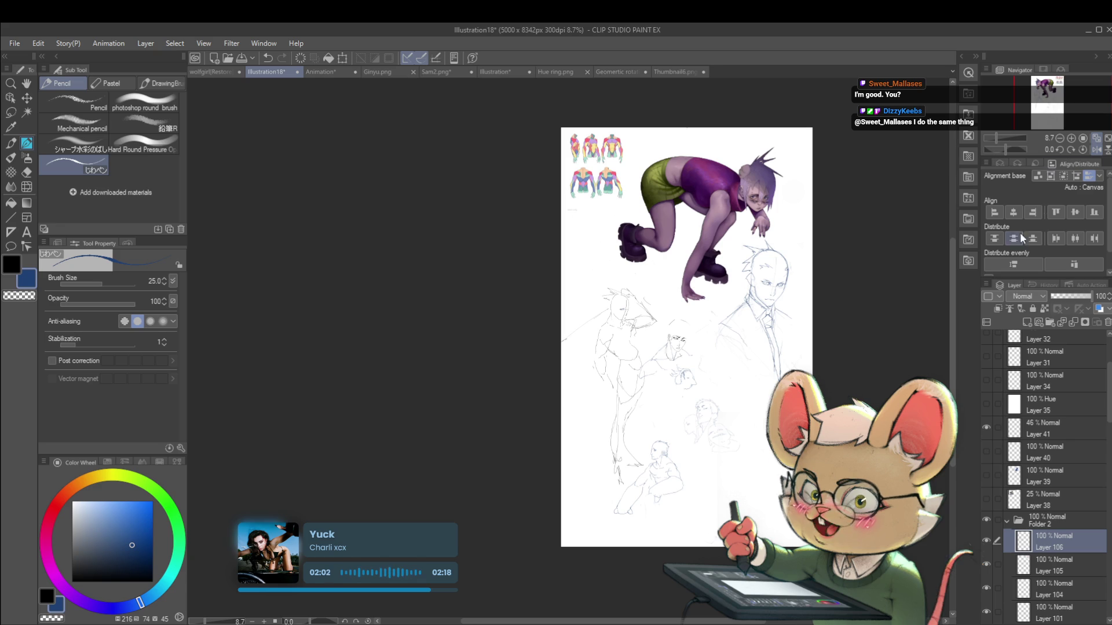
Mirror the view, raise the pencil to size 50, and redraw the jacket collar line
click(1095, 150)
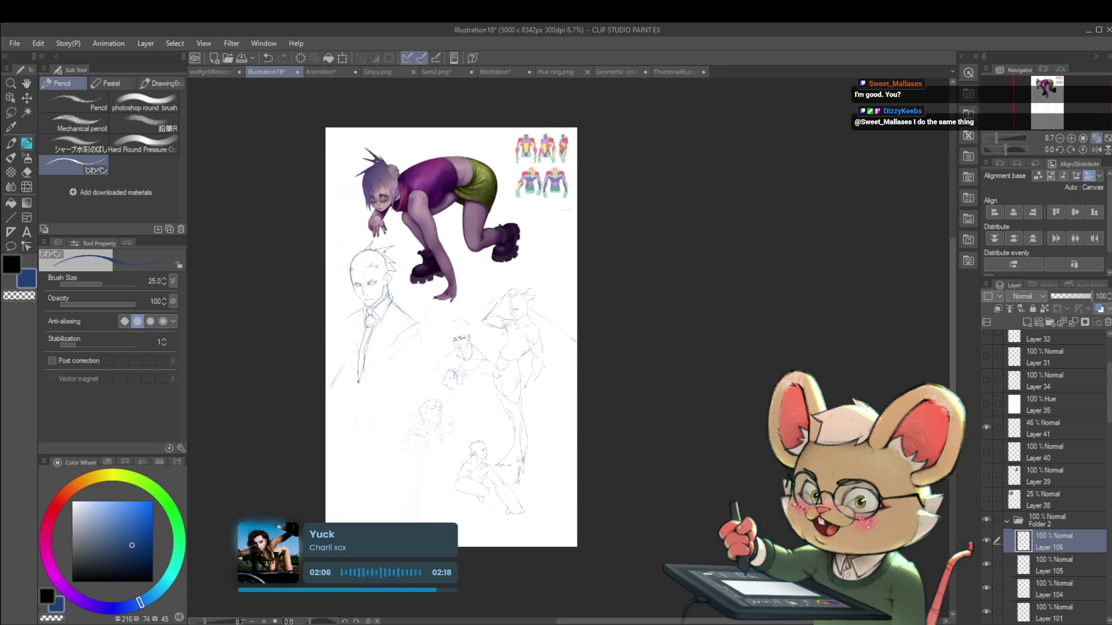
scroll(388, 324, up, 3)
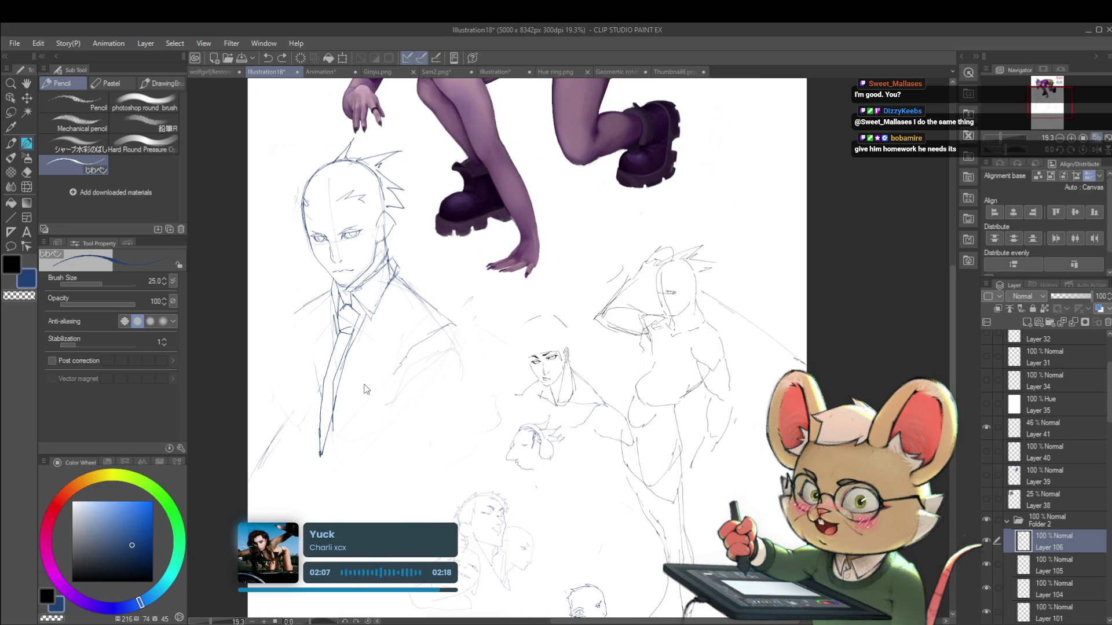
key(bracketright)
key(bracketright)
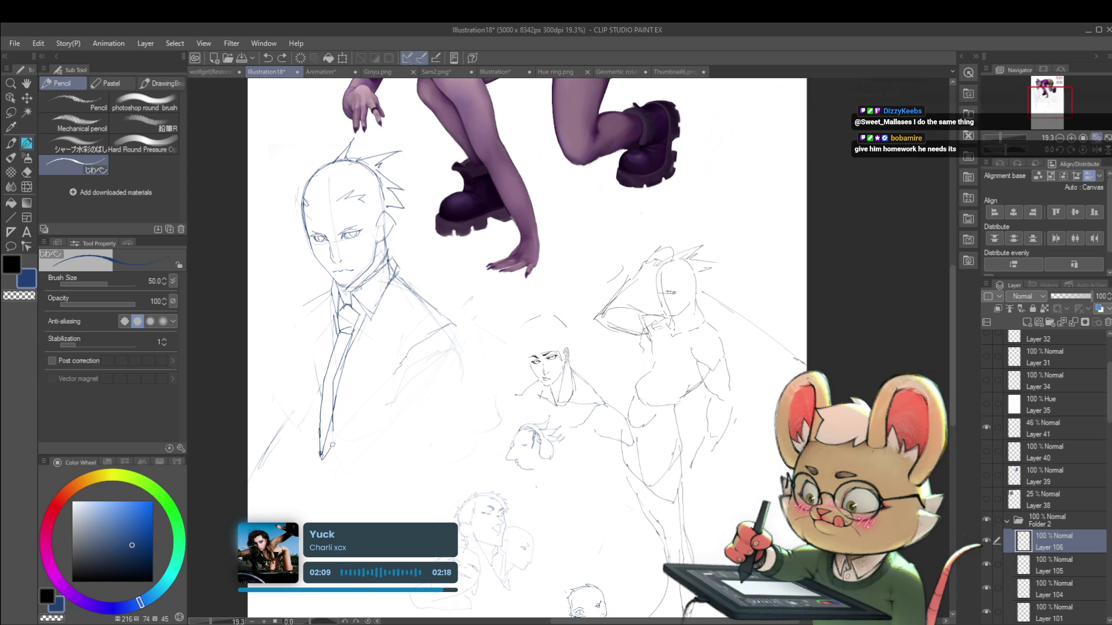
drag(401, 360, 336, 439)
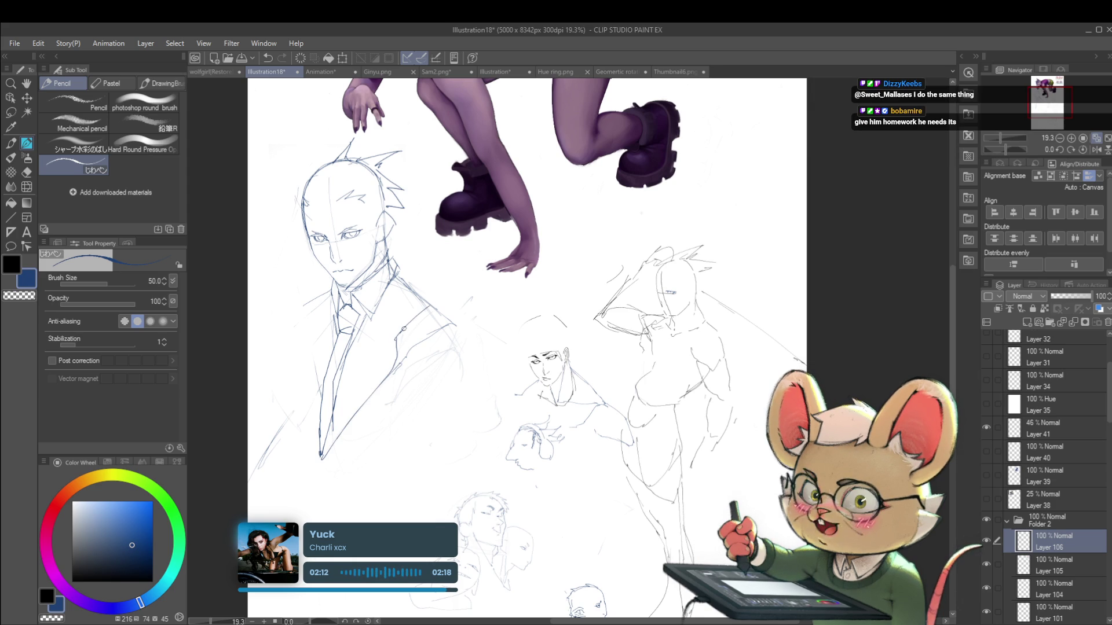
key(ctrl+z)
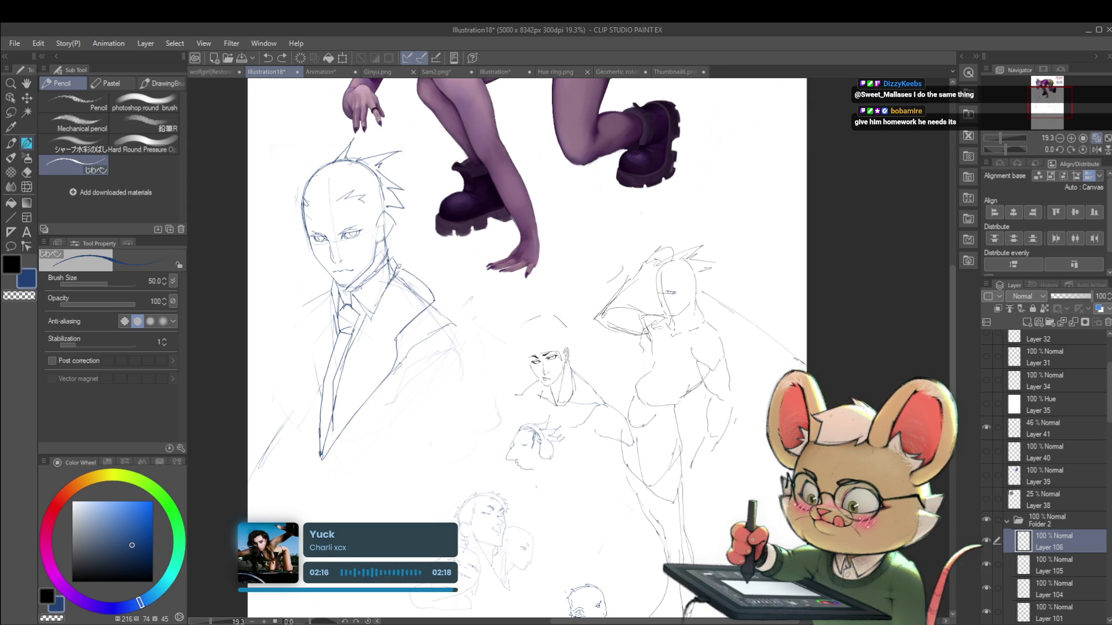
key(ctrl+z)
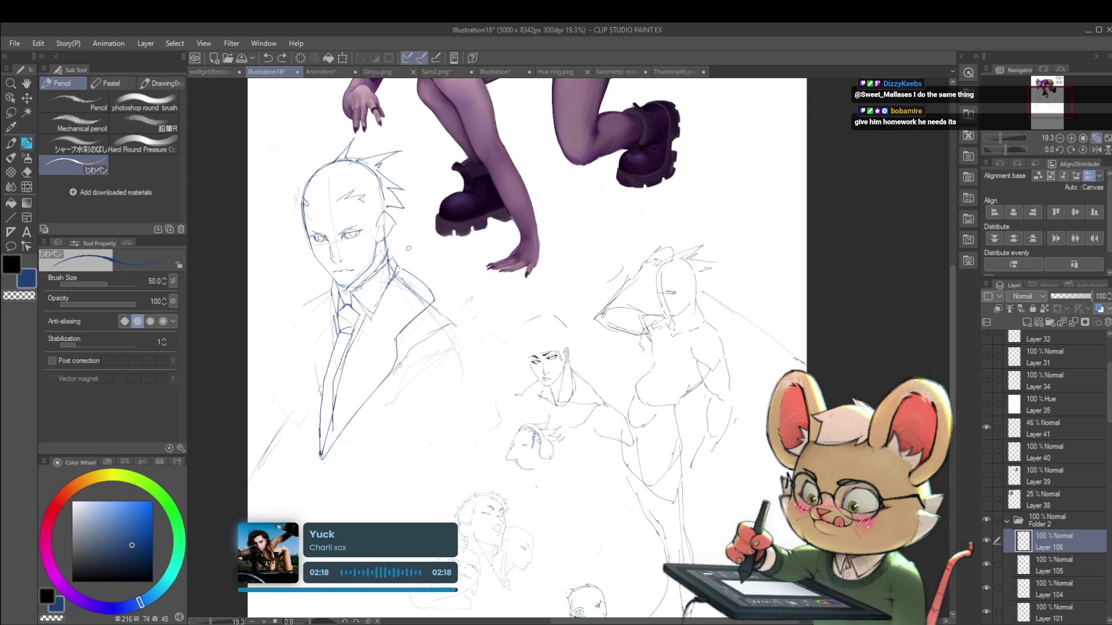
drag(388, 254, 404, 267)
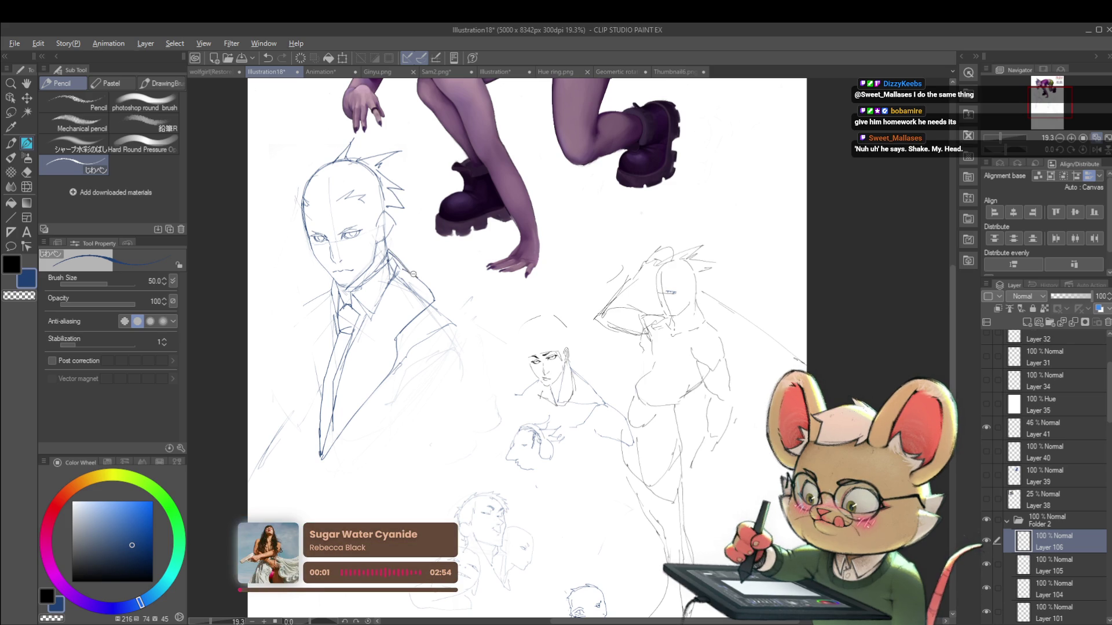
scroll(411, 273, down, 3)
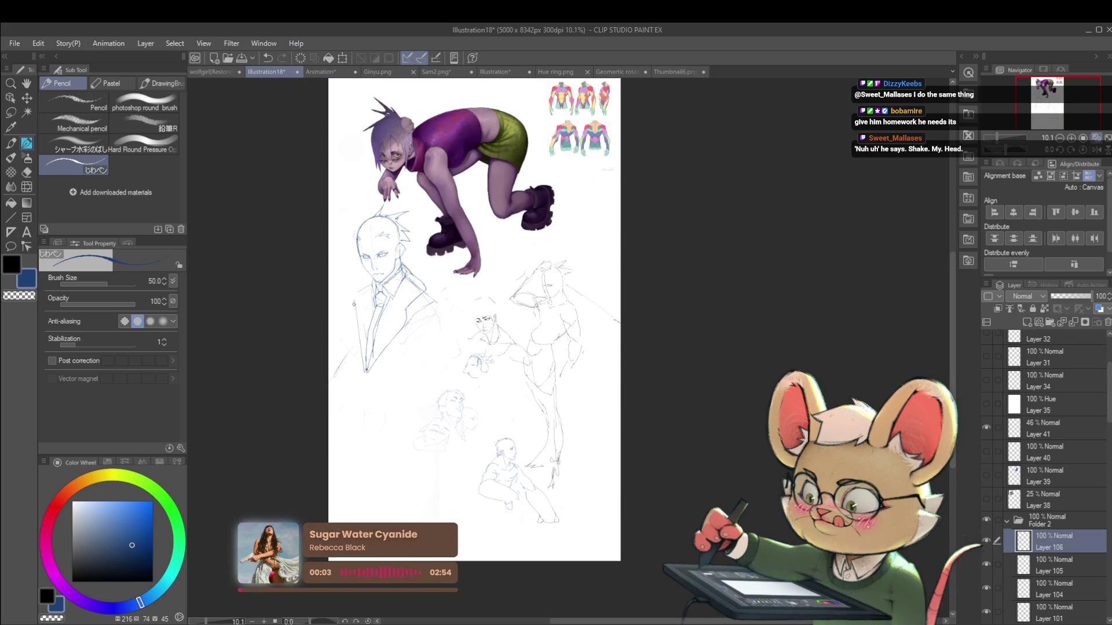
Redraw the suit-edge strokes, unmirror the view, and rough in the other shoulder and sleeve
key(ctrl+z)
drag(357, 323, 357, 295)
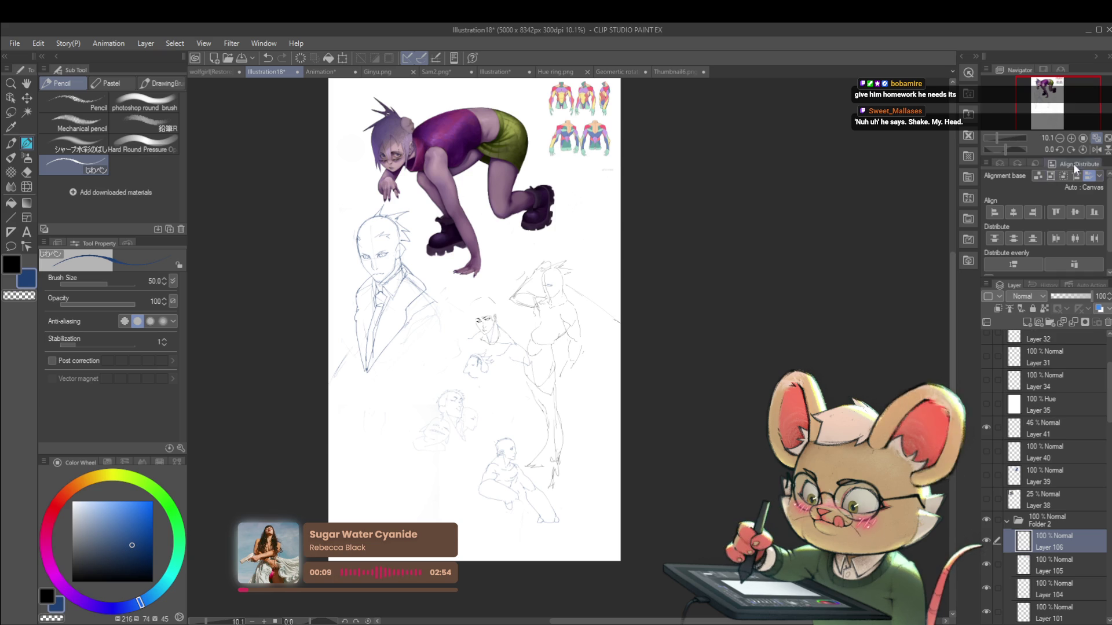
click(1096, 150)
drag(819, 254, 774, 220)
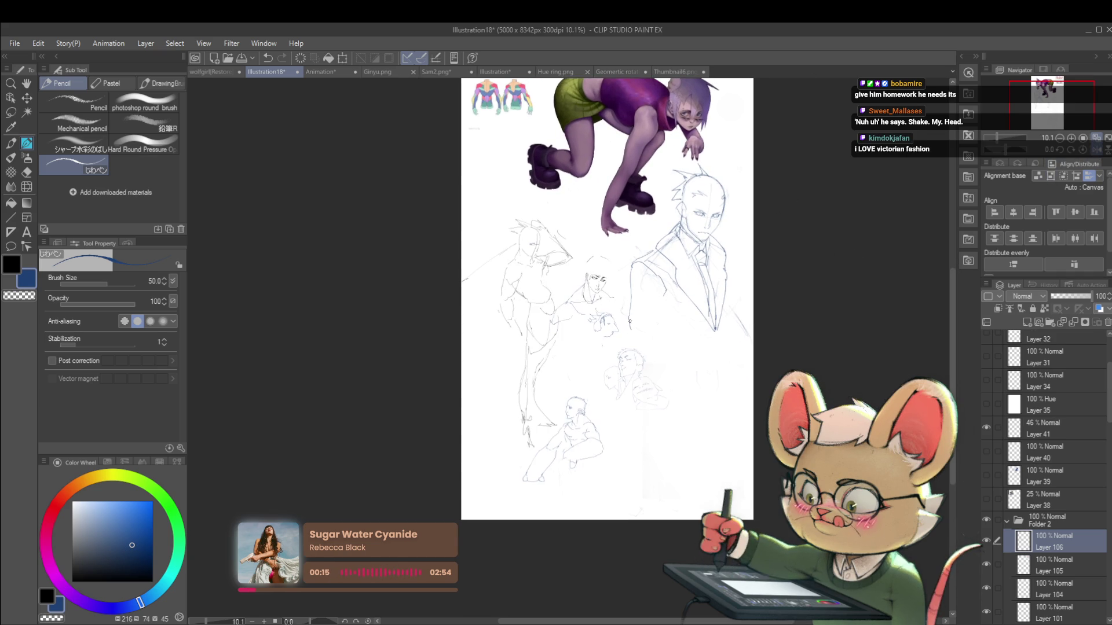
mouse_move(631, 270)
mouse_down()
mouse_move(615, 315)
mouse_move(652, 301)
mouse_move(571, 346)
mouse_up()
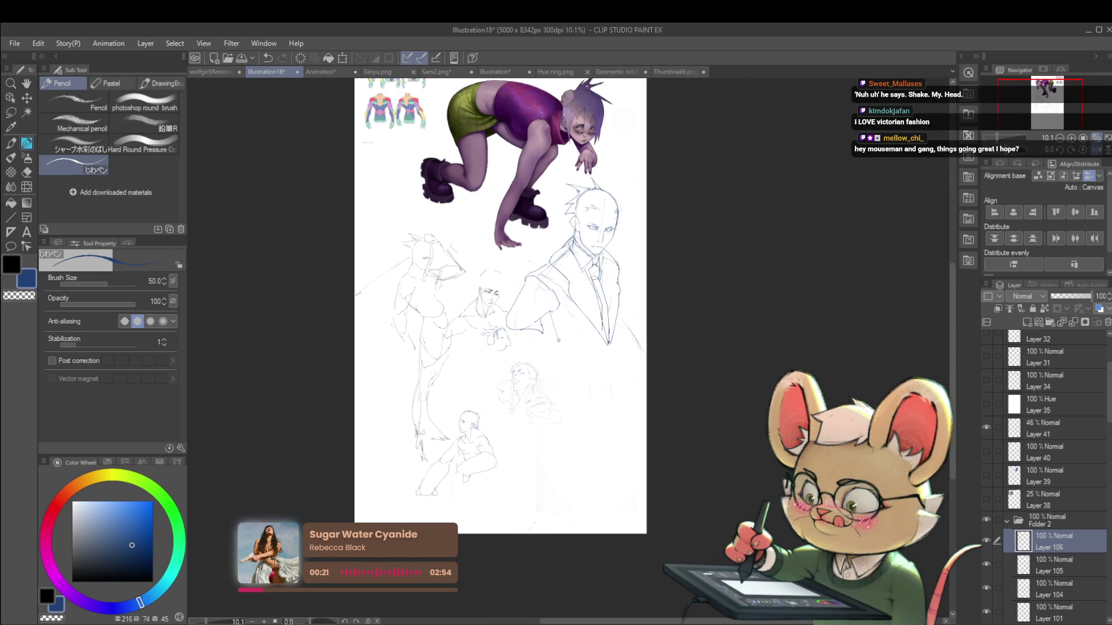
drag(541, 317, 545, 329)
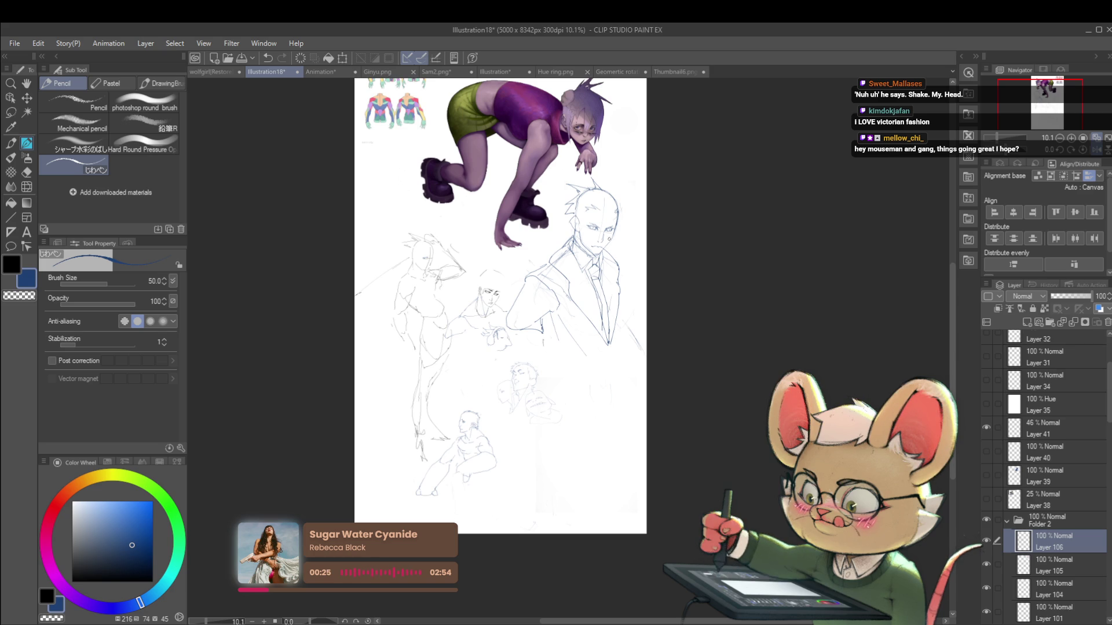
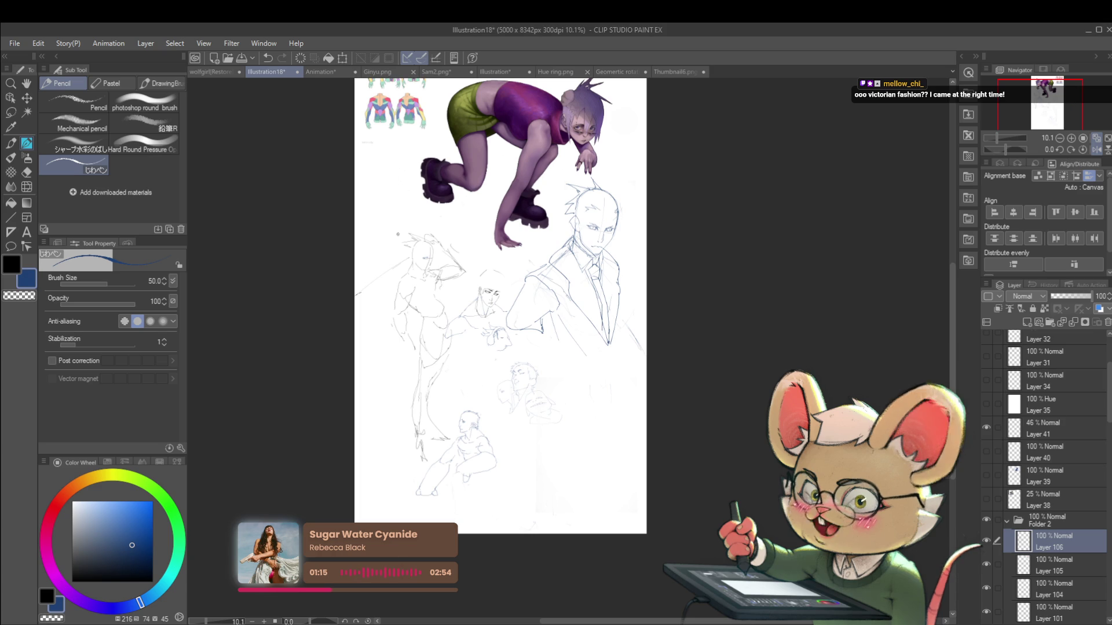
Paste the tailcoat reference photo on a new layer, enlarged to about 293% at the page's left
key(ctrl+shift+n)
key(ctrl+v)
mouse_move(590, 179)
mouse_down()
mouse_move(384, 292)
mouse_move(333, 291)
mouse_move(409, 444)
mouse_move(385, 364)
mouse_up()
drag(370, 324, 365, 313)
key(Return)
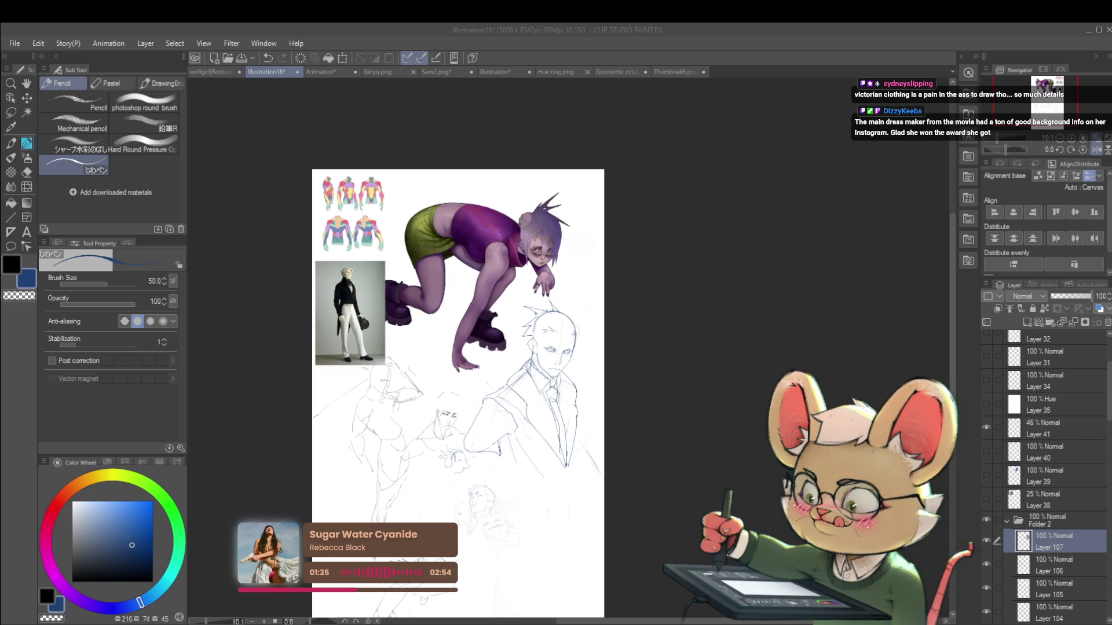
Paste the high-collar reference photo beneath the tailcoat photo, then add a short pencil stroke
key(alt+Tab)
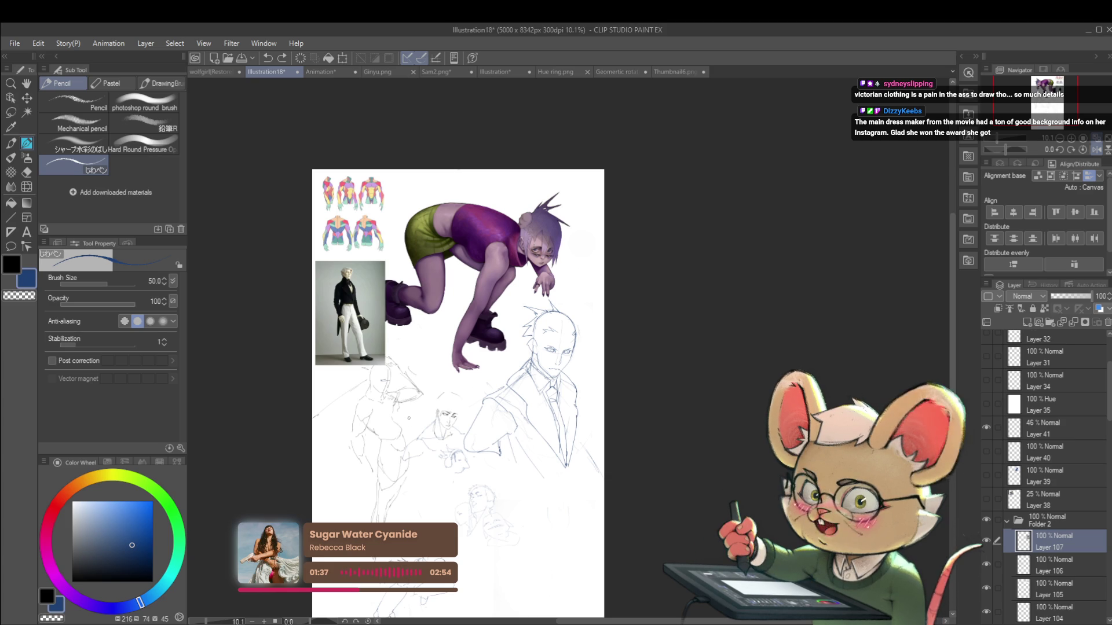
key(ctrl+v)
key(ctrl+t)
mouse_move(598, 181)
mouse_down()
mouse_move(362, 379)
mouse_move(355, 425)
mouse_move(385, 466)
mouse_move(366, 411)
mouse_up()
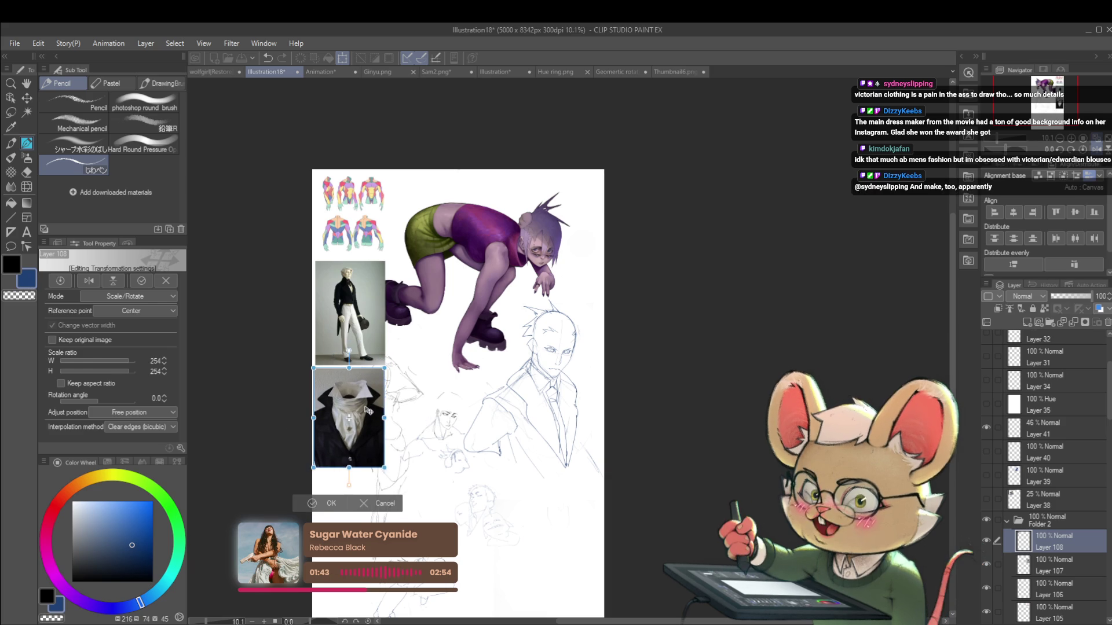
key(Return)
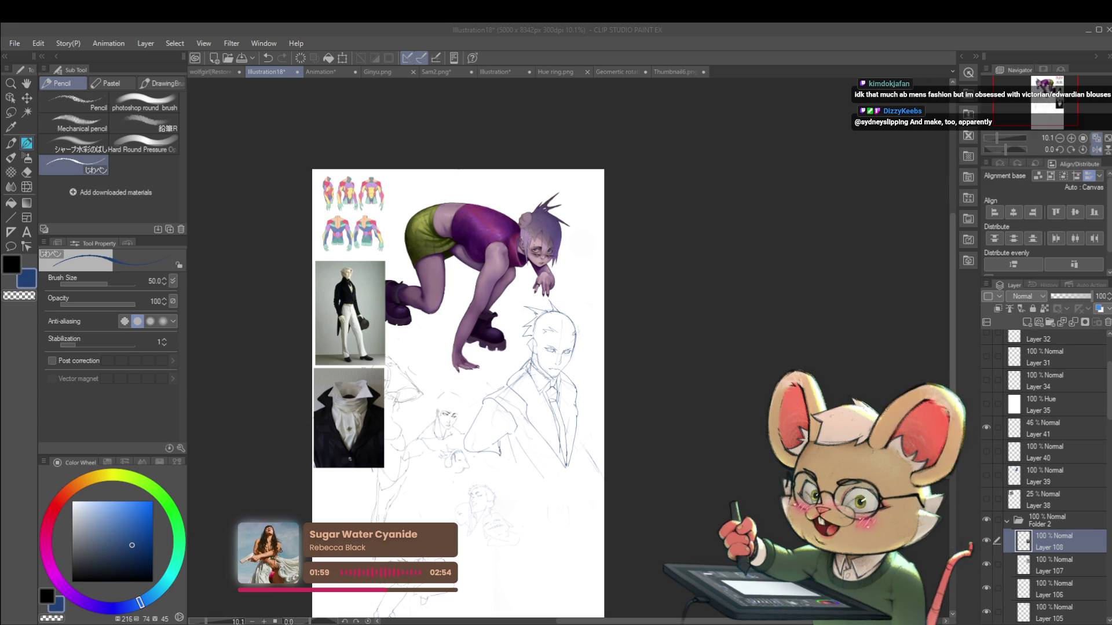
drag(587, 350, 635, 249)
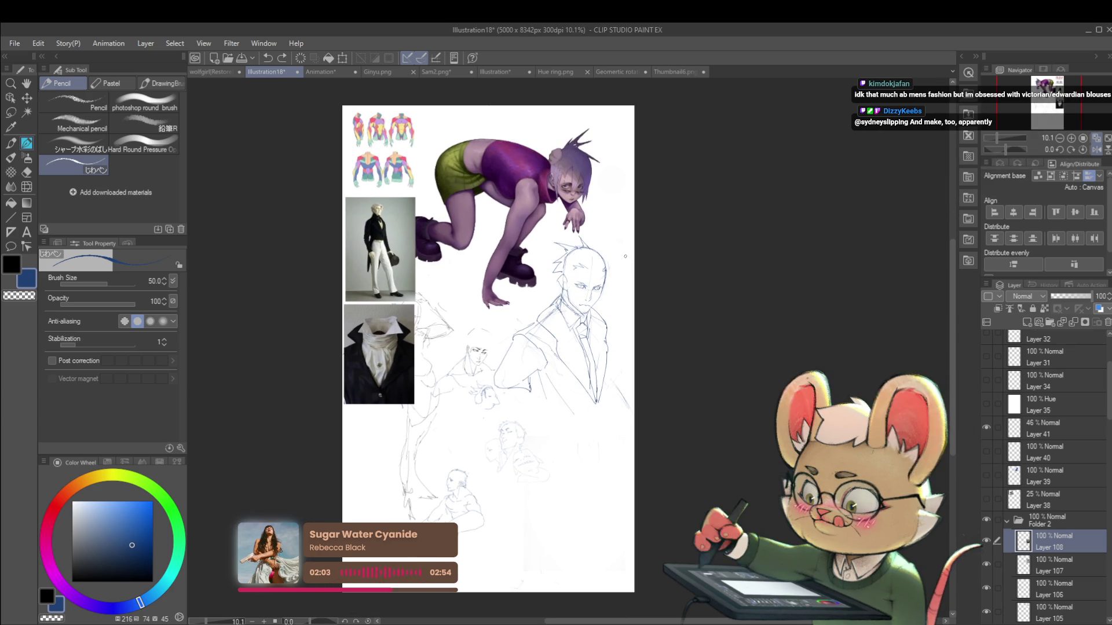
Compare with Layers 105 and 106 hidden, then hide Layer 101's figure sketches
scroll(573, 381, up, 2)
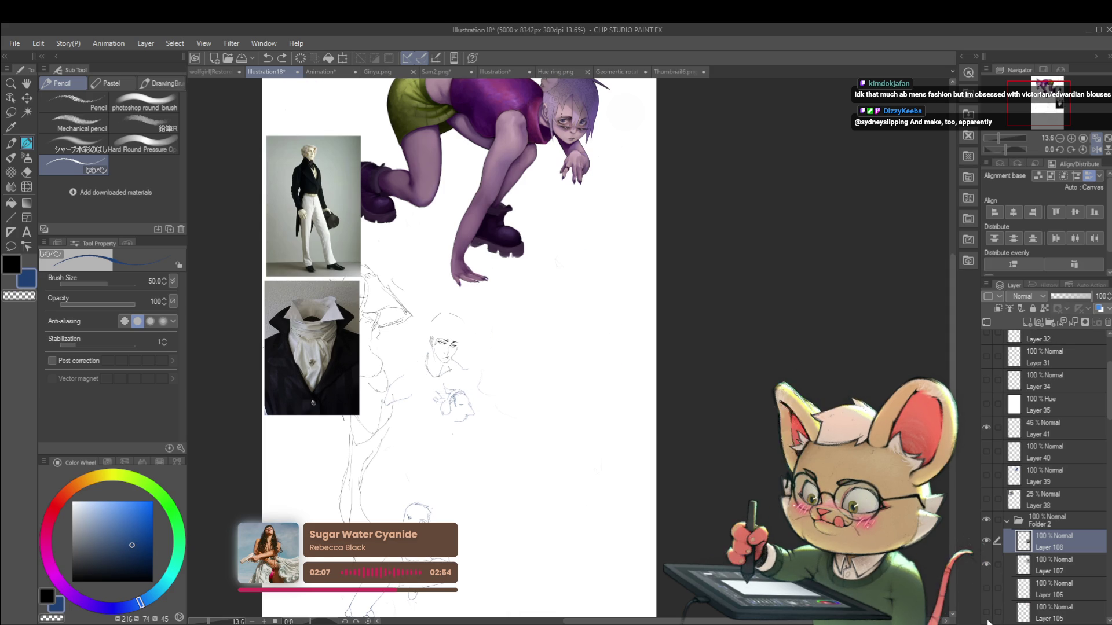
click(986, 588)
click(986, 611)
click(986, 588)
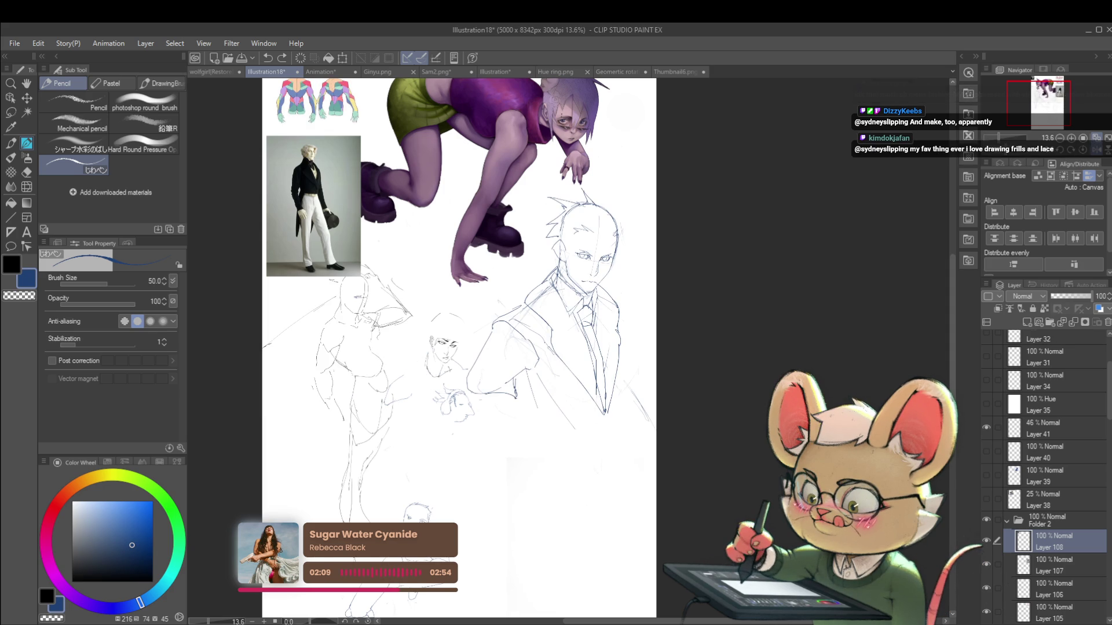
click(986, 612)
scroll(1037, 492, down, 5)
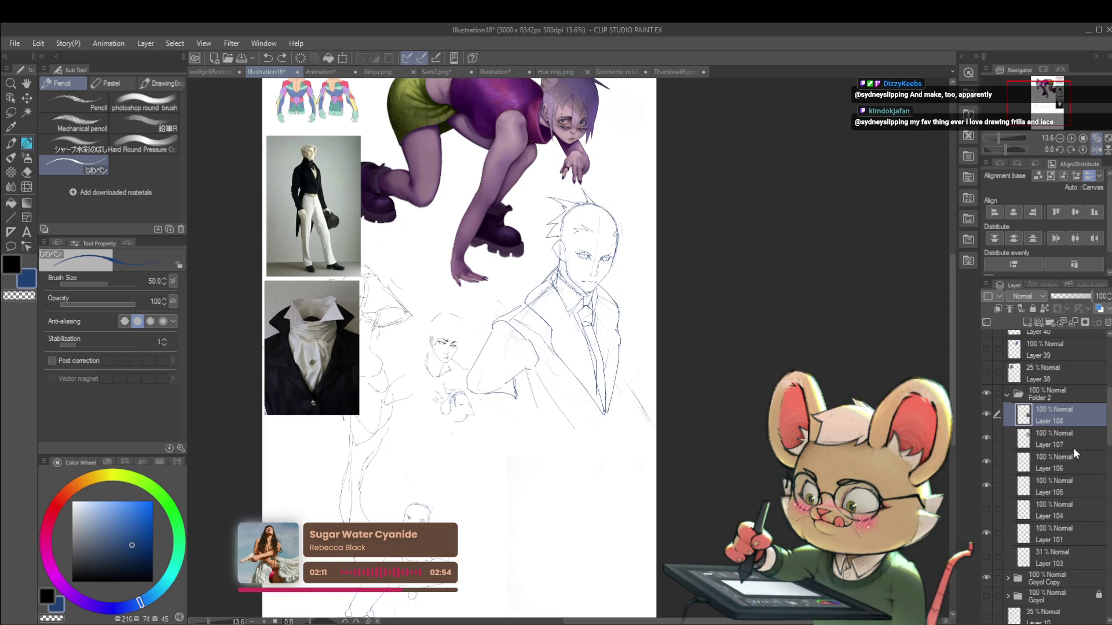
click(986, 510)
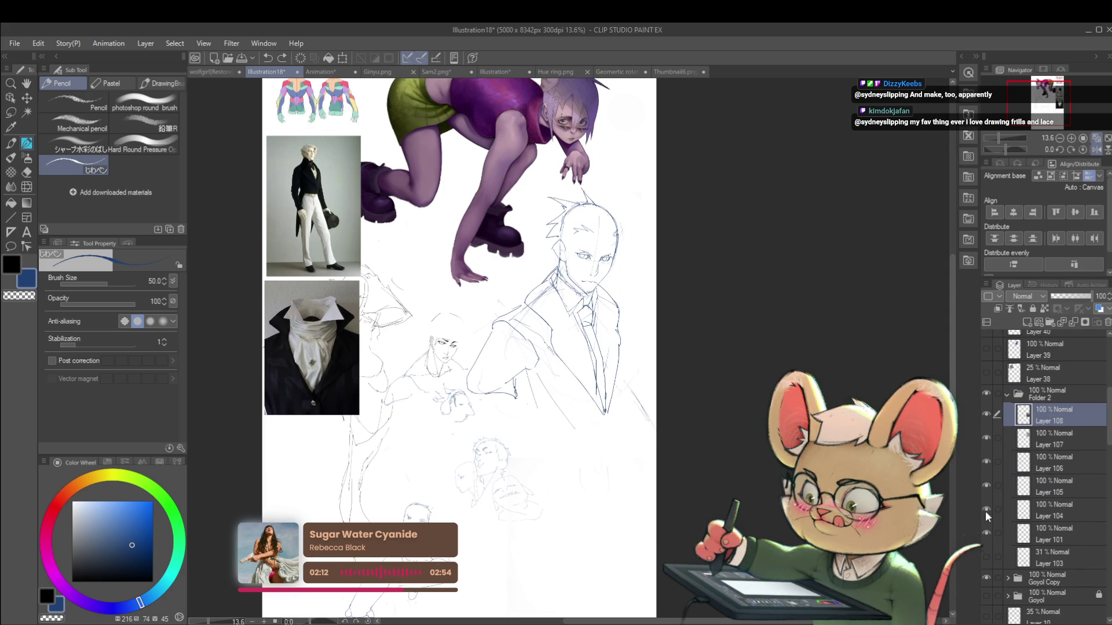
click(985, 556)
click(986, 556)
click(984, 541)
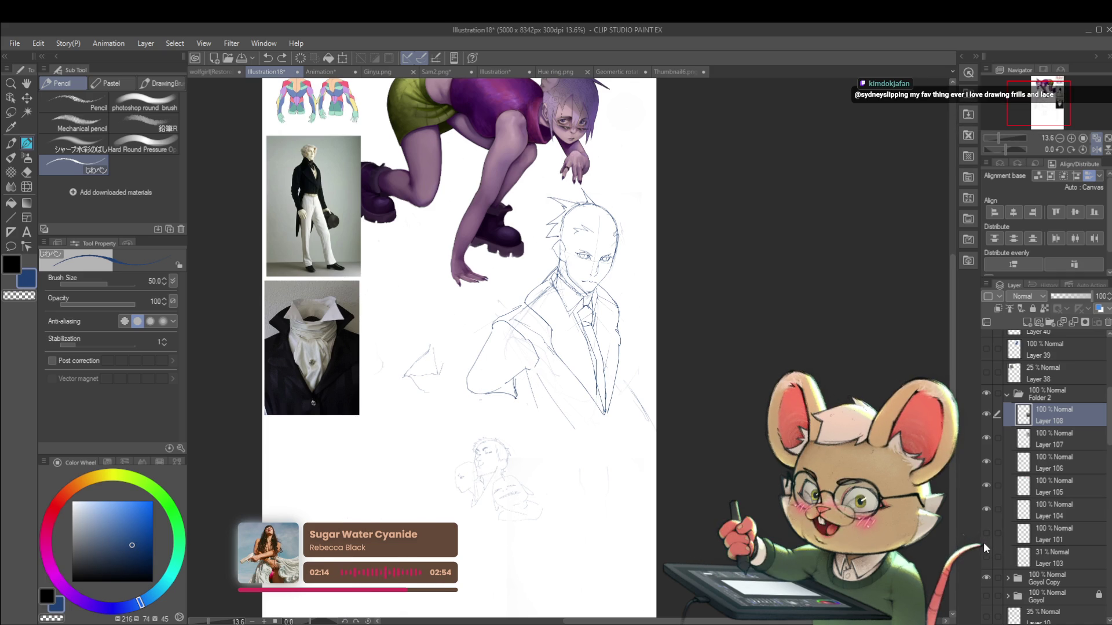
Select the Layer 106 suit sketch and hide Layer 104's faint head sketches
click(1055, 439)
click(1050, 463)
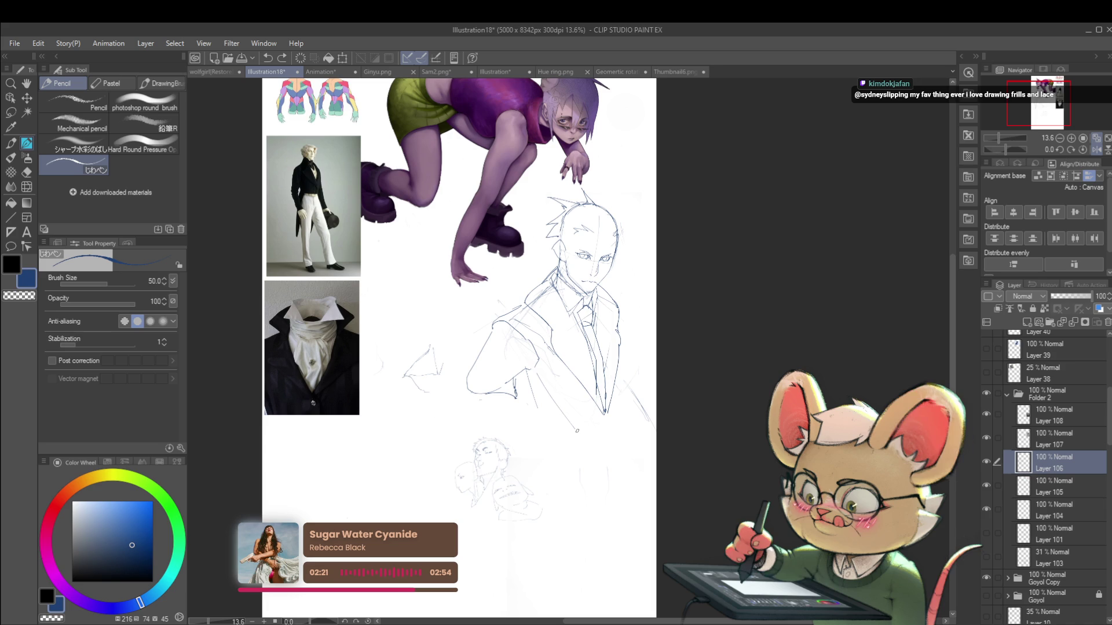
click(986, 509)
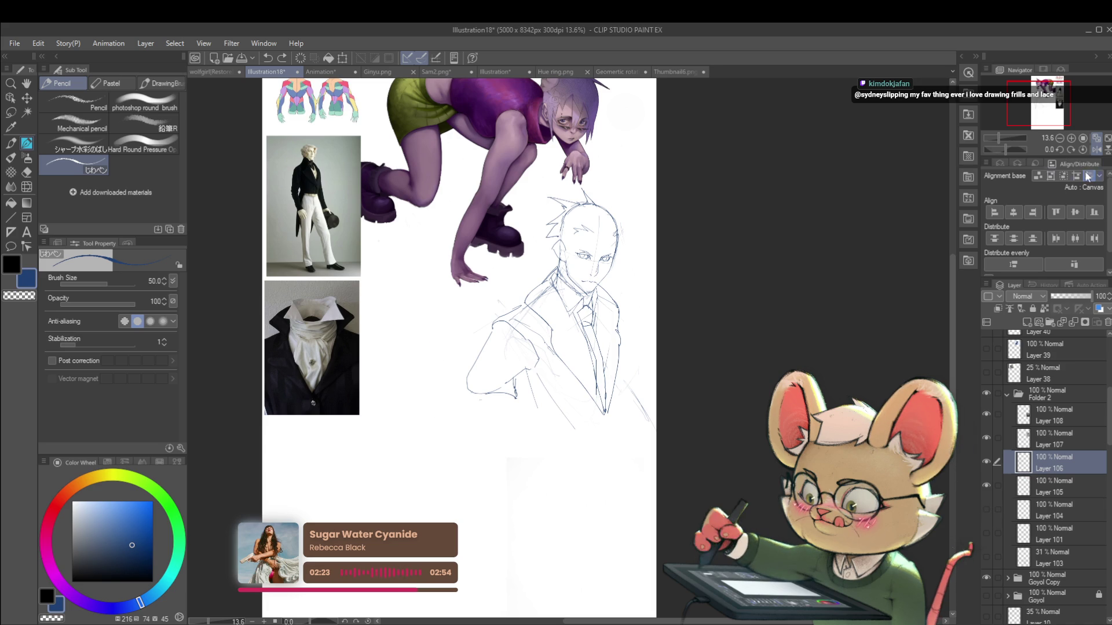
On the mirrored canvas, lasso the suit sketch, scale it to 88% and nudge it right
key(h)
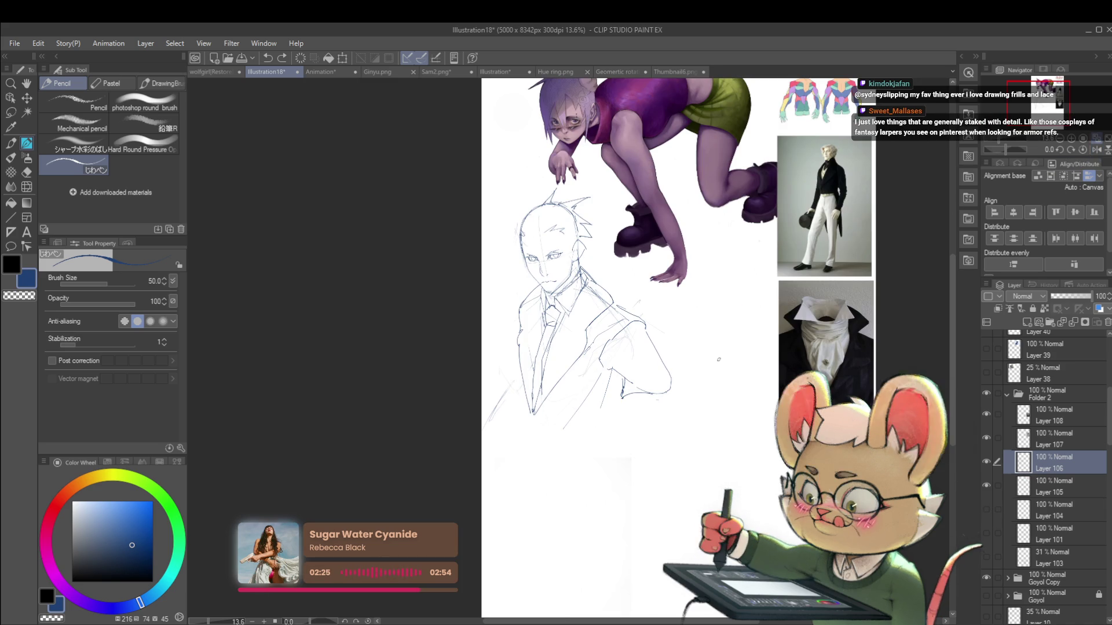
key(m)
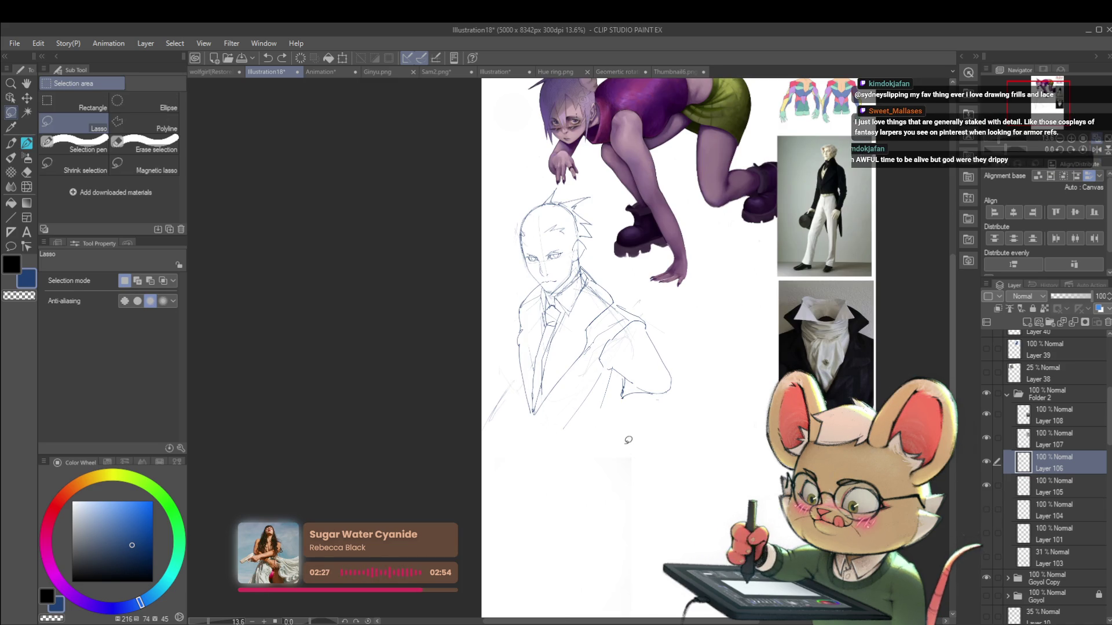
mouse_move(519, 478)
mouse_down()
mouse_move(549, 184)
mouse_move(568, 182)
mouse_up()
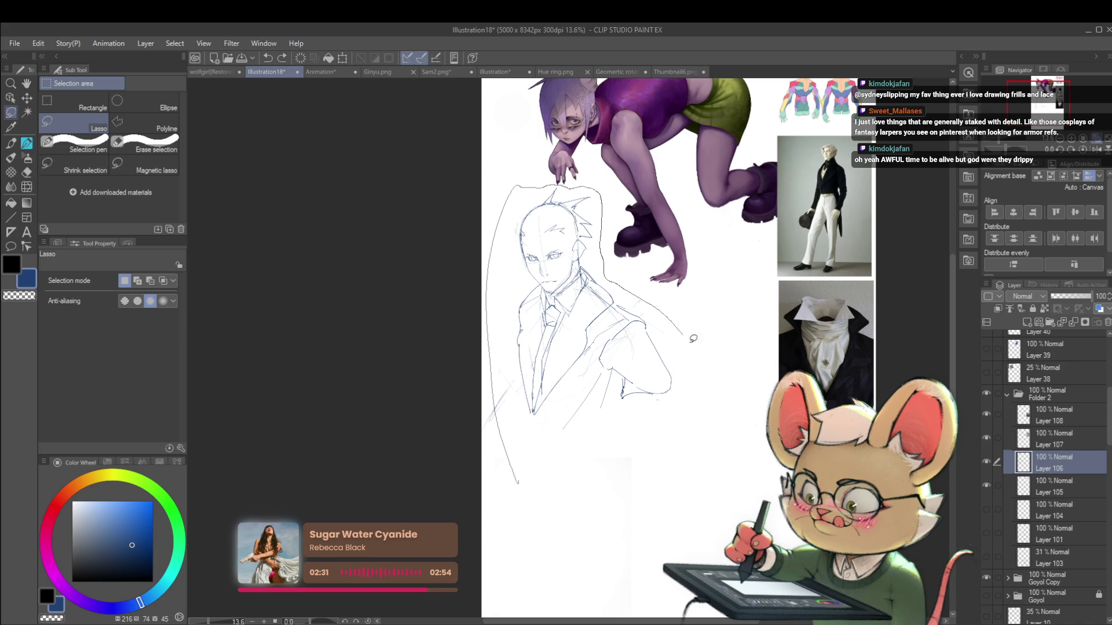
key(ctrl+t)
drag(703, 186, 657, 217)
drag(615, 368, 627, 371)
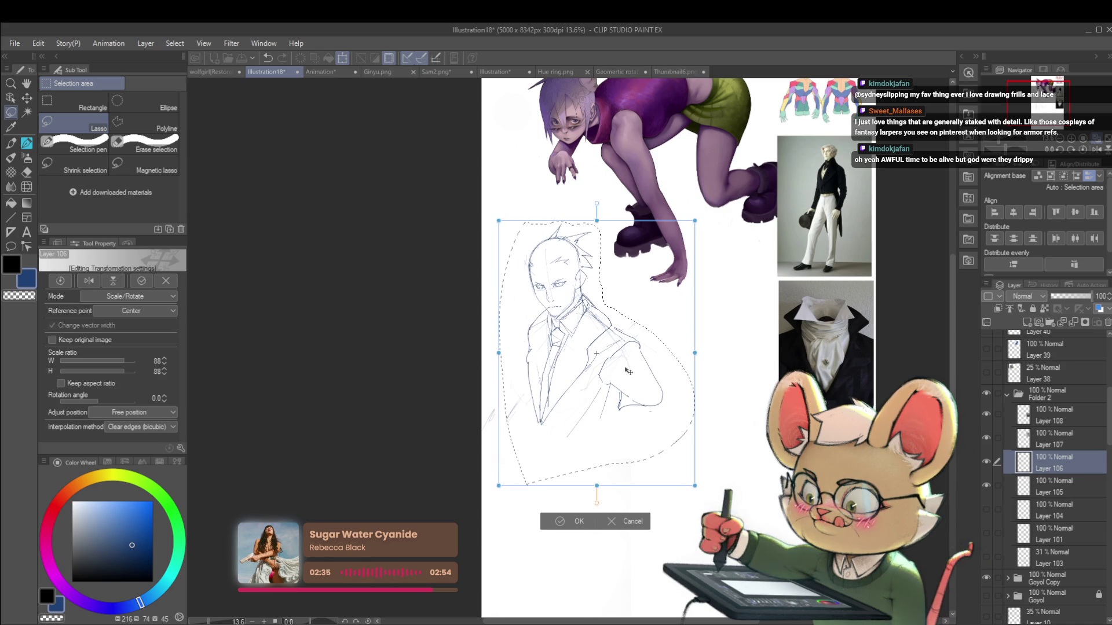
key(Return)
key(ctrl+d)
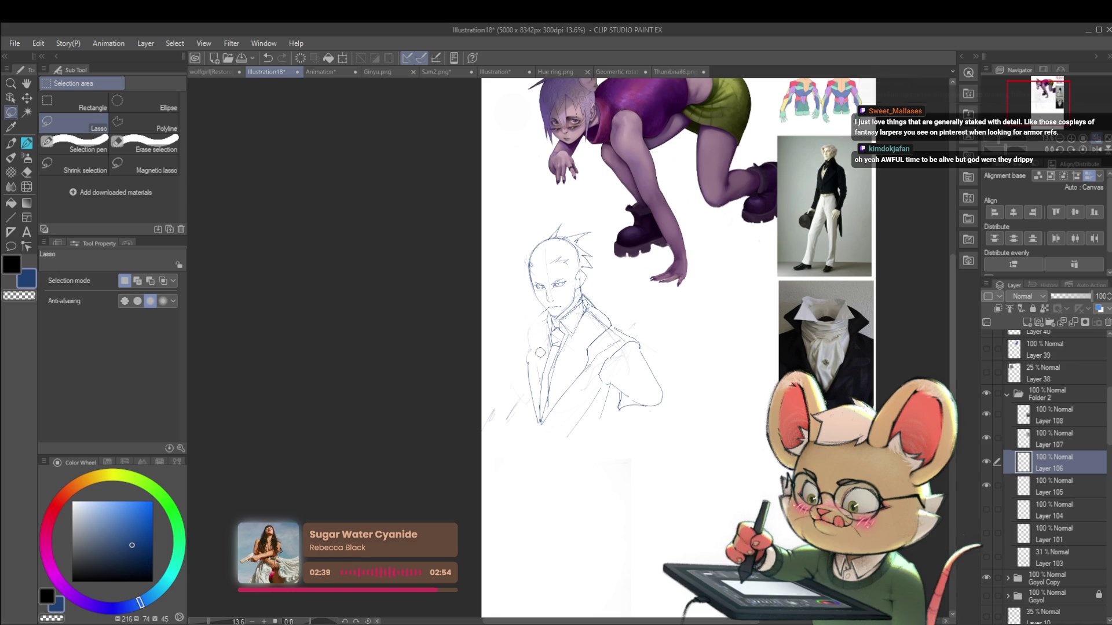
scroll(564, 314, up, 2)
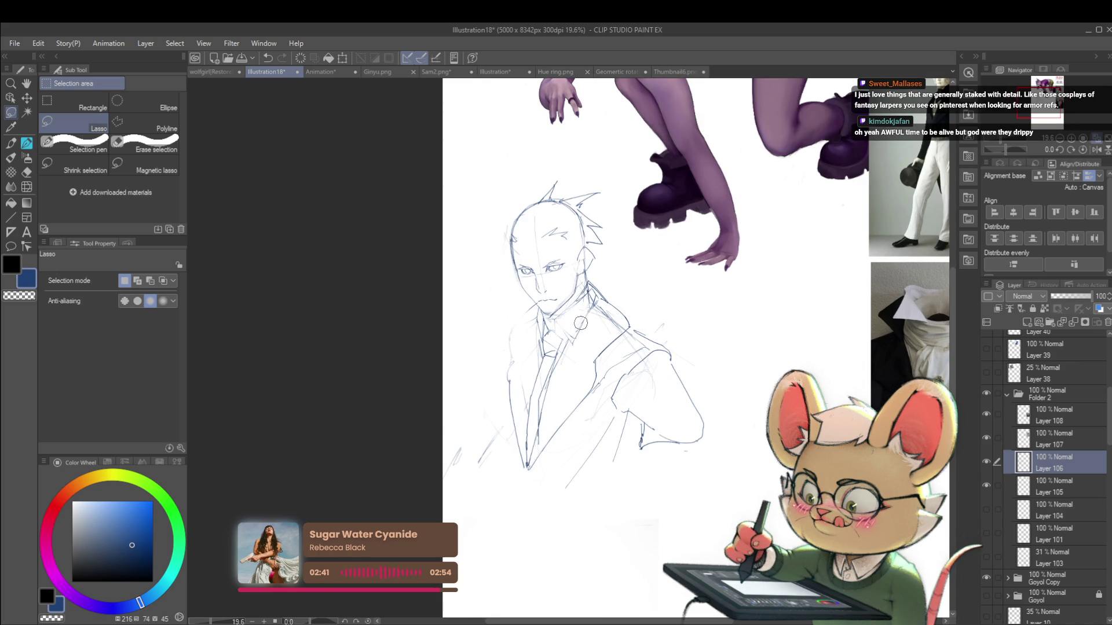
drag(579, 303, 448, 316)
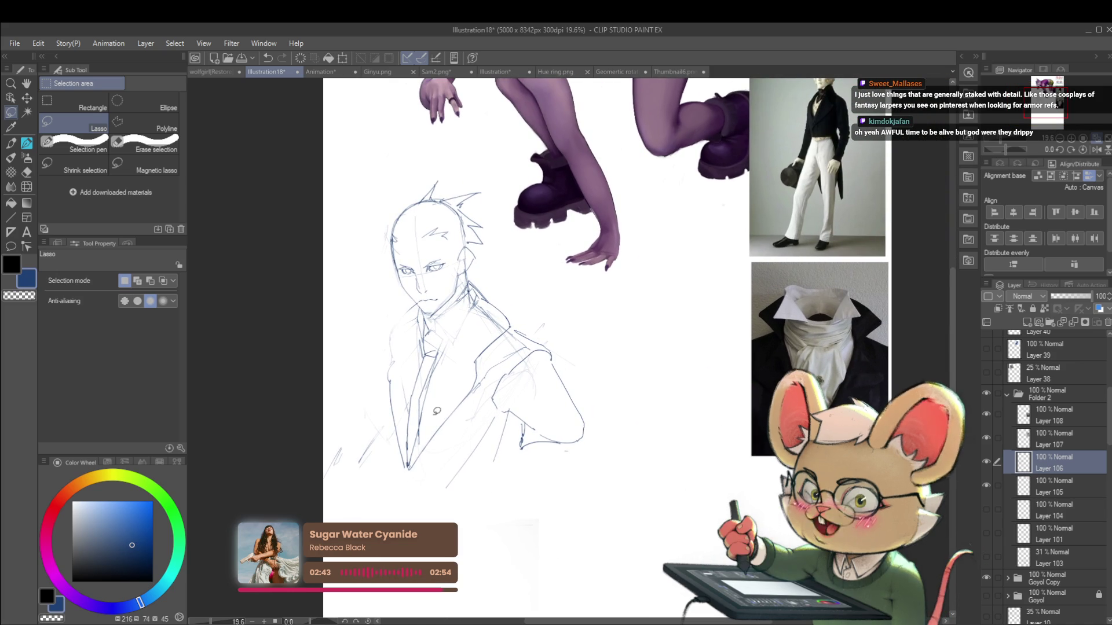
key(p)
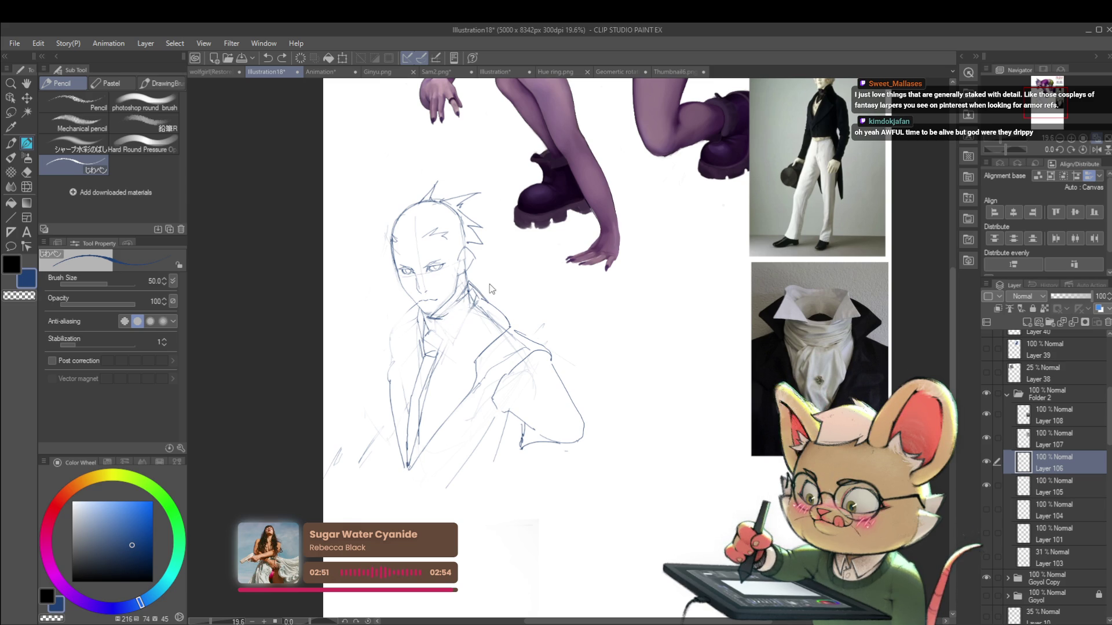
Undo the previous collar stroke and redraw it beside the man's neck
key(ctrl+z)
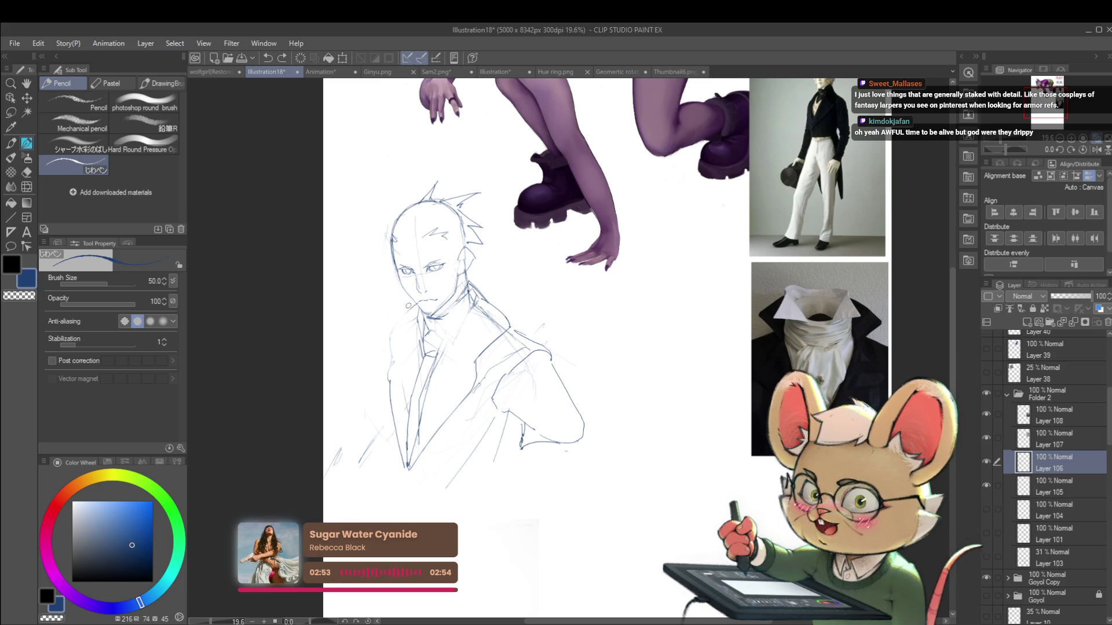
drag(431, 316, 399, 319)
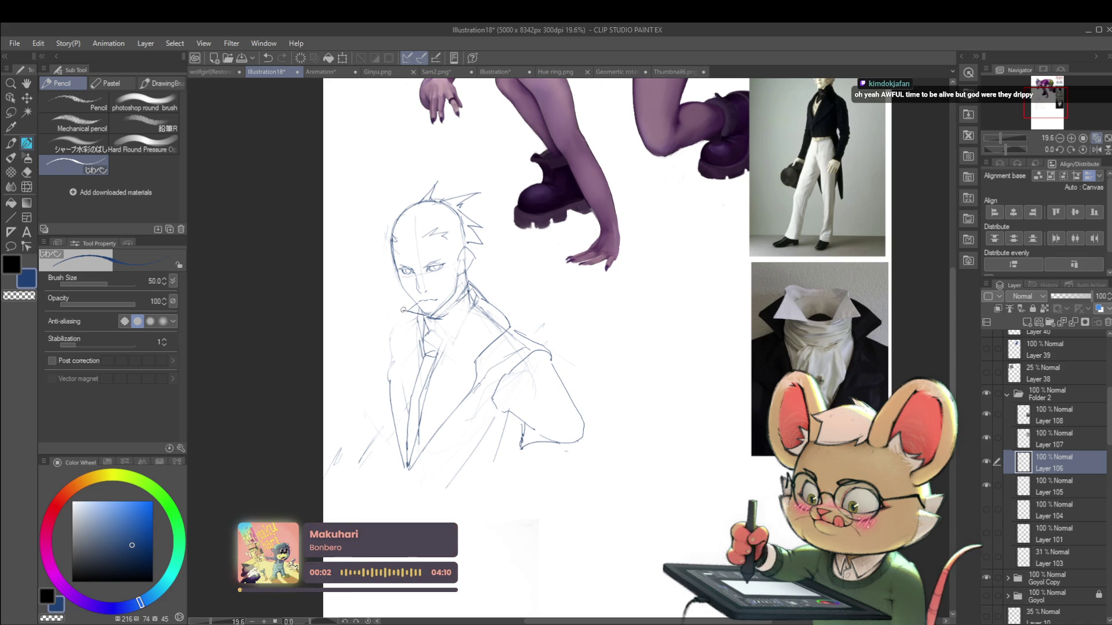
scroll(606, 254, down, 1)
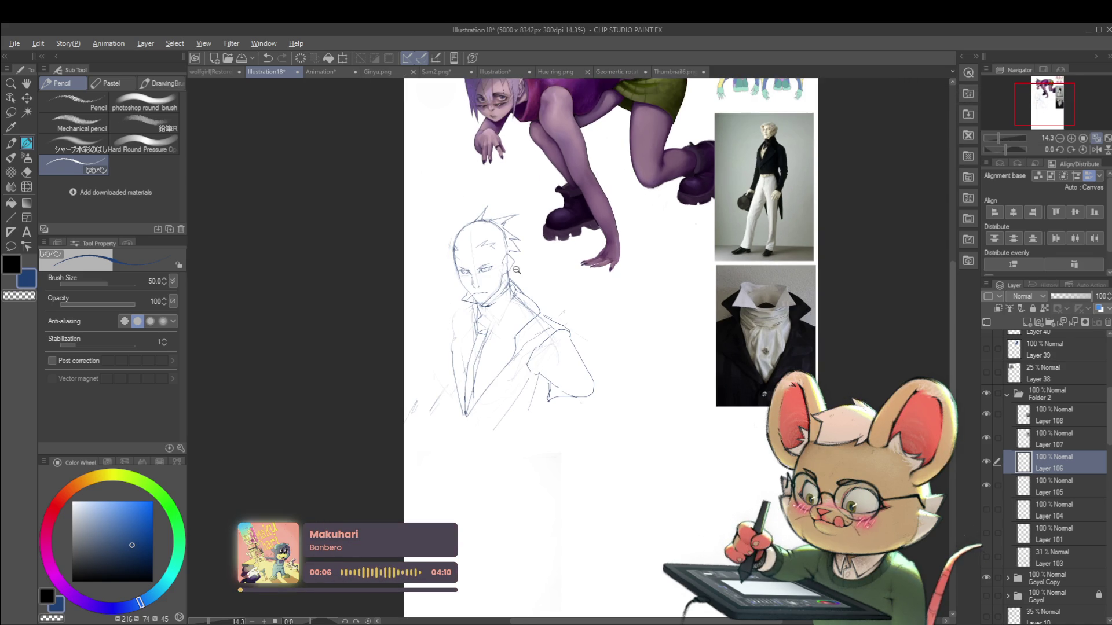
scroll(524, 266, up, 3)
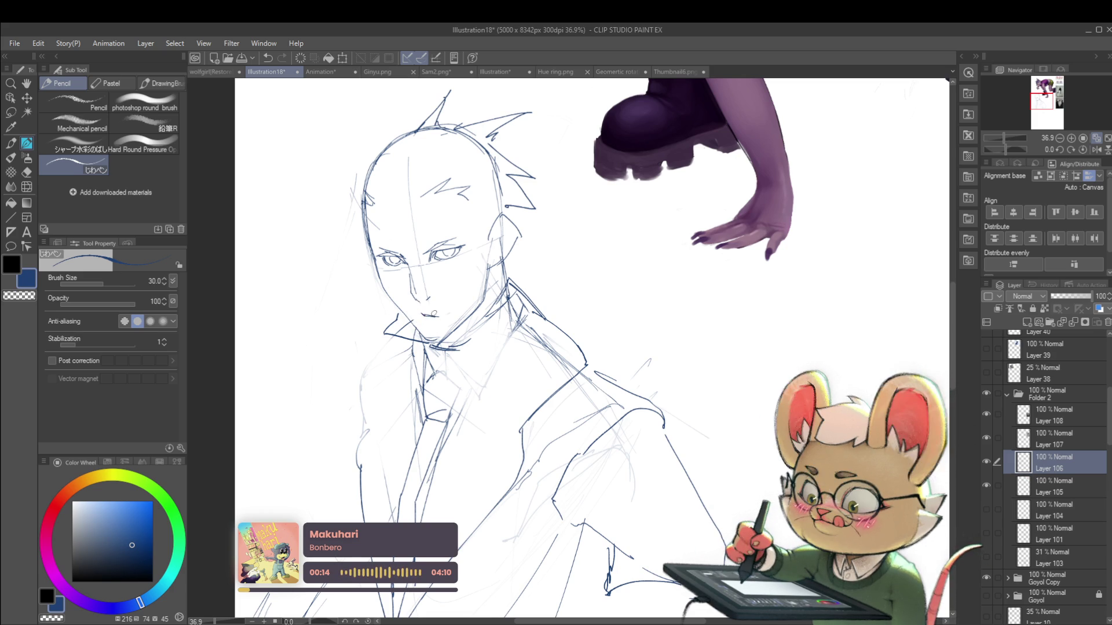
scroll(437, 316, down, 3)
click(1096, 150)
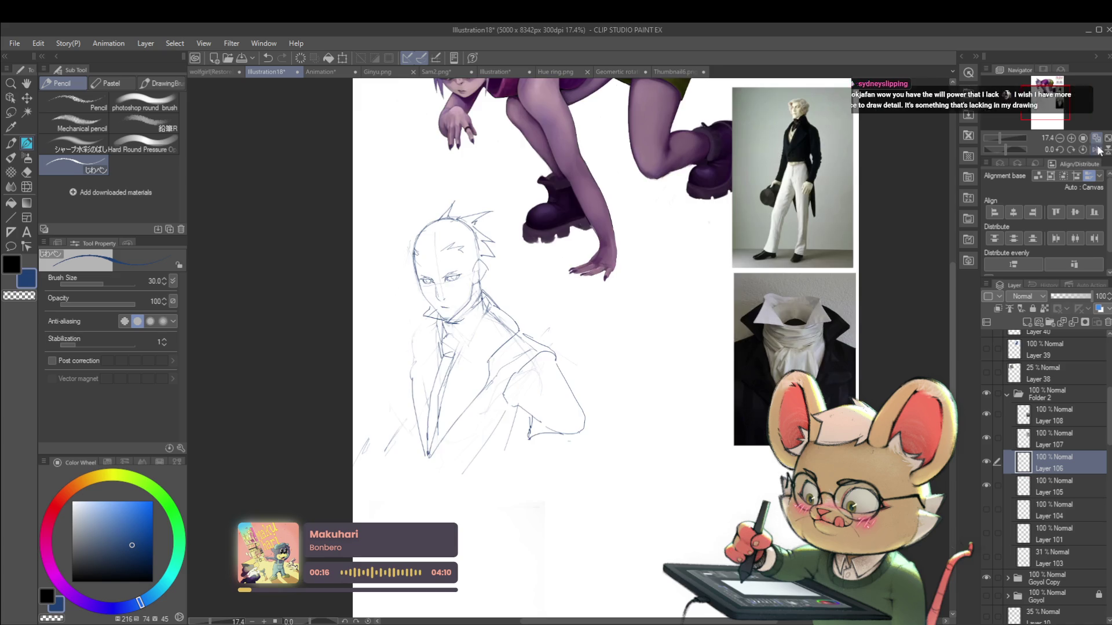
scroll(693, 275, up, 5)
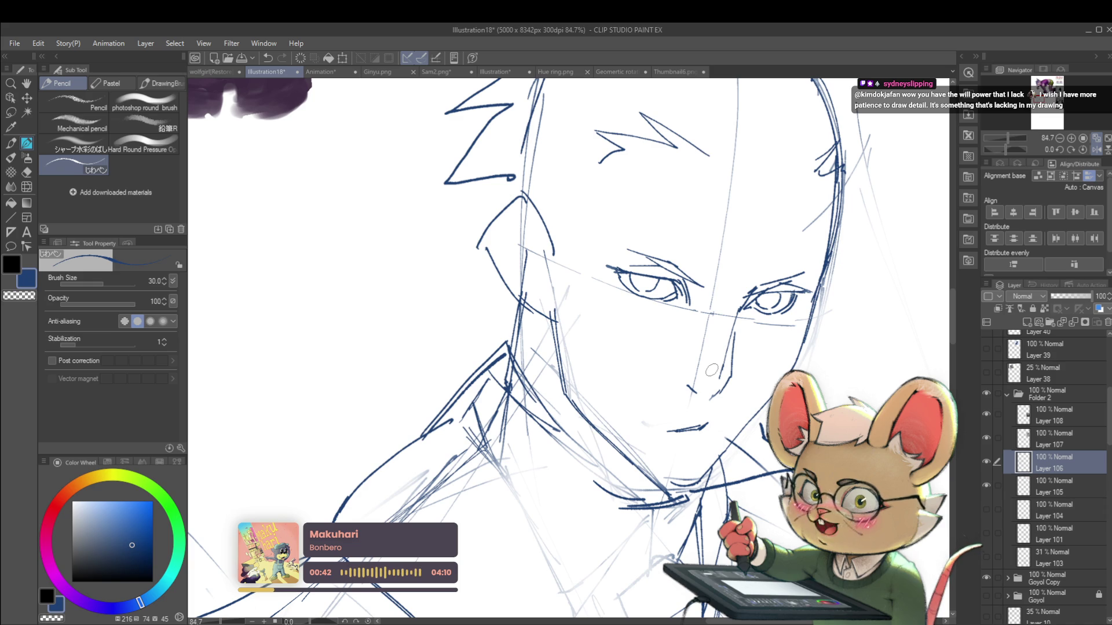
scroll(652, 202, down, 5)
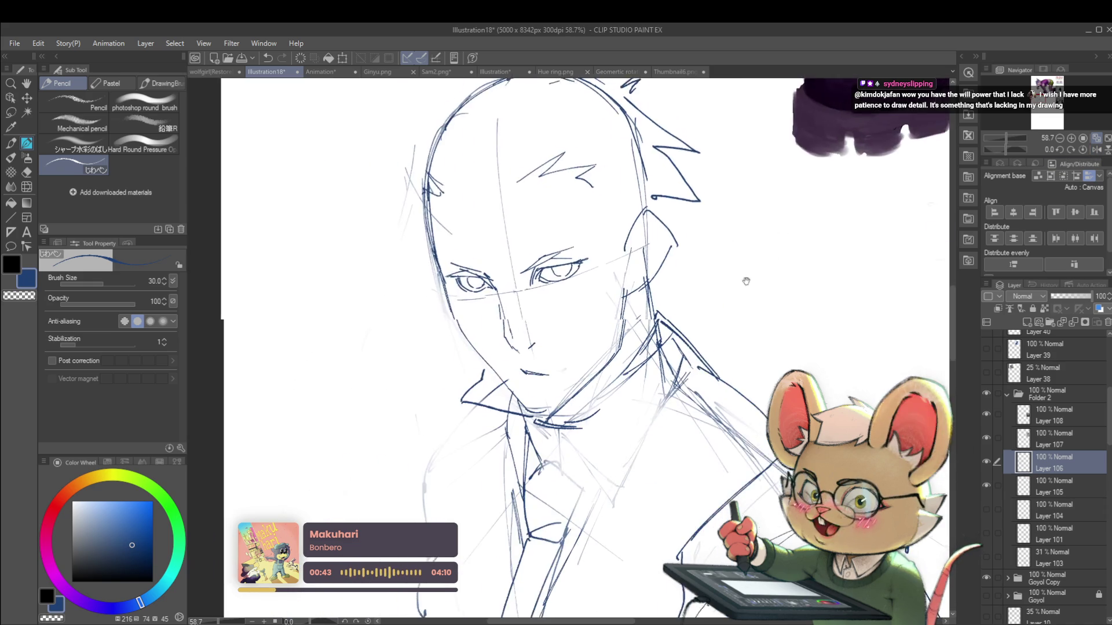
Extend the collar line and frame the sketch beside the reference photos
scroll(653, 202, down, 2)
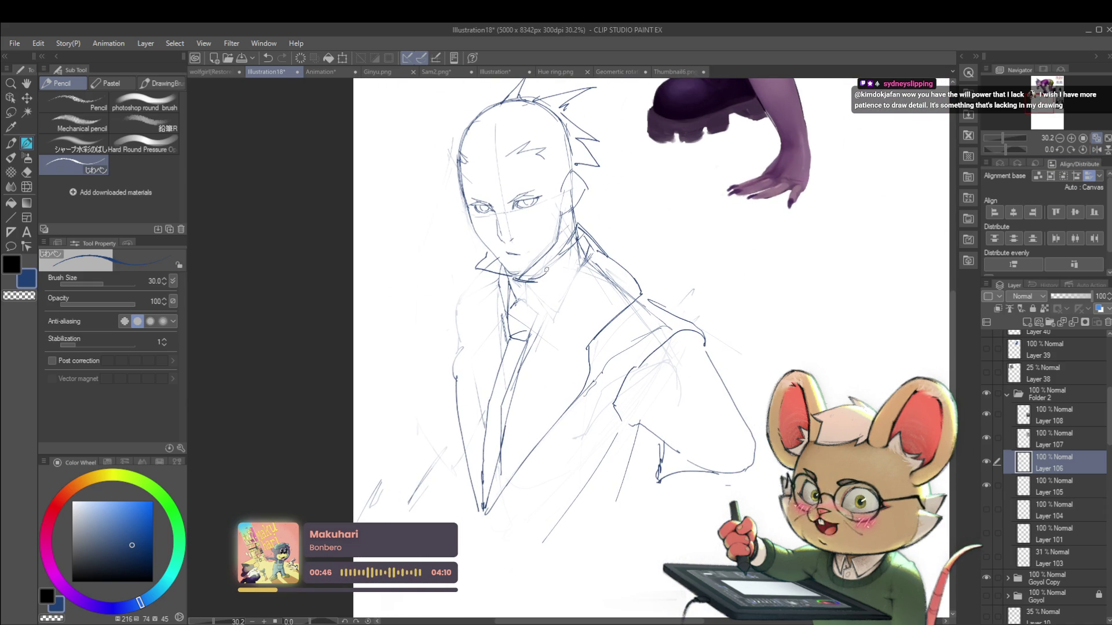
mouse_move(558, 288)
mouse_down()
mouse_move(568, 282)
mouse_move(534, 272)
mouse_move(566, 246)
mouse_up()
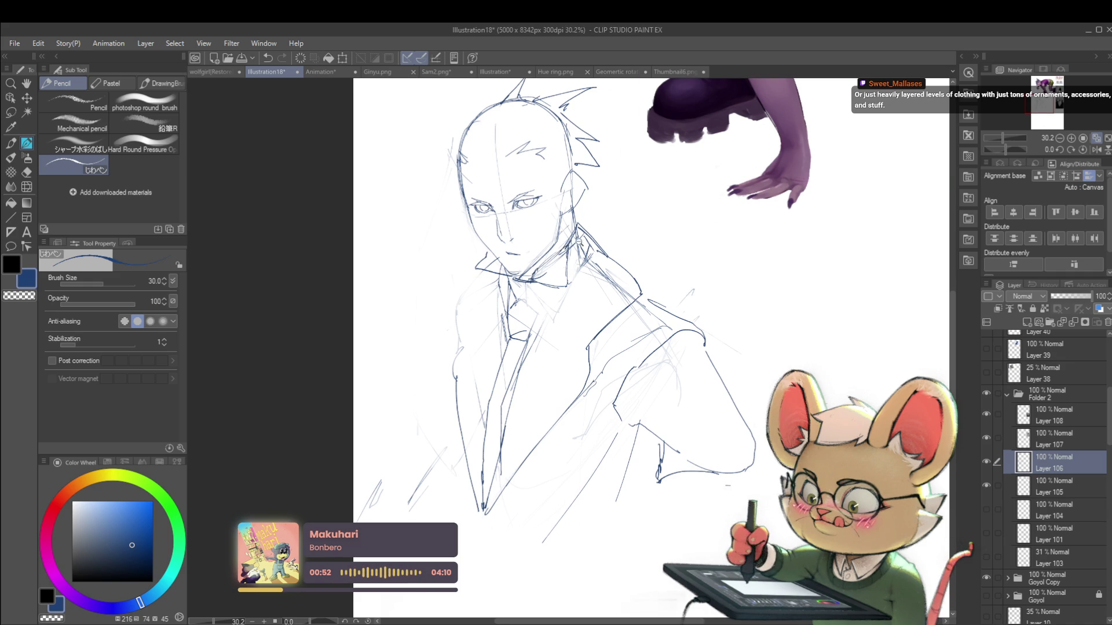
scroll(588, 236, down, 3)
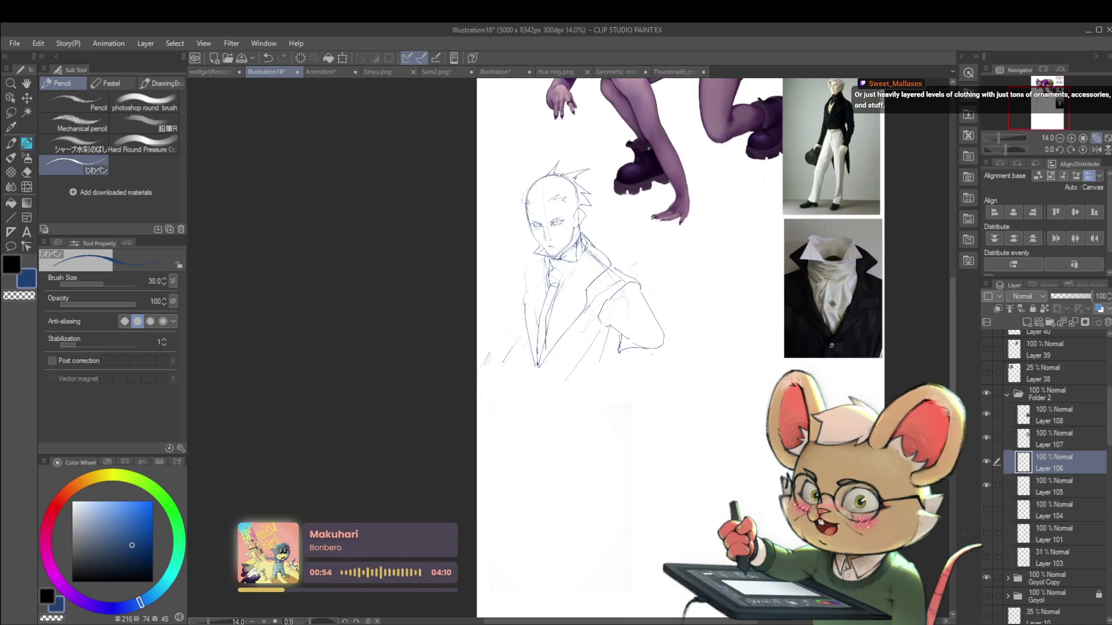
scroll(589, 234, up, 3)
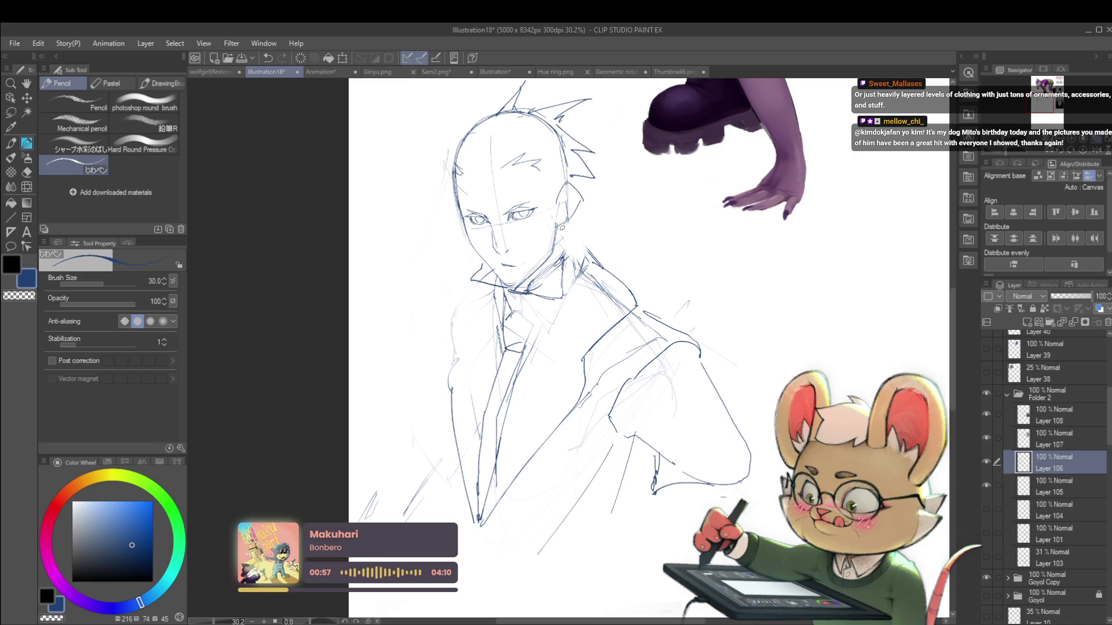
scroll(579, 229, down, 3)
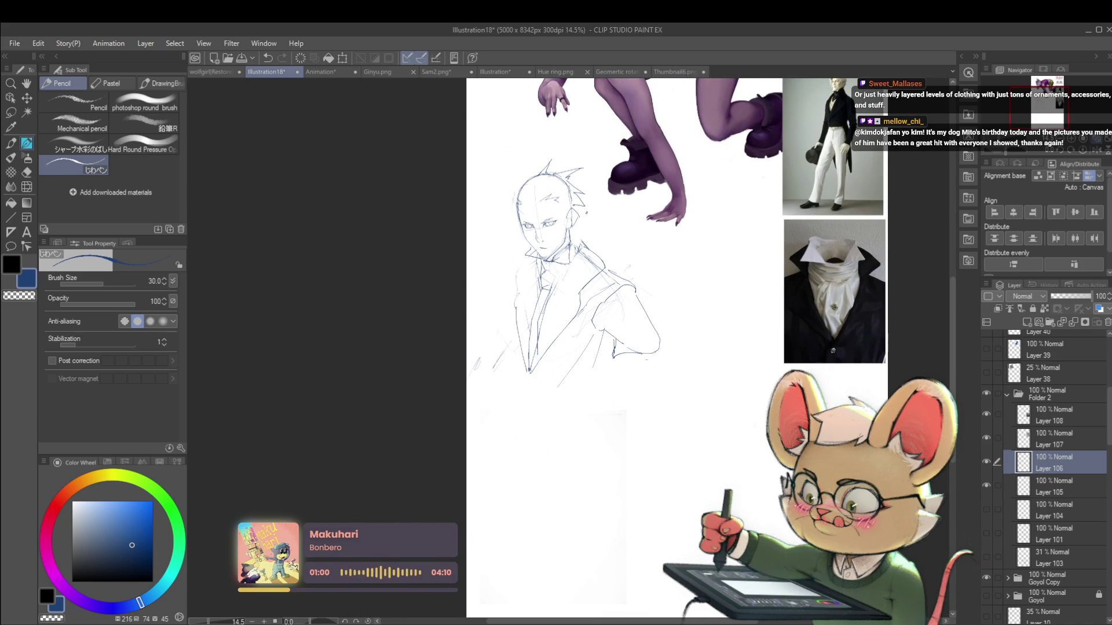
drag(711, 385, 699, 434)
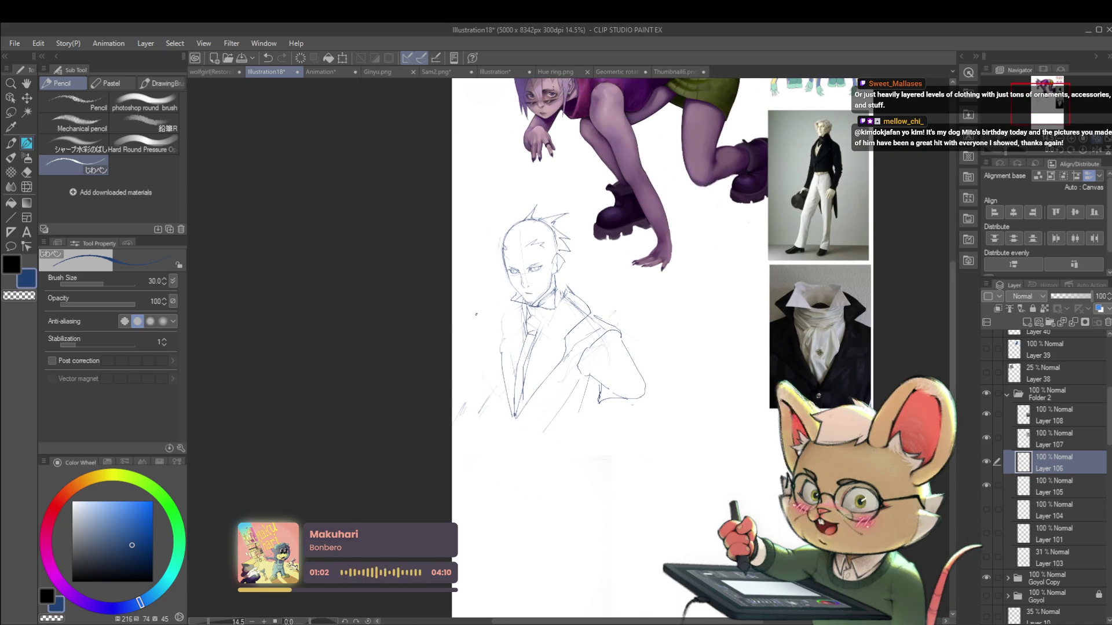
drag(547, 381, 502, 375)
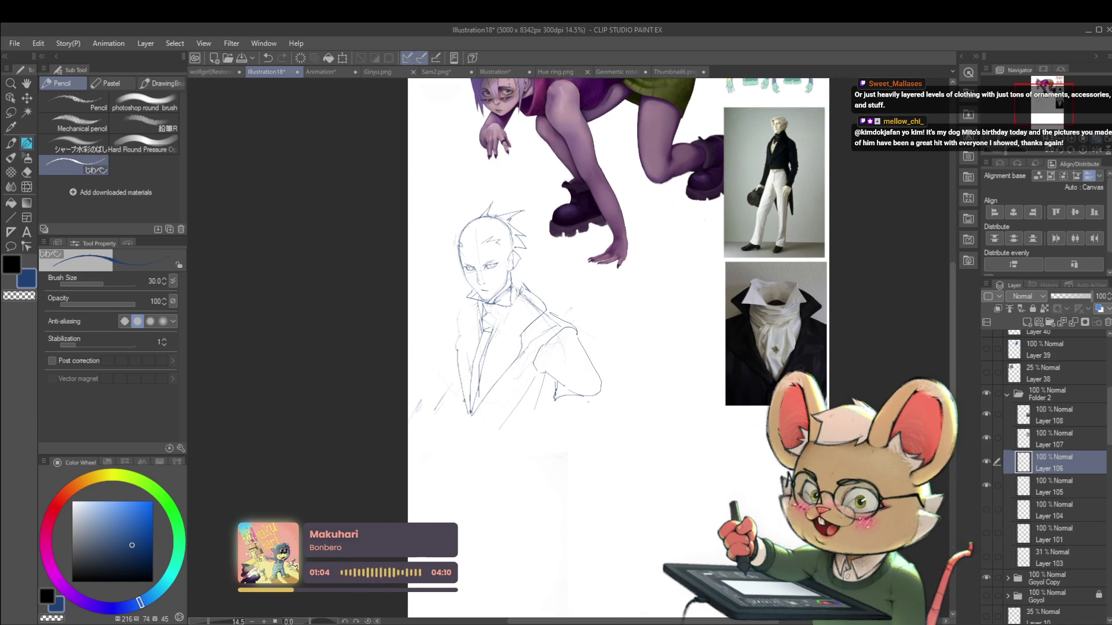
At pencil size 40, sketch lines down the shirt front and along the jacket lapel
key(bracketright)
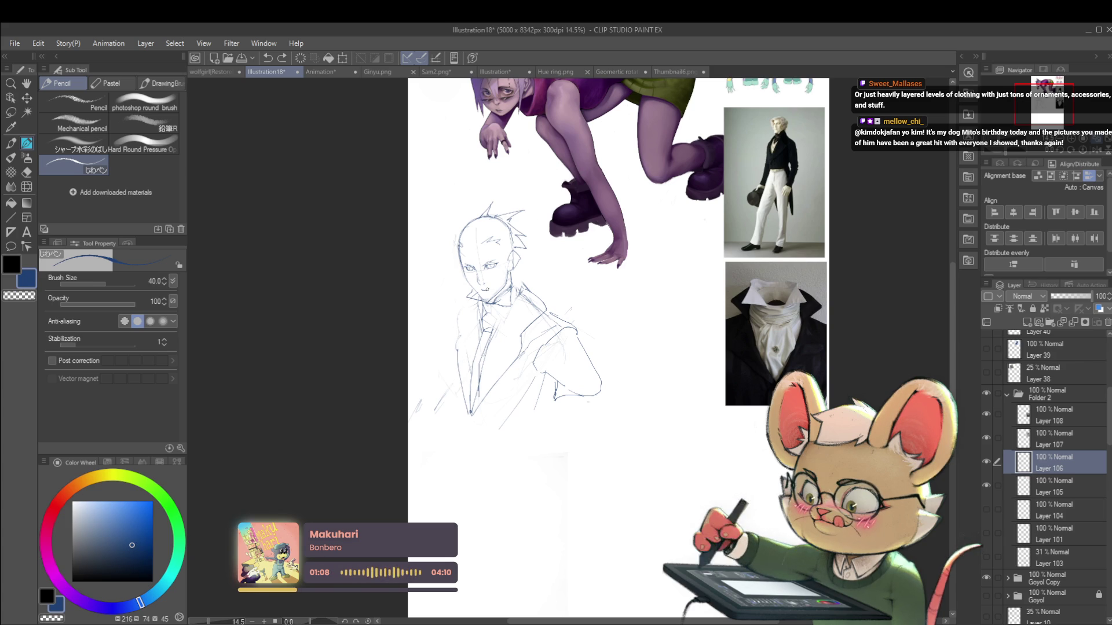
scroll(760, 135, up, 3)
scroll(759, 135, down, 1)
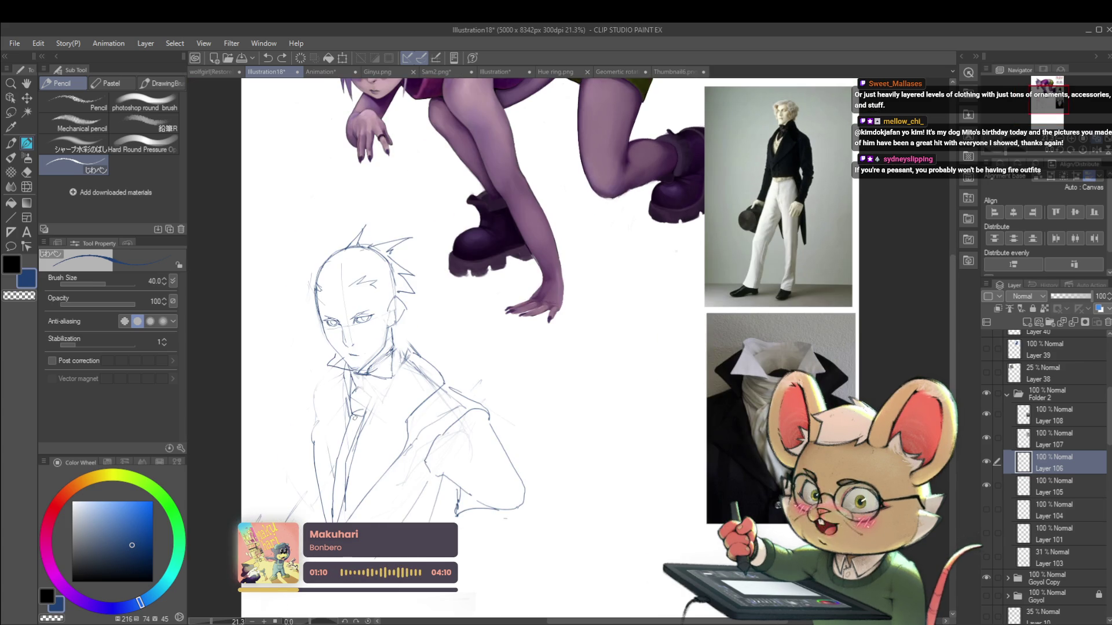
drag(351, 380, 334, 463)
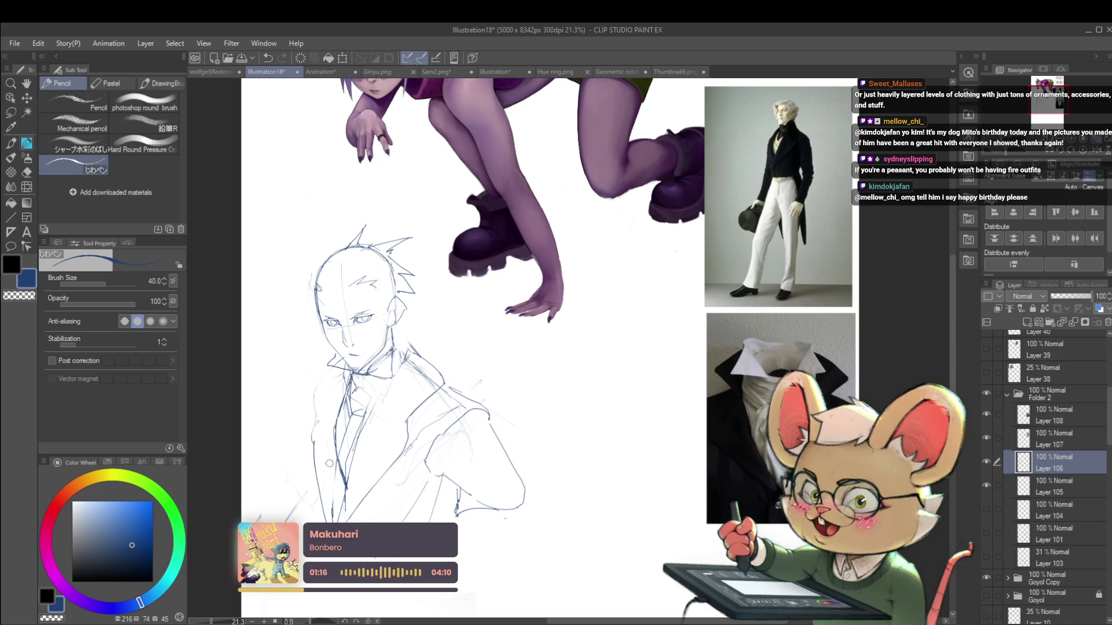
scroll(328, 443, down, 2)
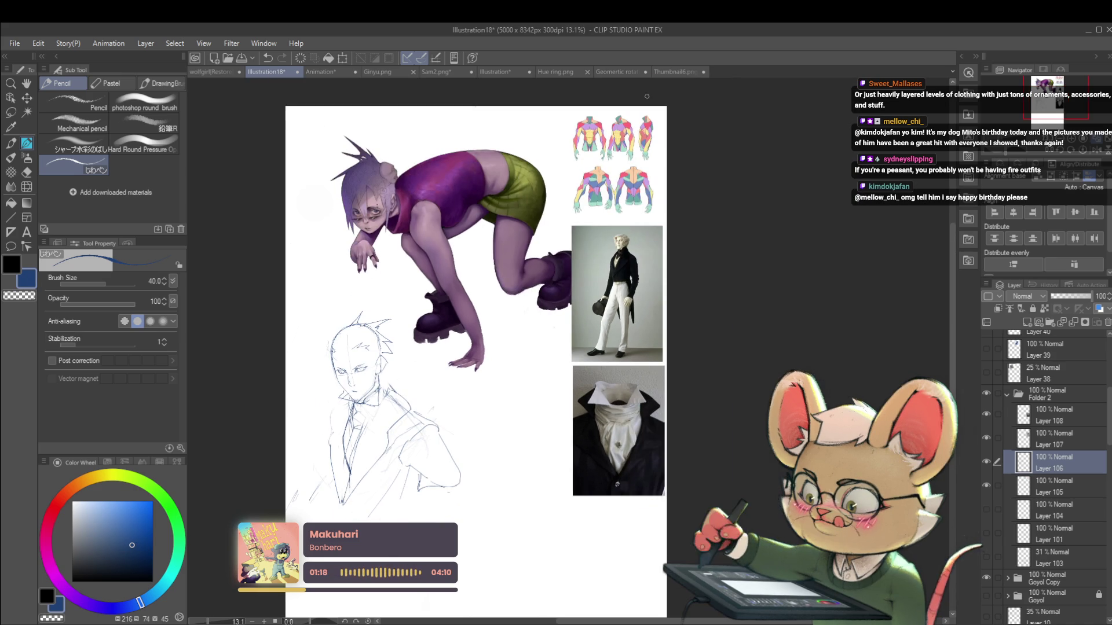
scroll(373, 446, up, 2)
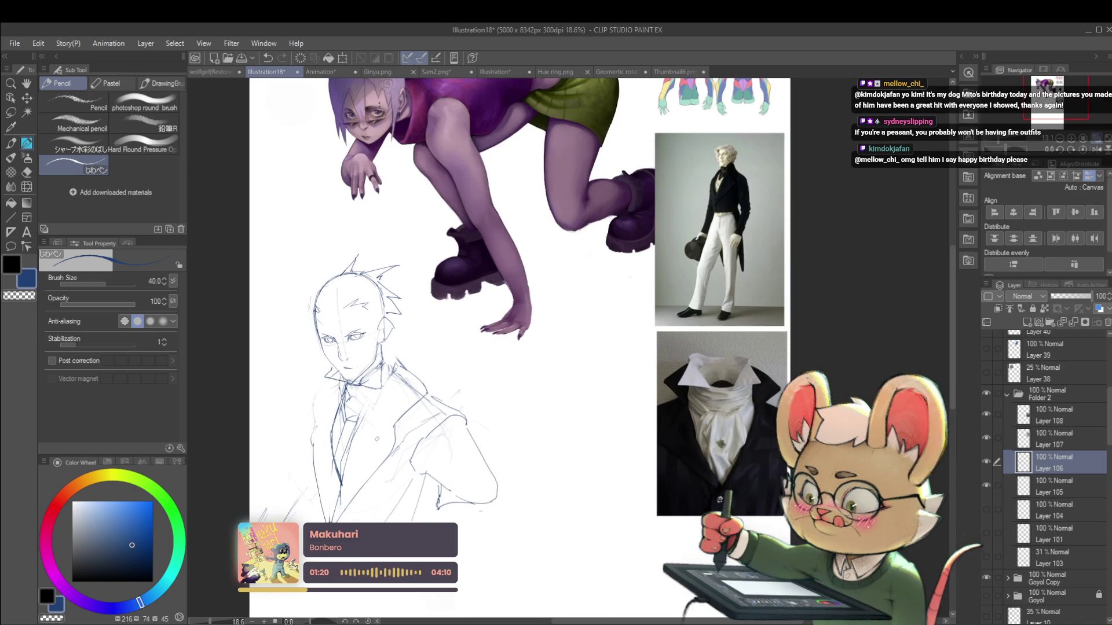
drag(347, 462, 361, 421)
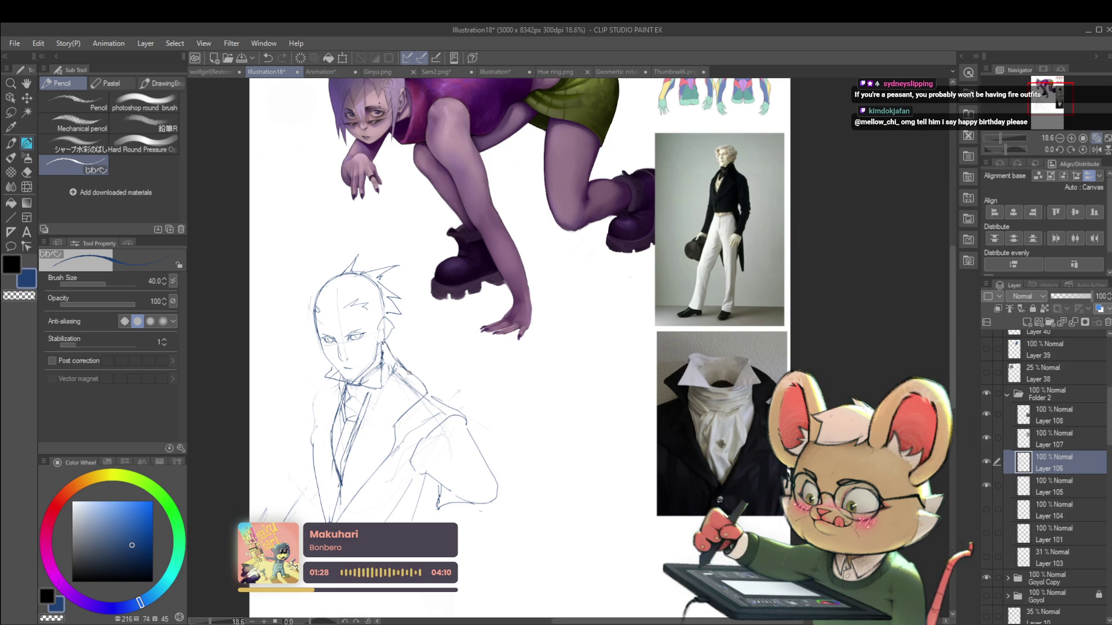
scroll(408, 371, down, 3)
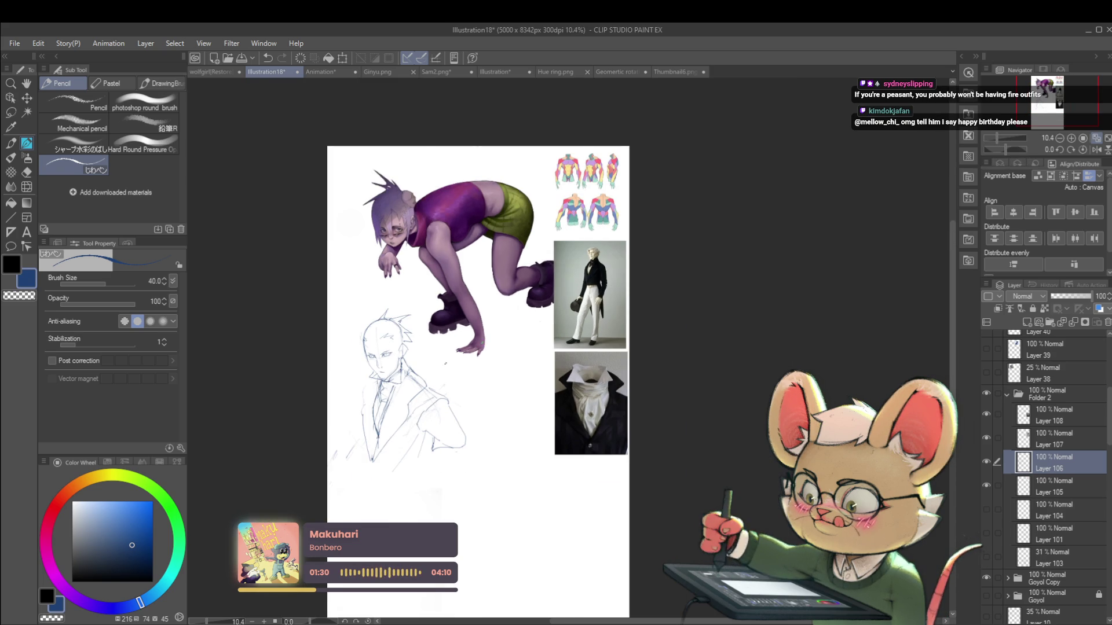
scroll(408, 382, up, 3)
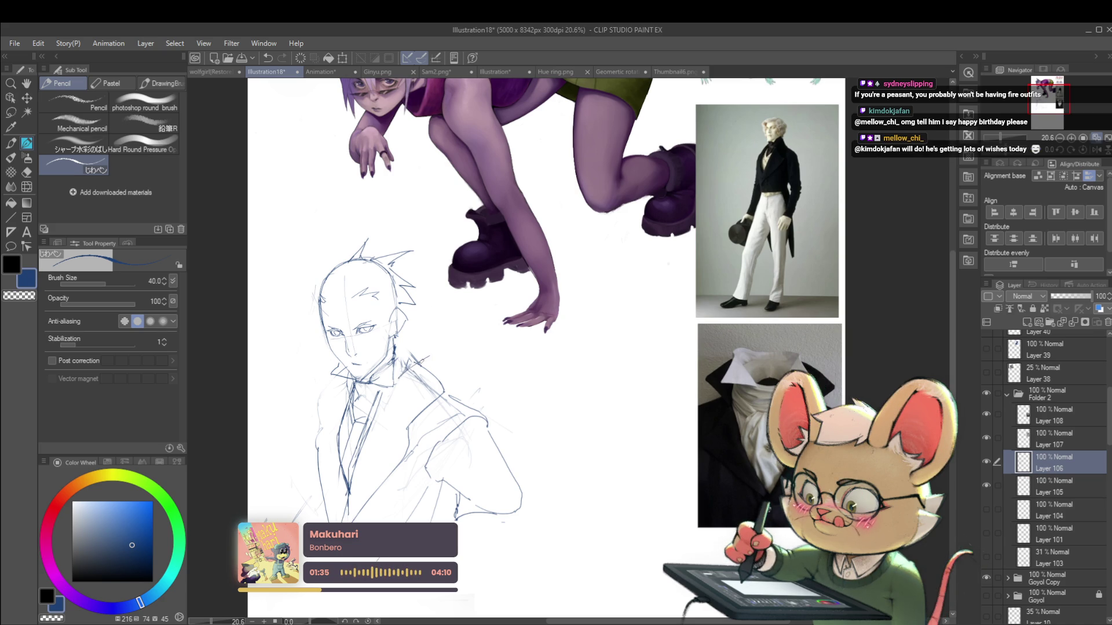
Draw the upturned high collar lines on both sides of the face
drag(433, 363, 399, 333)
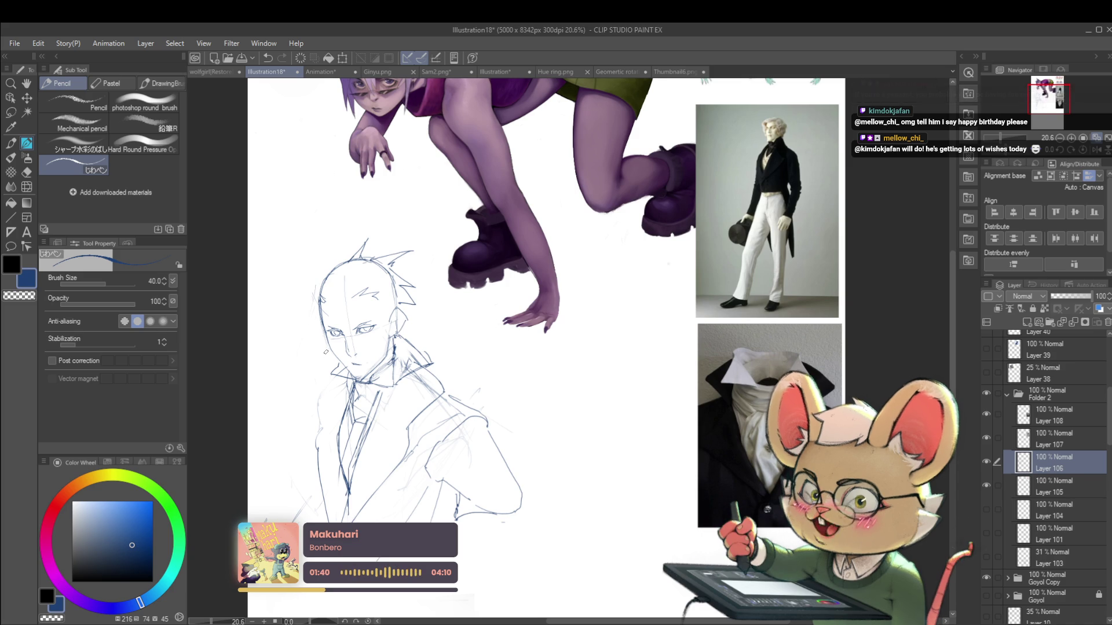
drag(326, 351, 293, 370)
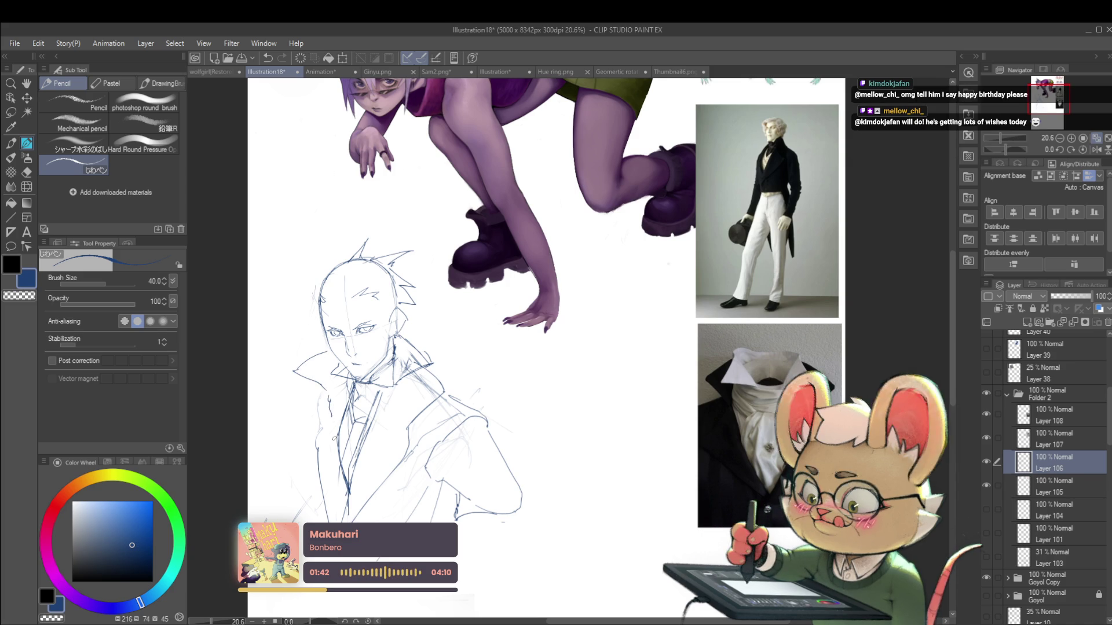
scroll(307, 391, down, 5)
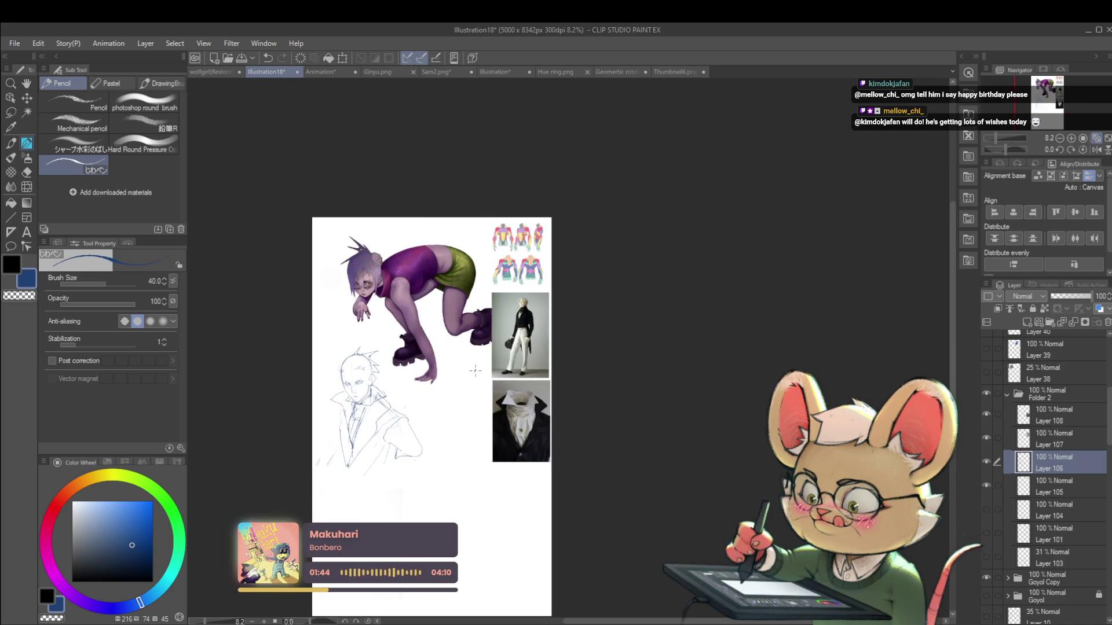
scroll(368, 417, up, 4)
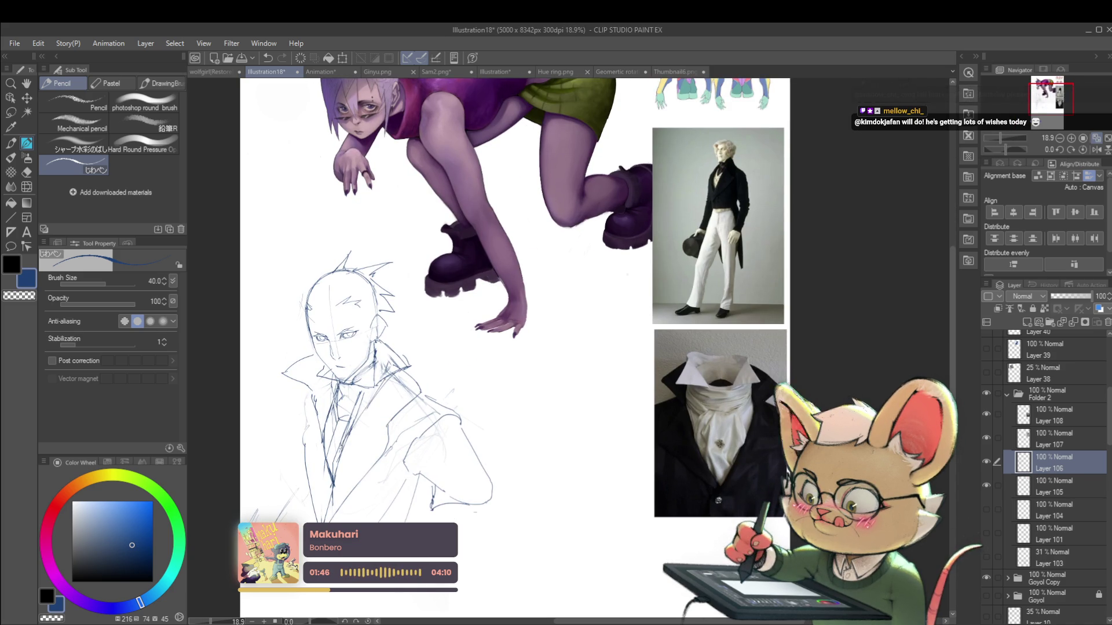
scroll(516, 335, down, 2)
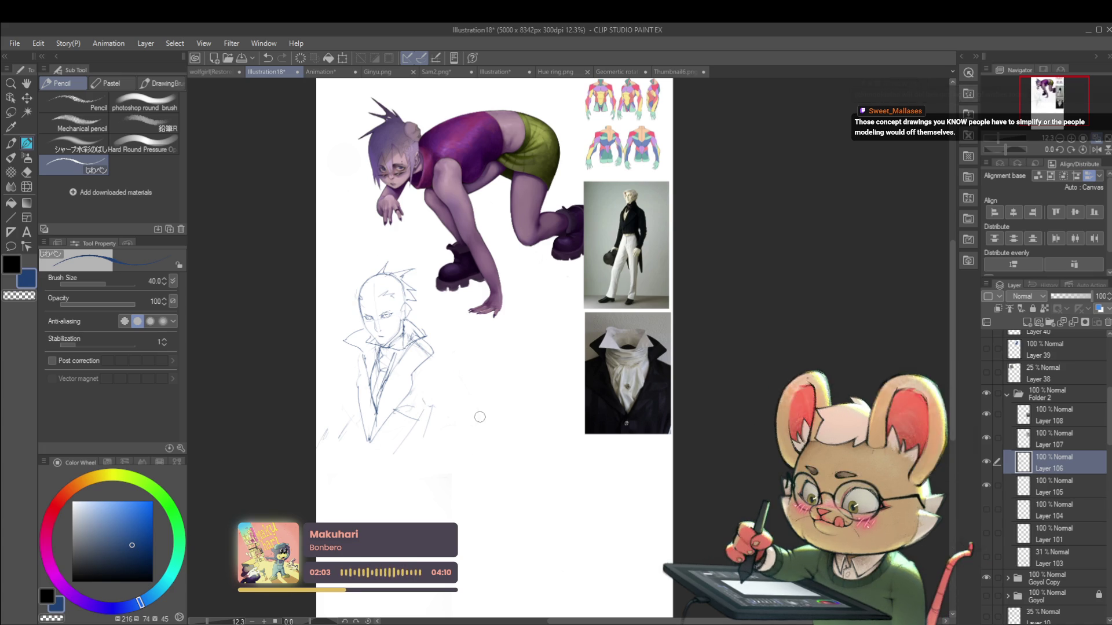
drag(568, 443, 592, 418)
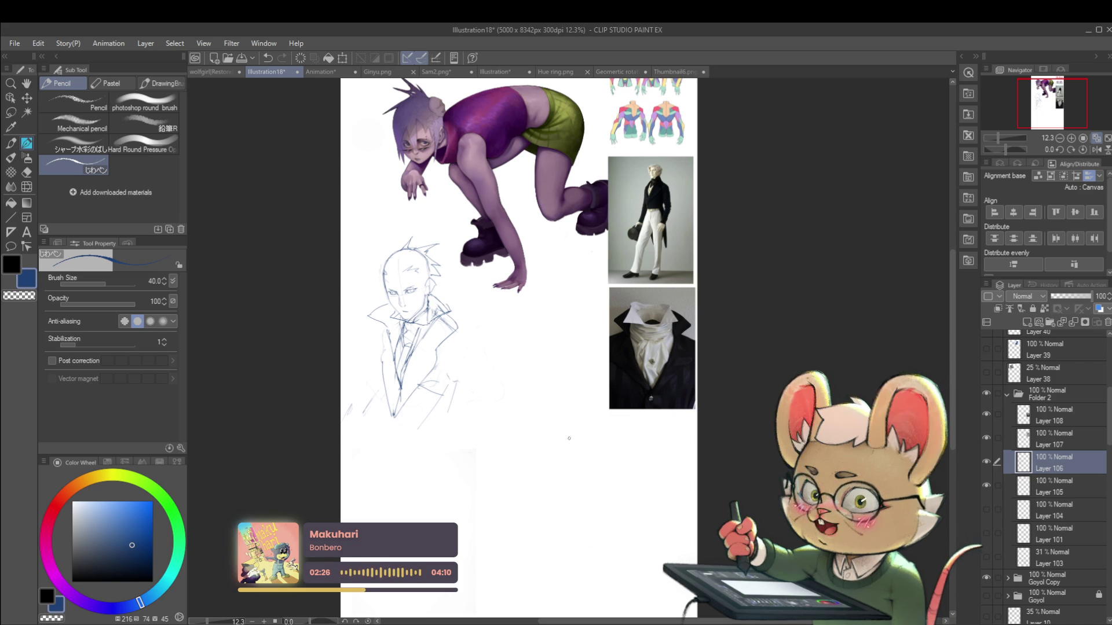
Check the sketch mirrored, undo two stray strokes at its lower end, and flip back
click(1096, 150)
scroll(637, 254, up, 3)
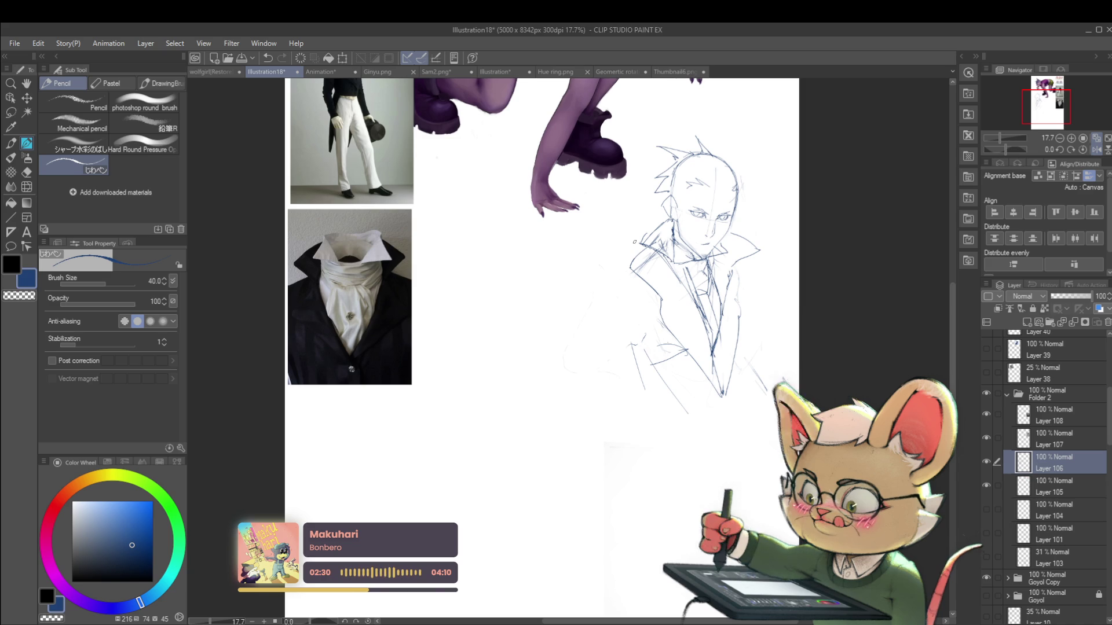
scroll(637, 324, up, 3)
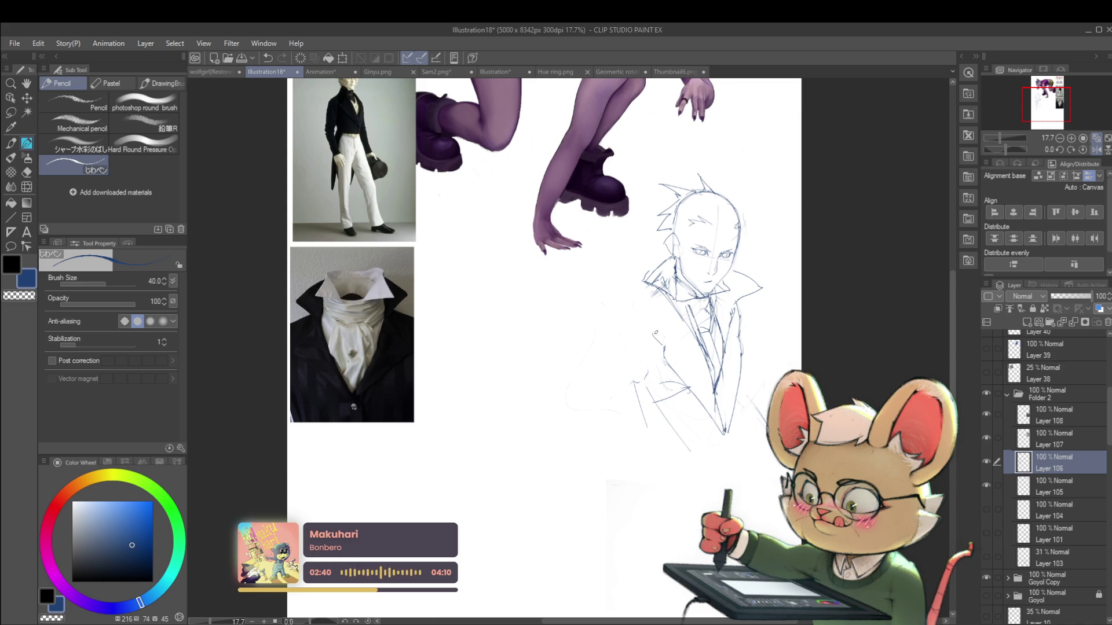
scroll(712, 142, down, 2)
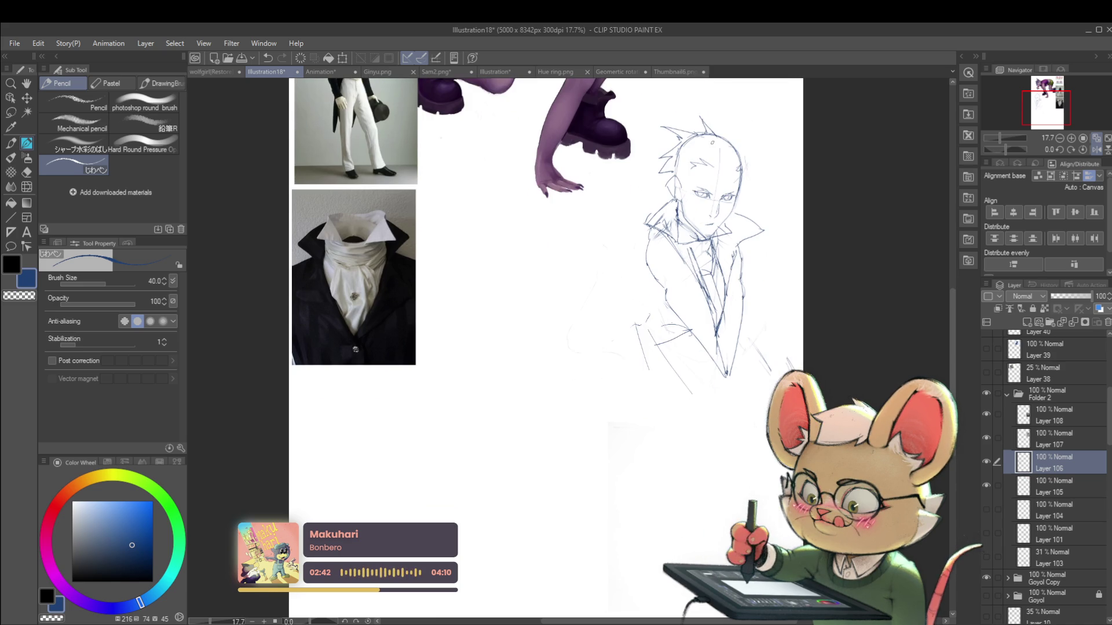
scroll(651, 395, down, 2)
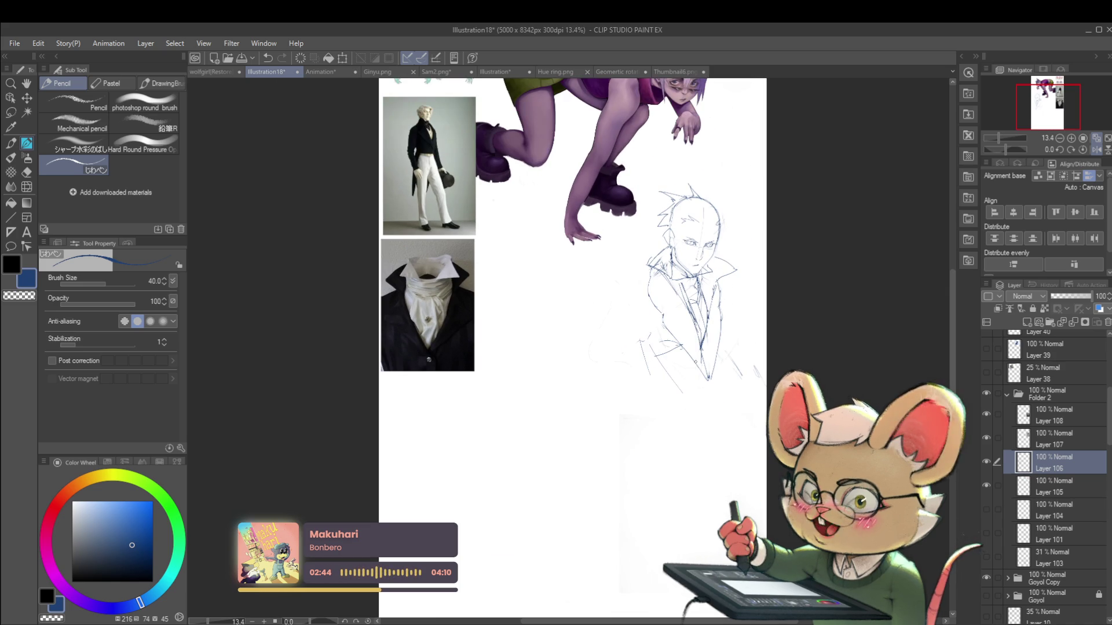
drag(652, 395, 692, 393)
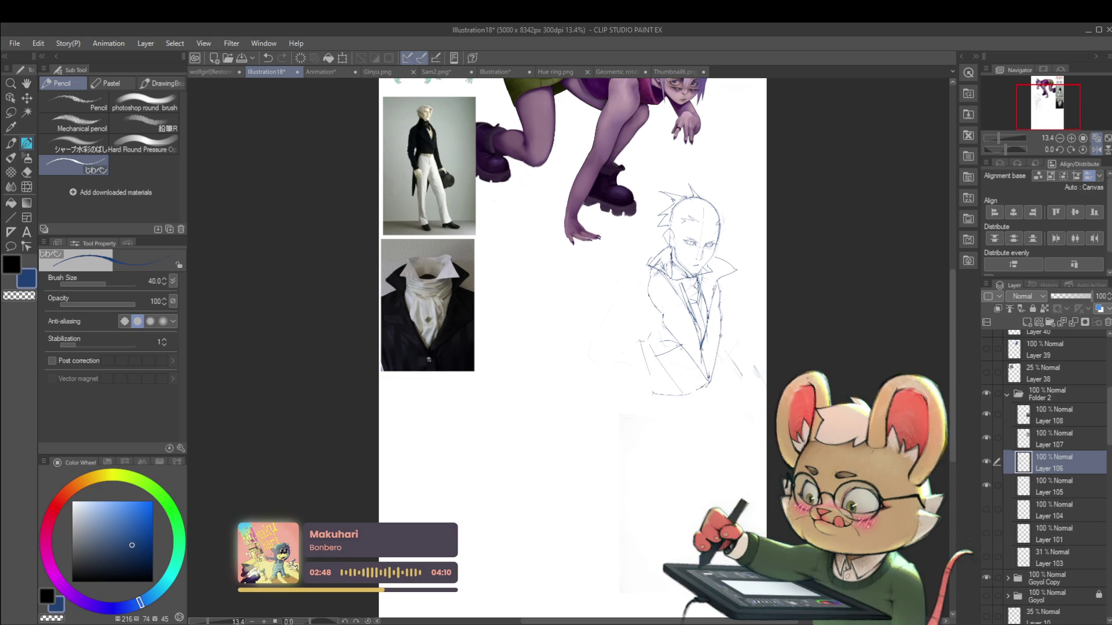
key(ctrl+z)
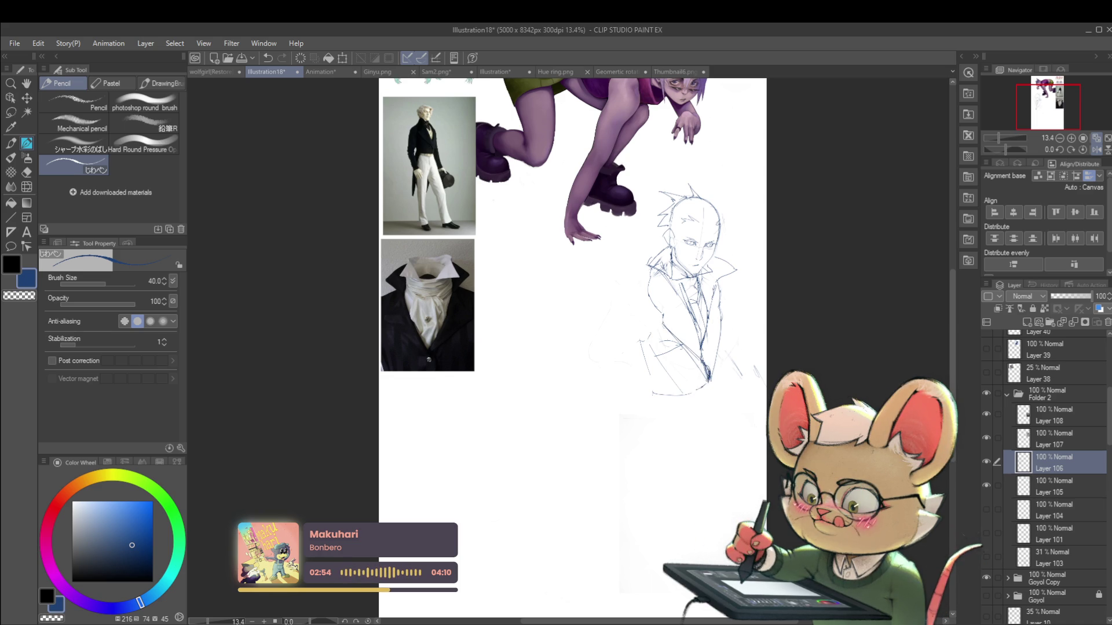
key(ctrl+z)
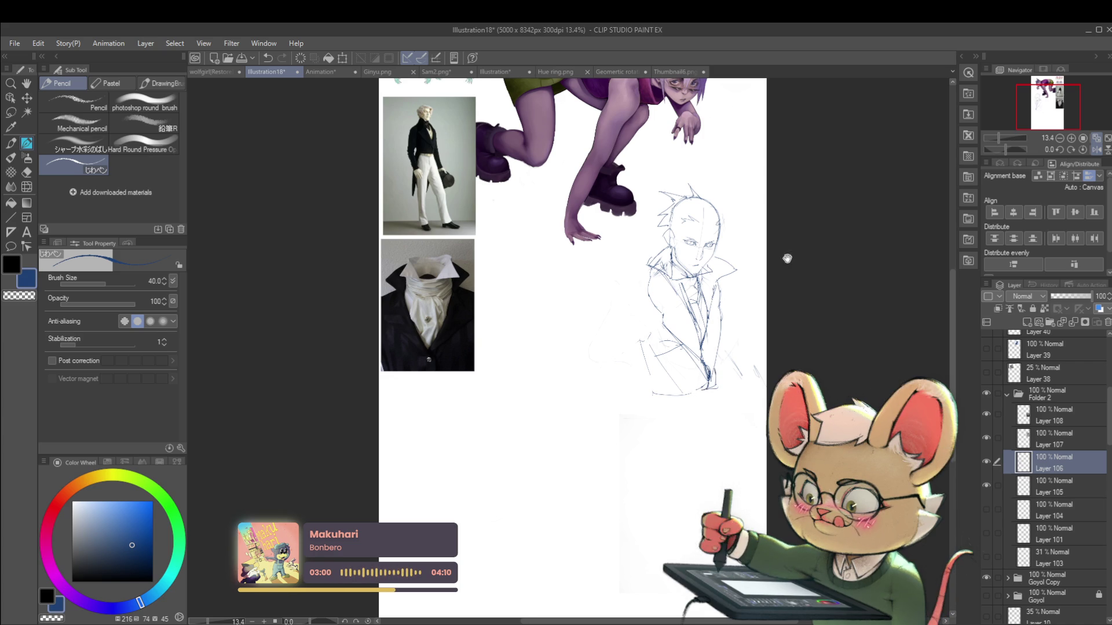
drag(784, 255, 751, 264)
click(1096, 149)
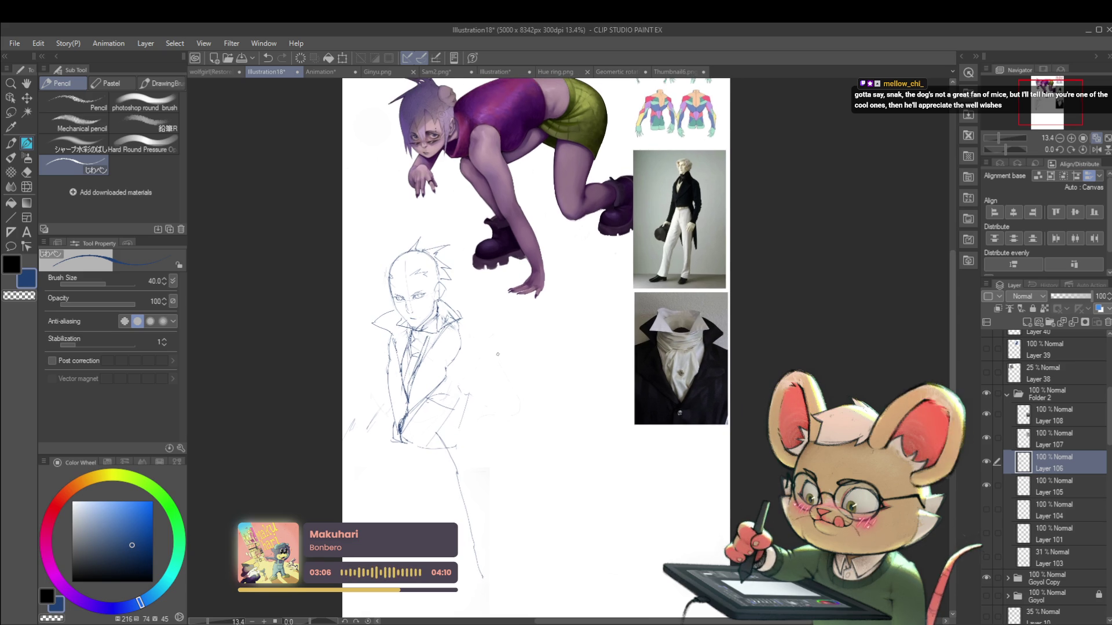
scroll(413, 281, up, 3)
click(27, 186)
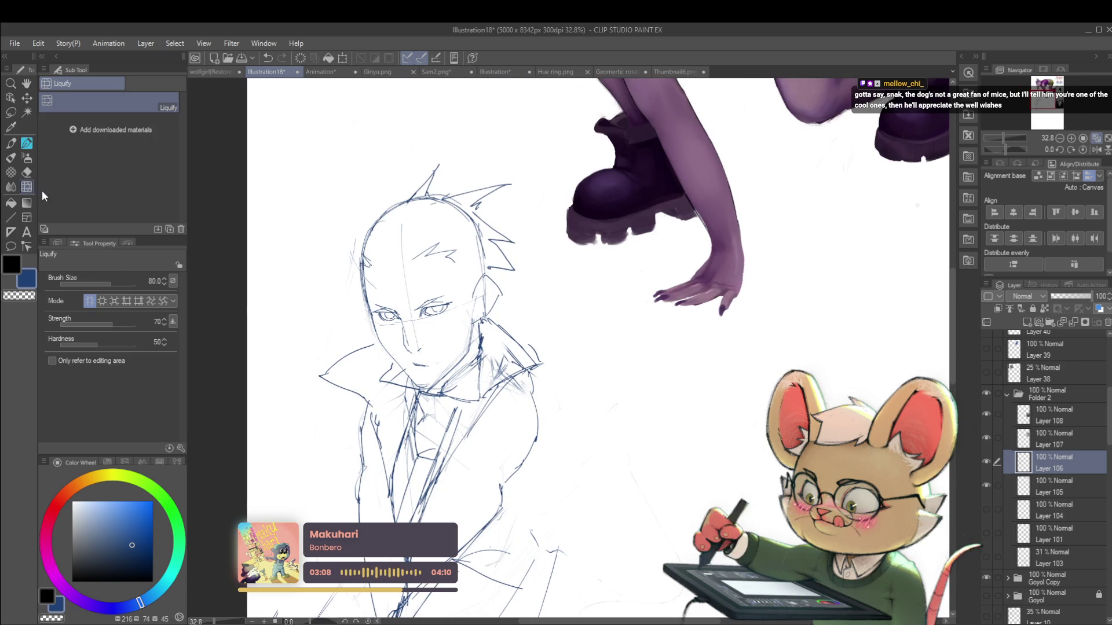
Set the liquify brush to 170, zoom out, and re-centre the mirrored sketch view
key(bracketright)
key(bracketright)
key(bracketright)
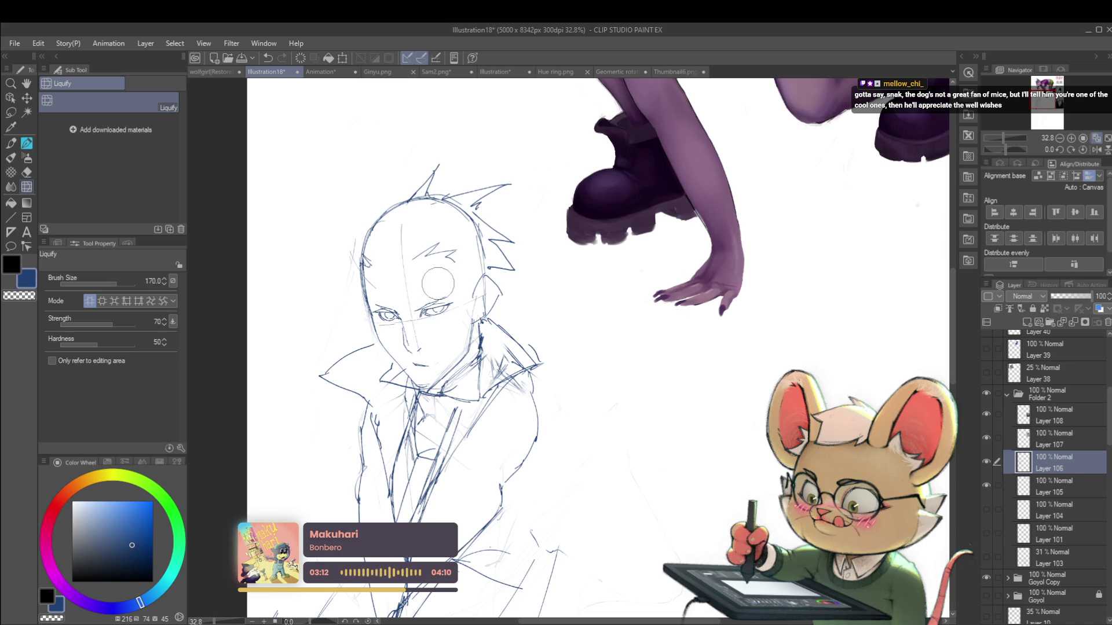
scroll(387, 302, down, 3)
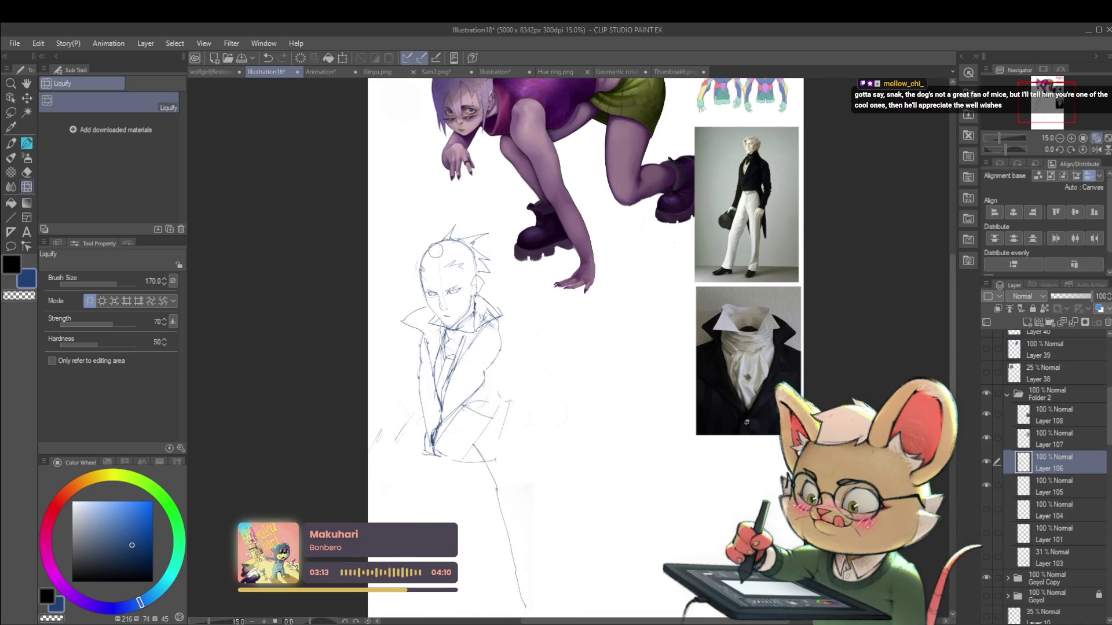
drag(595, 365, 590, 331)
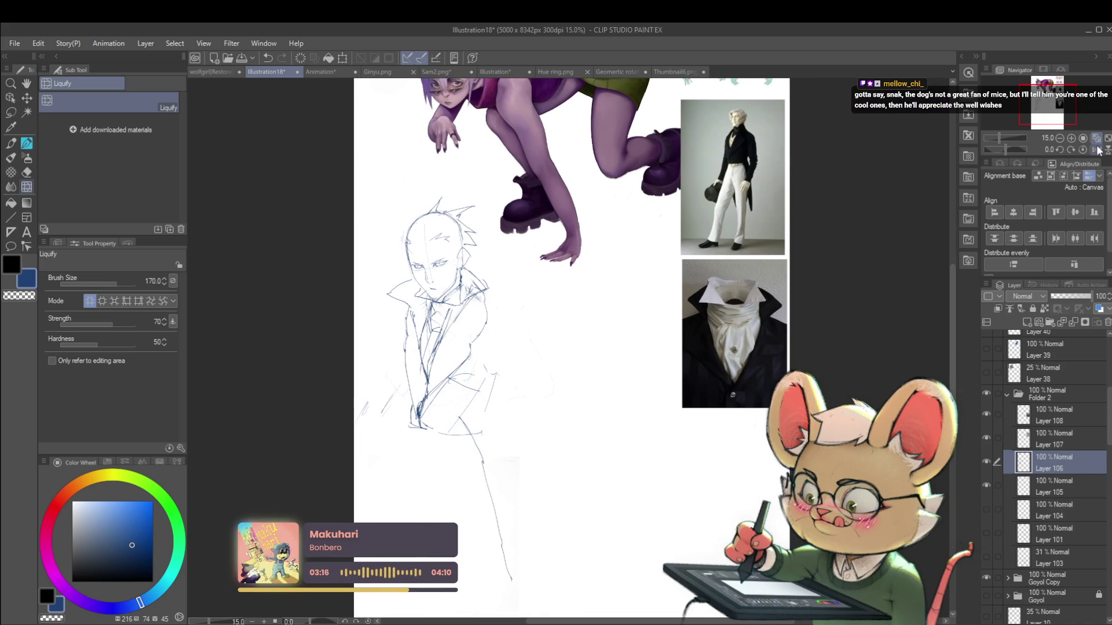
click(1097, 149)
mouse_move(846, 250)
mouse_down()
mouse_move(735, 251)
mouse_move(771, 335)
mouse_up()
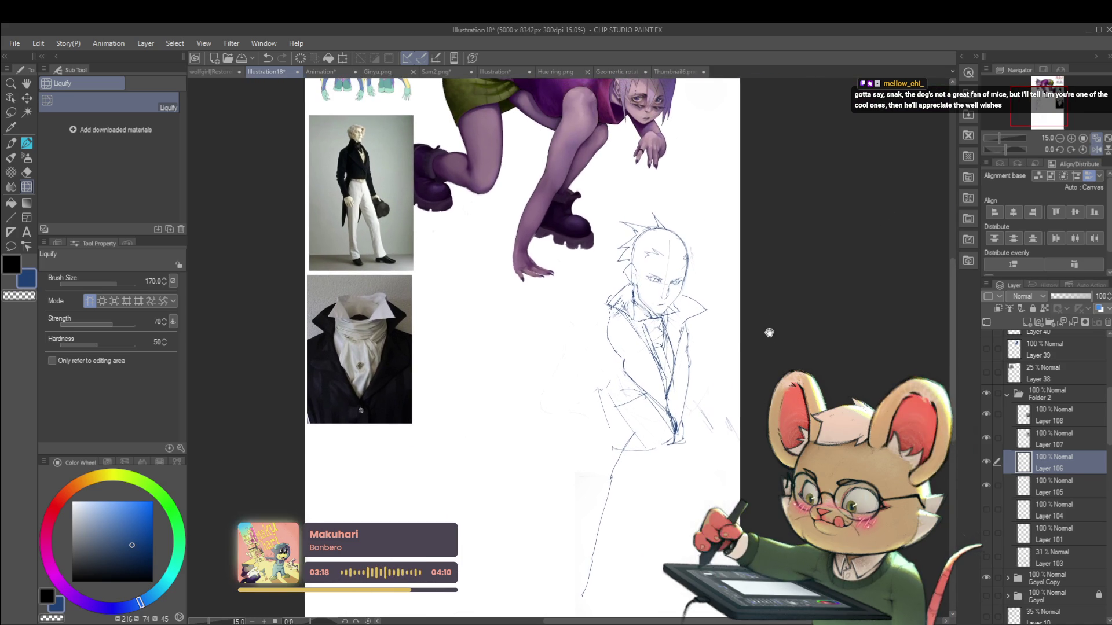
drag(702, 373, 736, 357)
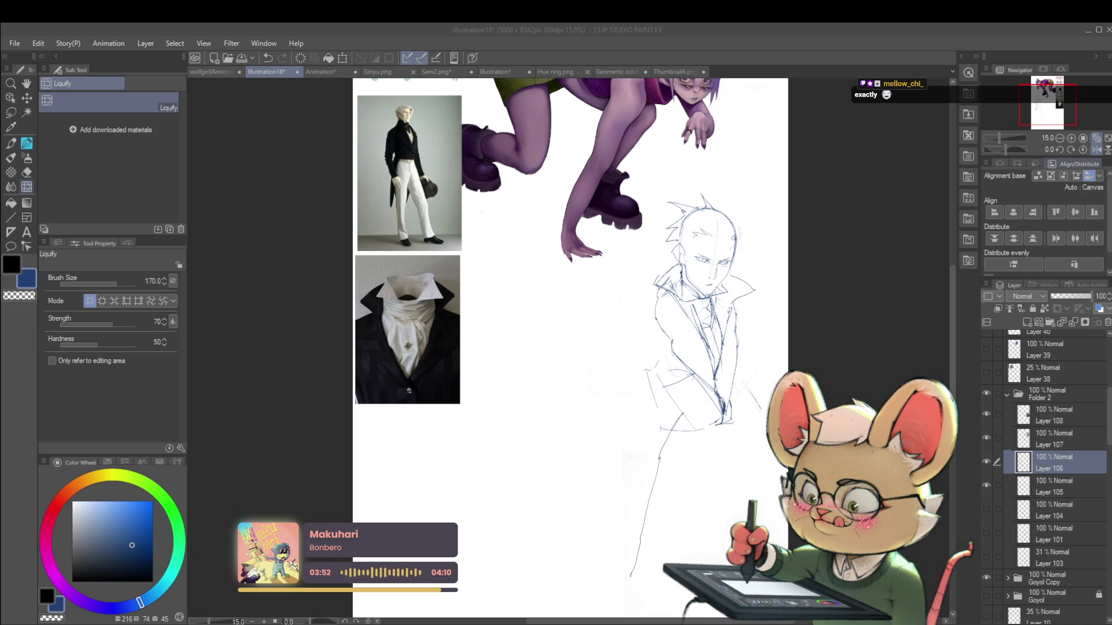
key(h)
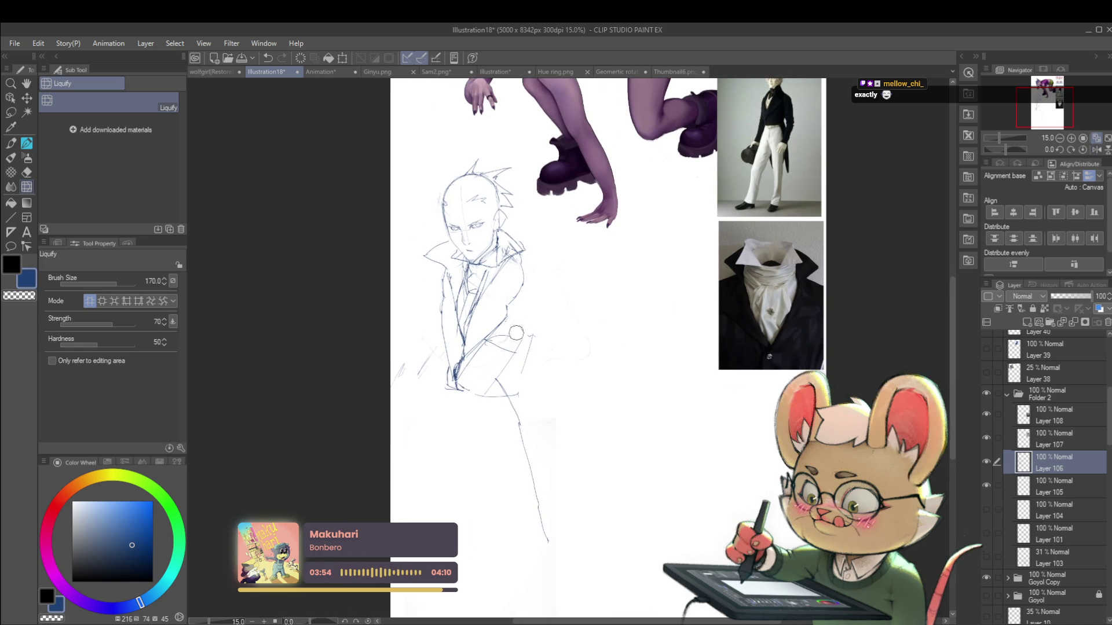
Pencil in jacket lines and extend the collar line down to the left
key(p)
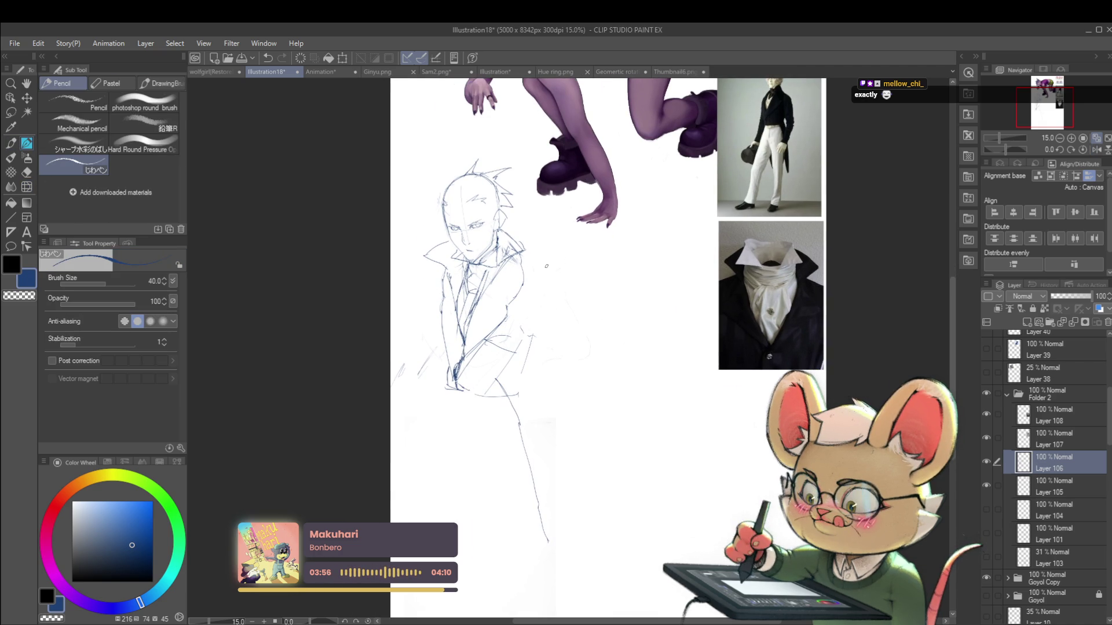
scroll(567, 214, up, 3)
drag(639, 395, 608, 510)
scroll(774, 286, up, 5)
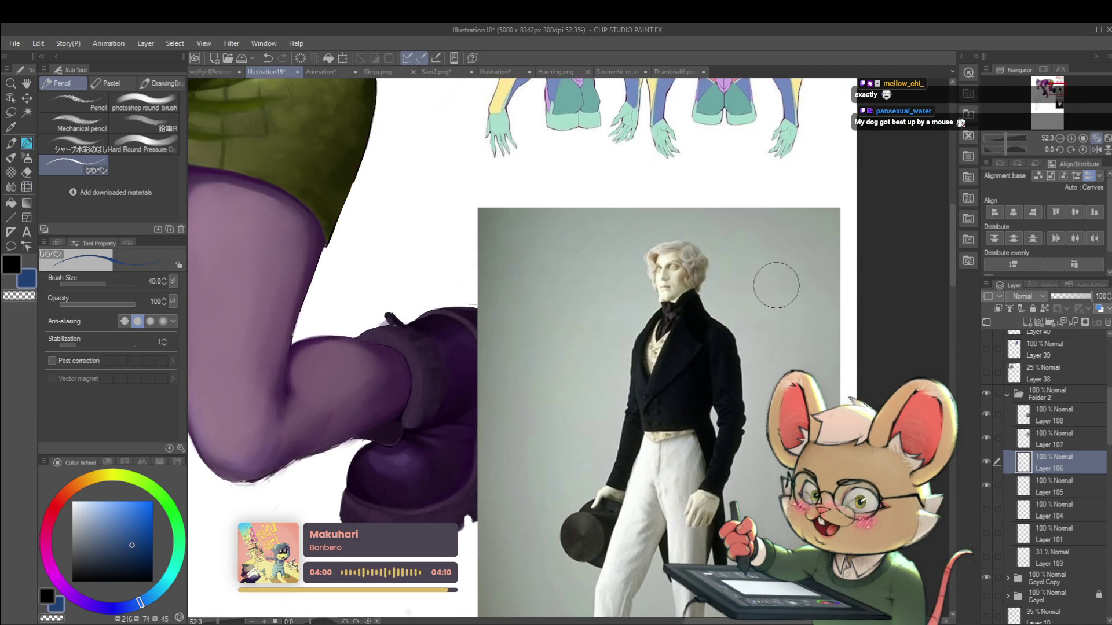
scroll(774, 286, up, 2)
scroll(584, 355, down, 6)
drag(585, 355, 488, 242)
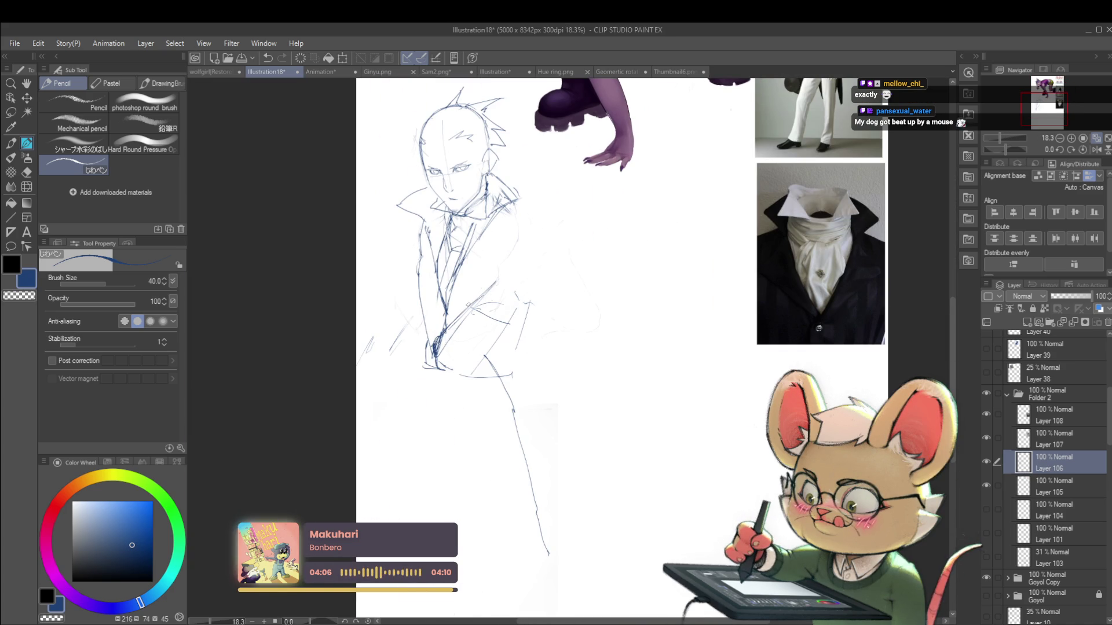
drag(479, 229, 470, 244)
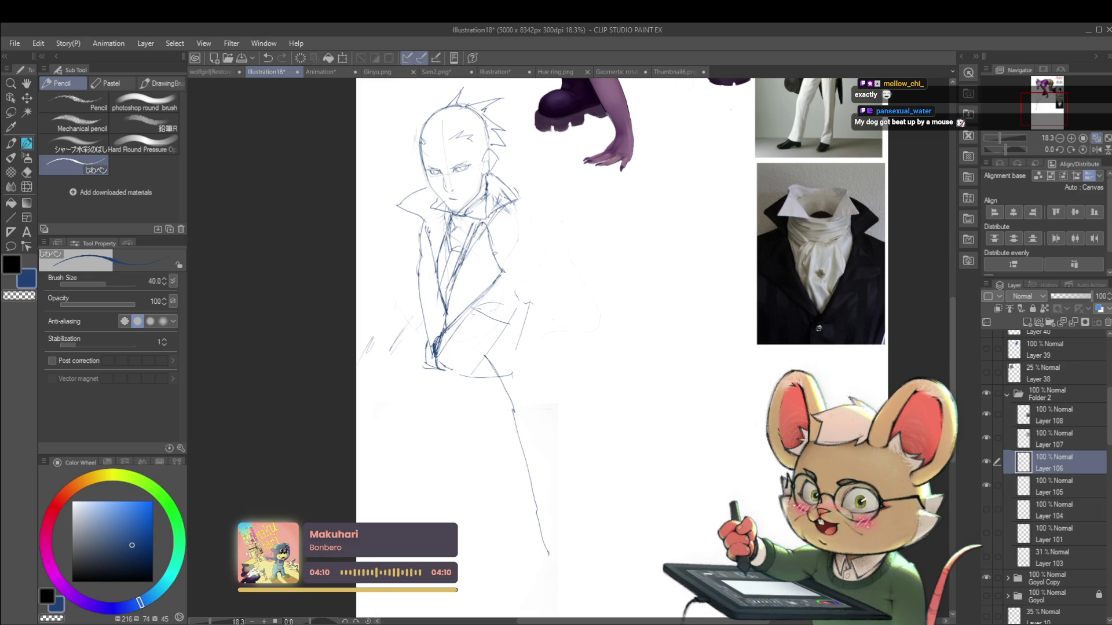
scroll(521, 347, down, 3)
scroll(521, 348, up, 2)
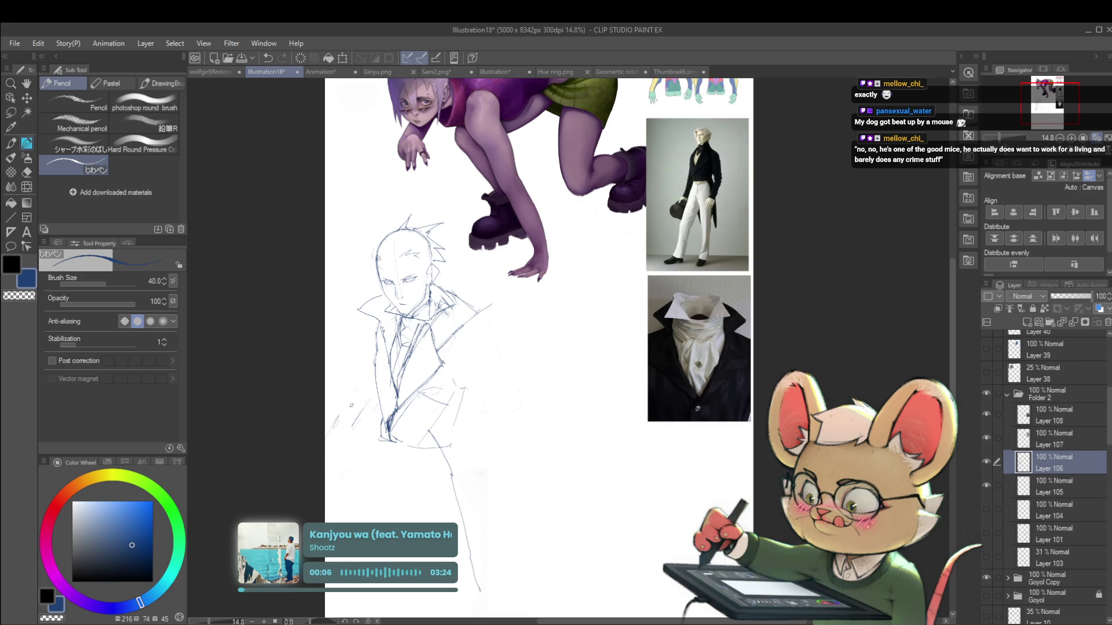
drag(380, 300, 336, 325)
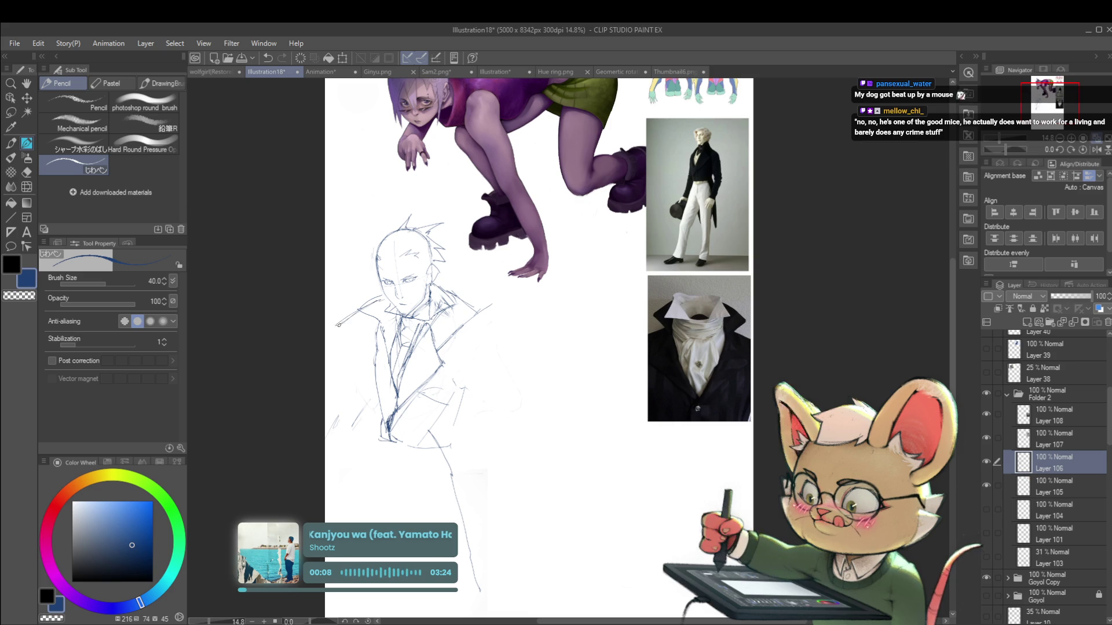
Sketch the lower coat and both legs, extending the left leg into a foot
key(ctrl+minus)
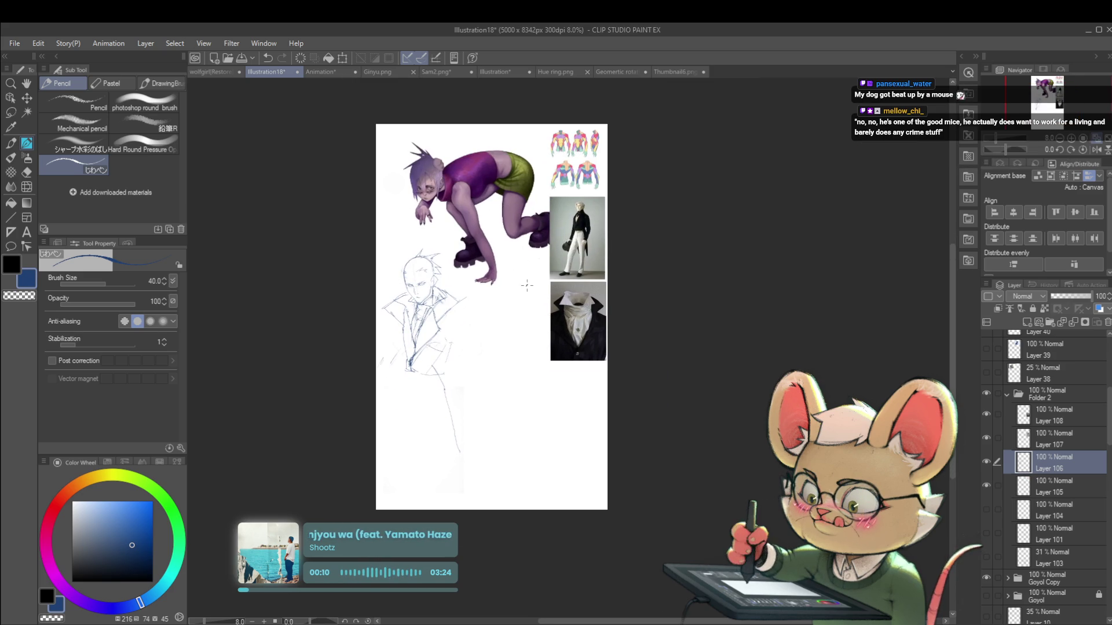
scroll(422, 325, up, 2)
scroll(422, 325, up, 2)
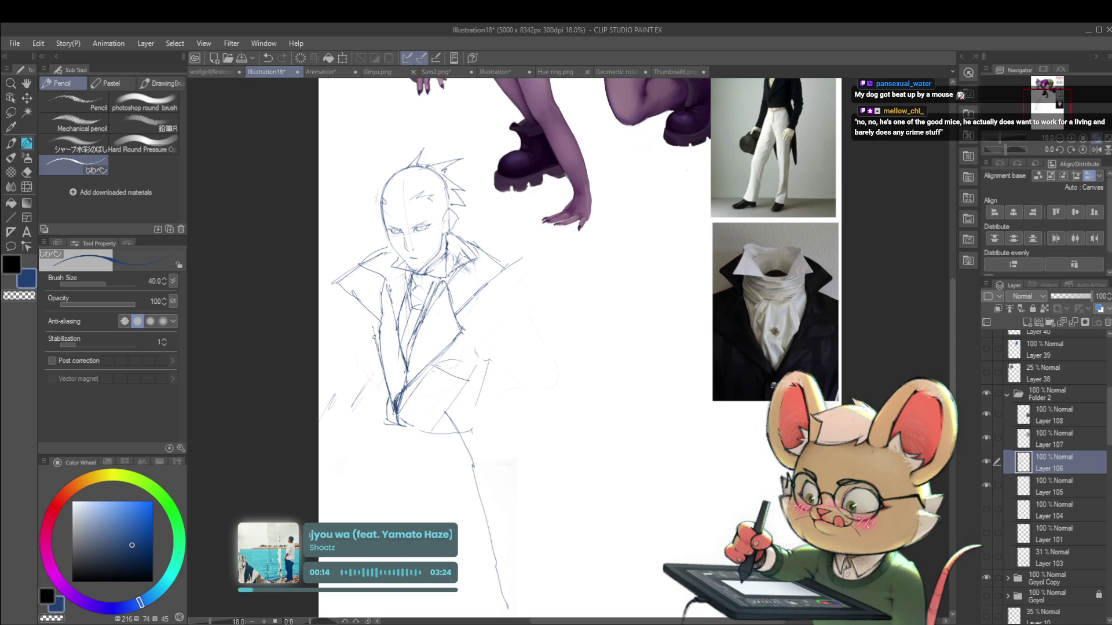
scroll(404, 287, down, 2)
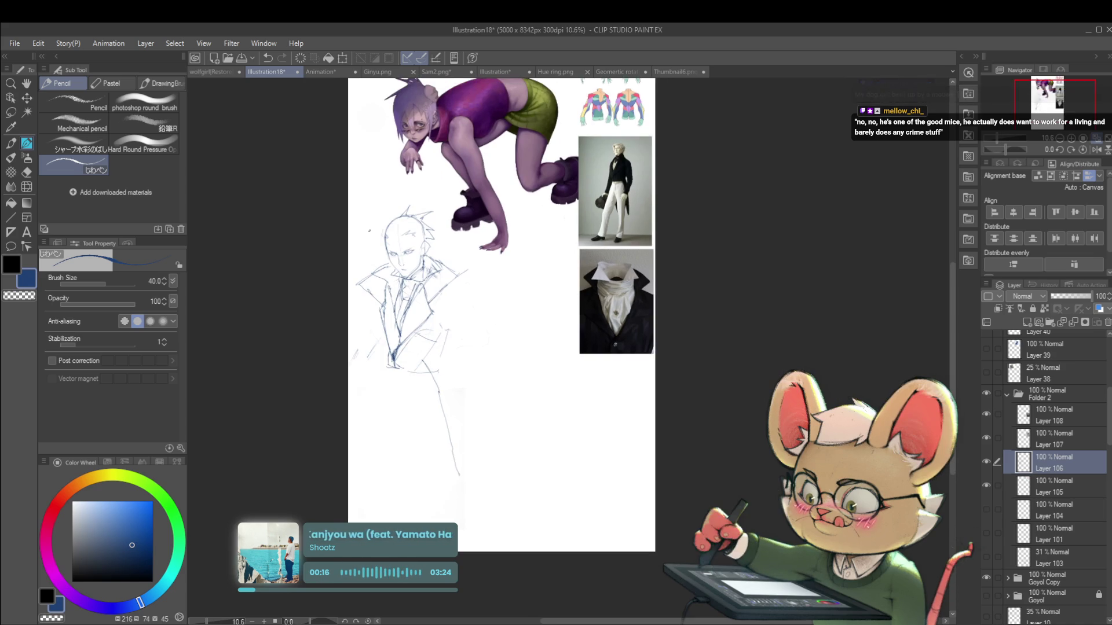
scroll(369, 230, left, 2)
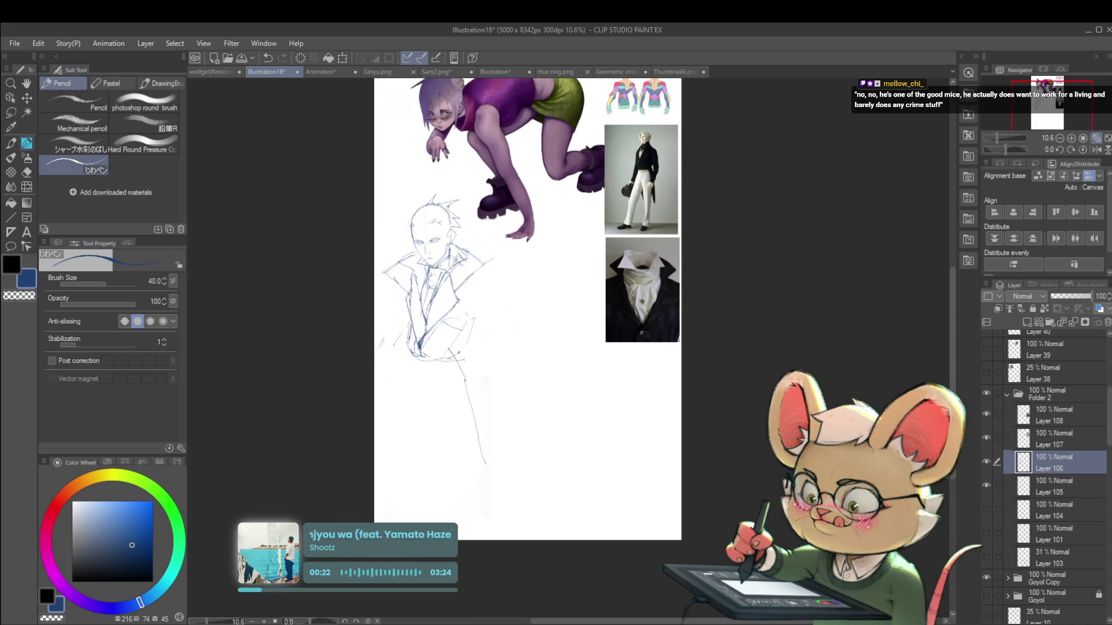
drag(447, 349, 463, 360)
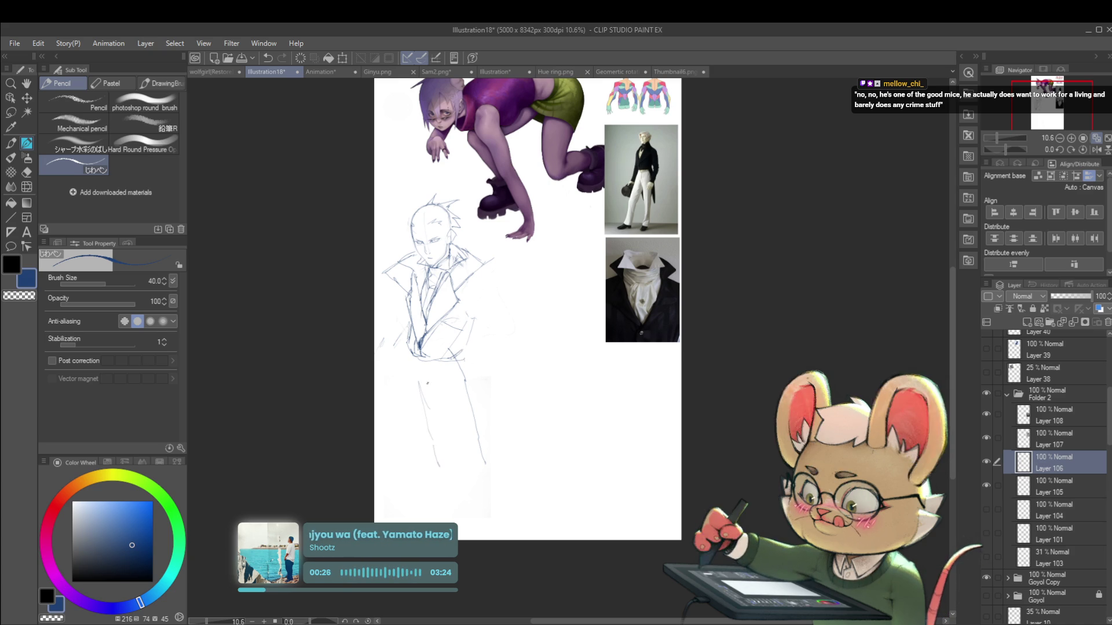
drag(419, 363, 423, 383)
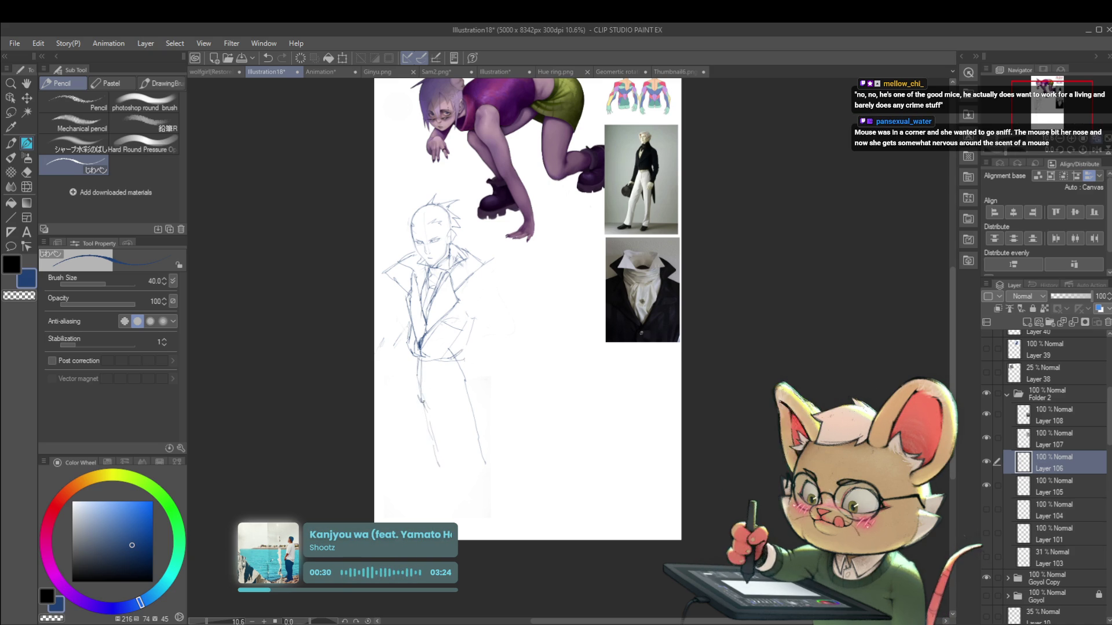
drag(422, 395, 454, 506)
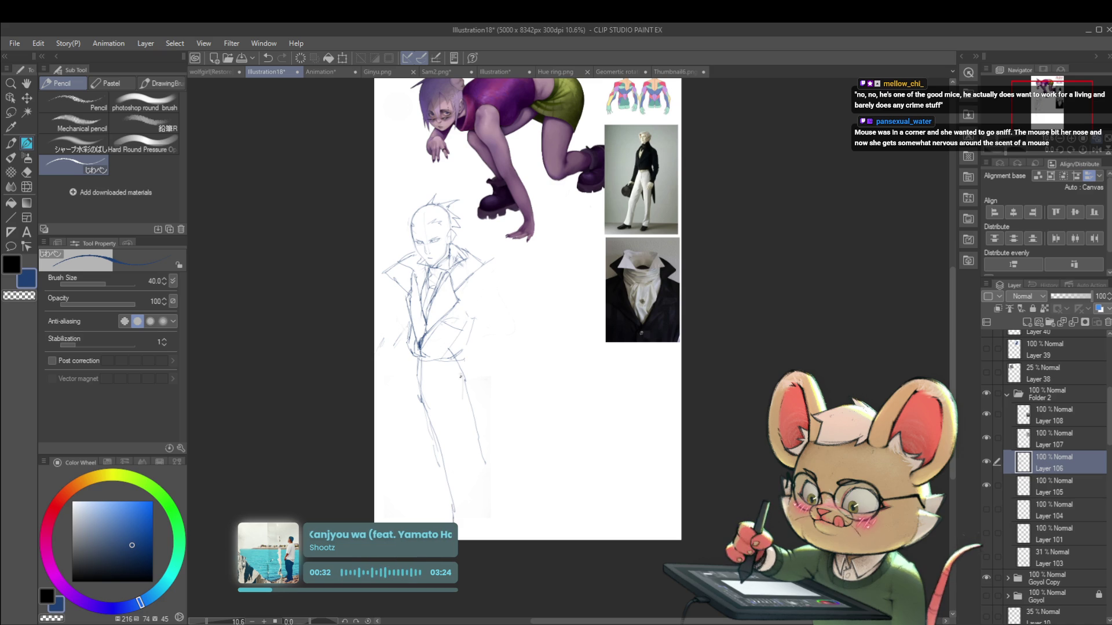
drag(466, 388, 470, 419)
drag(438, 469, 439, 500)
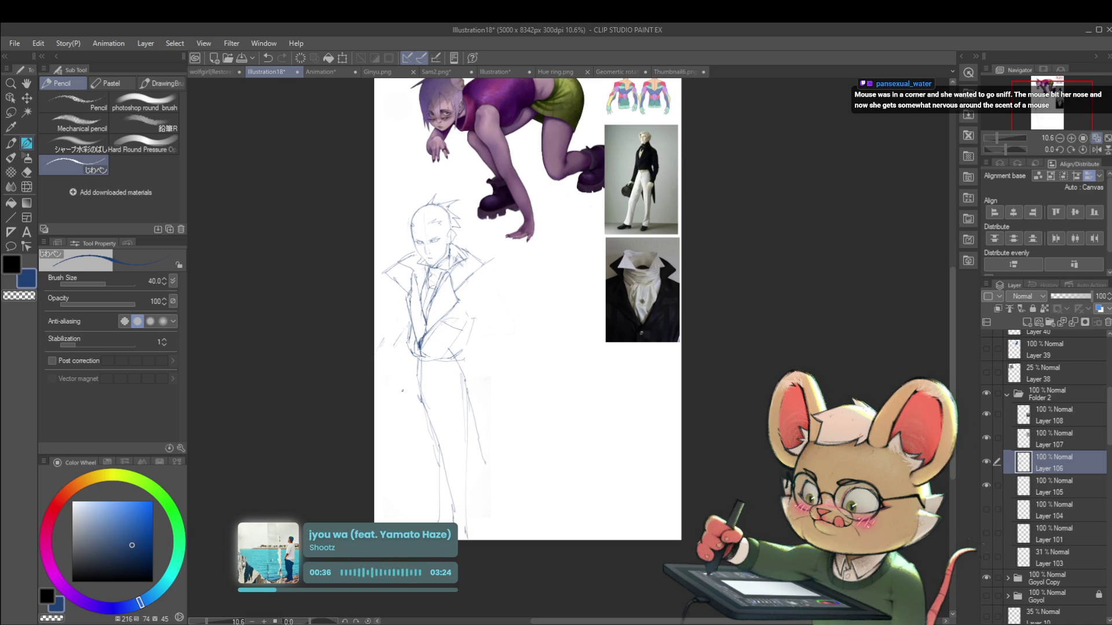
drag(403, 361, 396, 408)
key(ctrl+z)
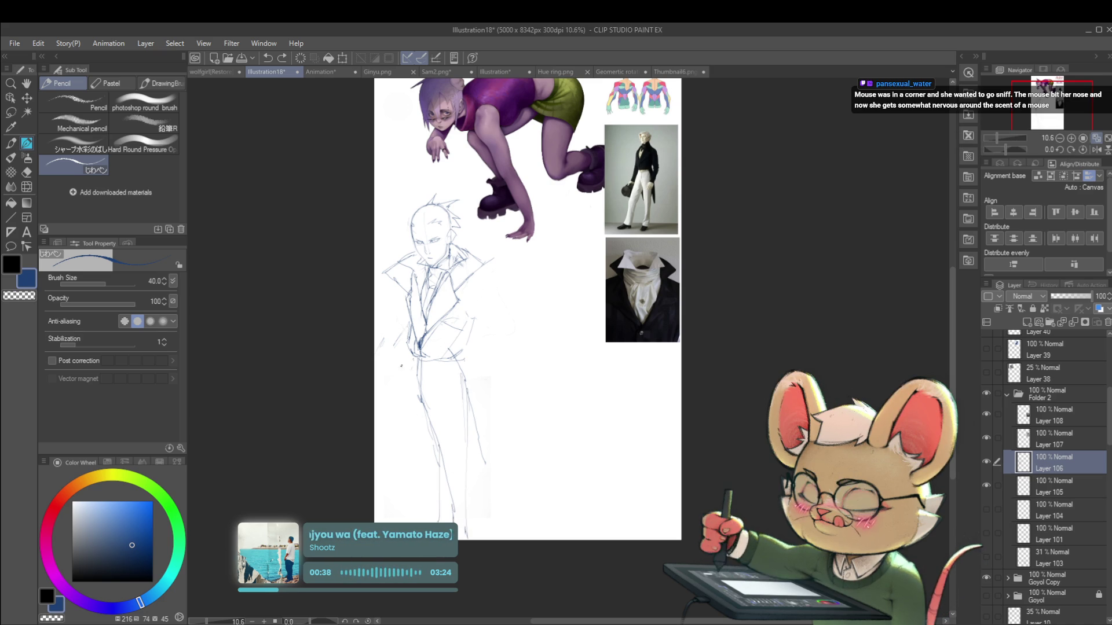
mouse_move(388, 451)
mouse_down()
mouse_move(387, 488)
mouse_move(415, 486)
mouse_up()
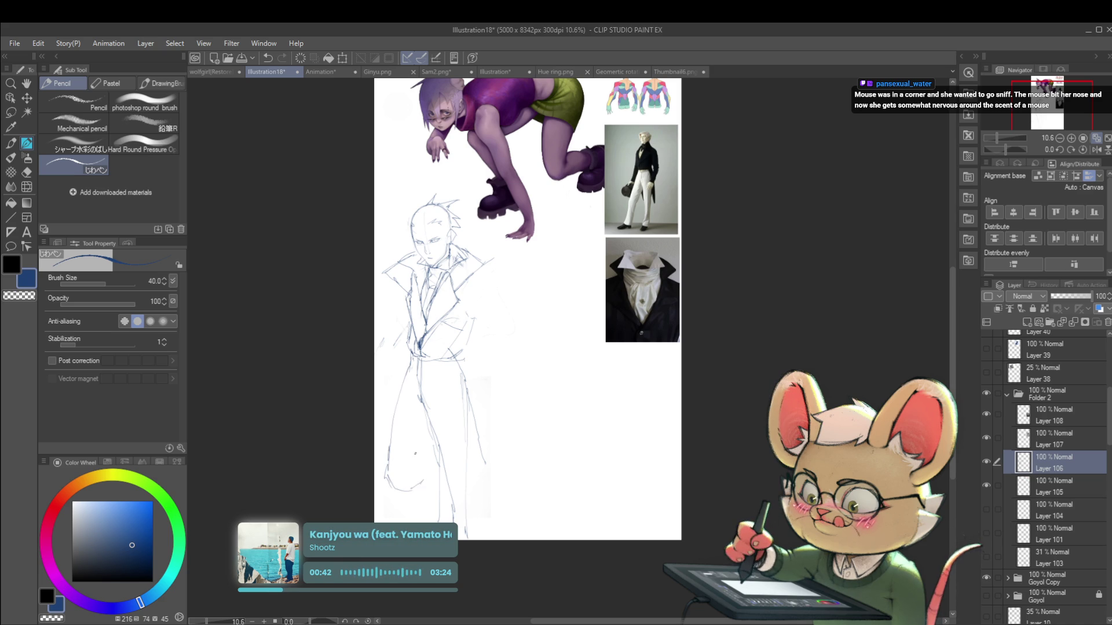
Unmirror the view and lasso-select the whole sketched figure
drag(674, 302, 669, 307)
click(1093, 138)
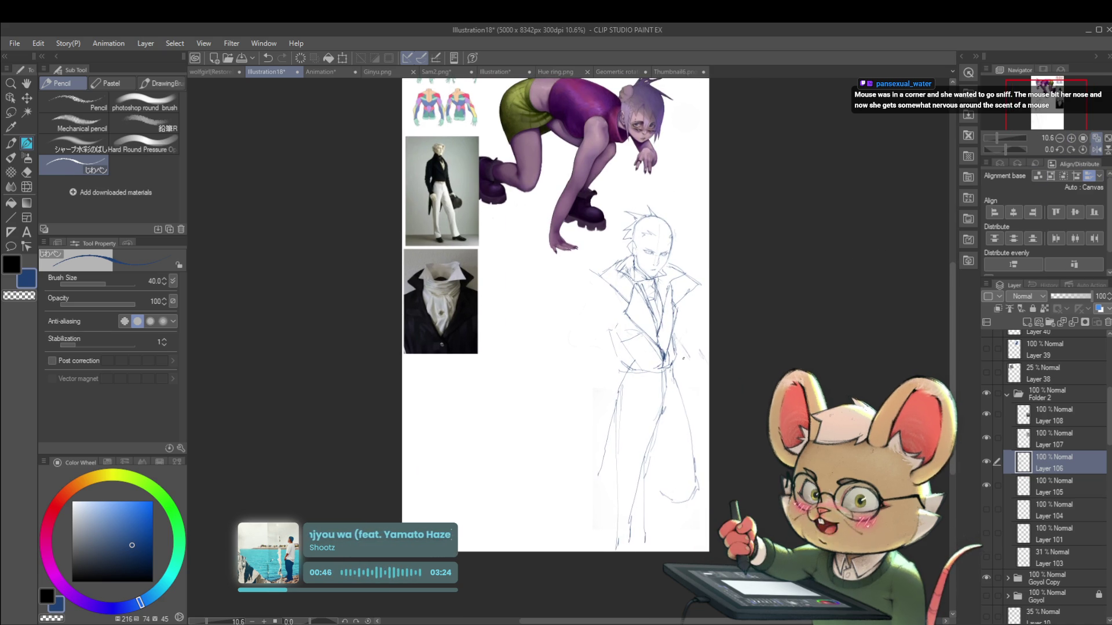
key(m)
mouse_move(583, 263)
mouse_down()
mouse_move(617, 215)
mouse_move(689, 224)
mouse_move(734, 519)
mouse_up()
drag(537, 514, 528, 501)
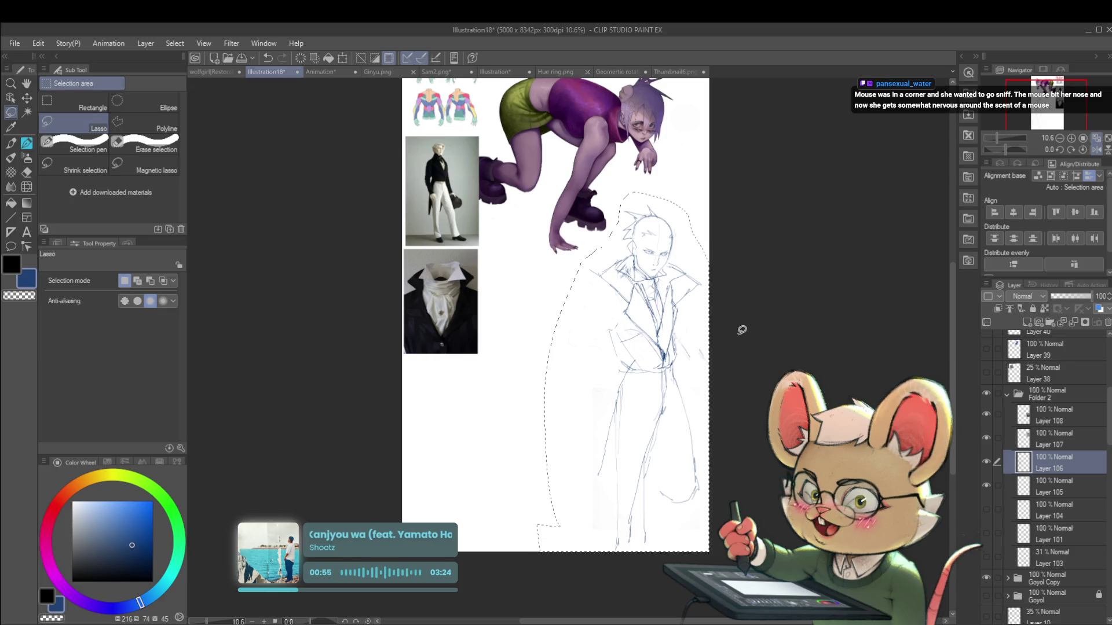
Scale the selected sketch to 91%, rotate it −3.9°, and view it mirrored
key(ctrl+t)
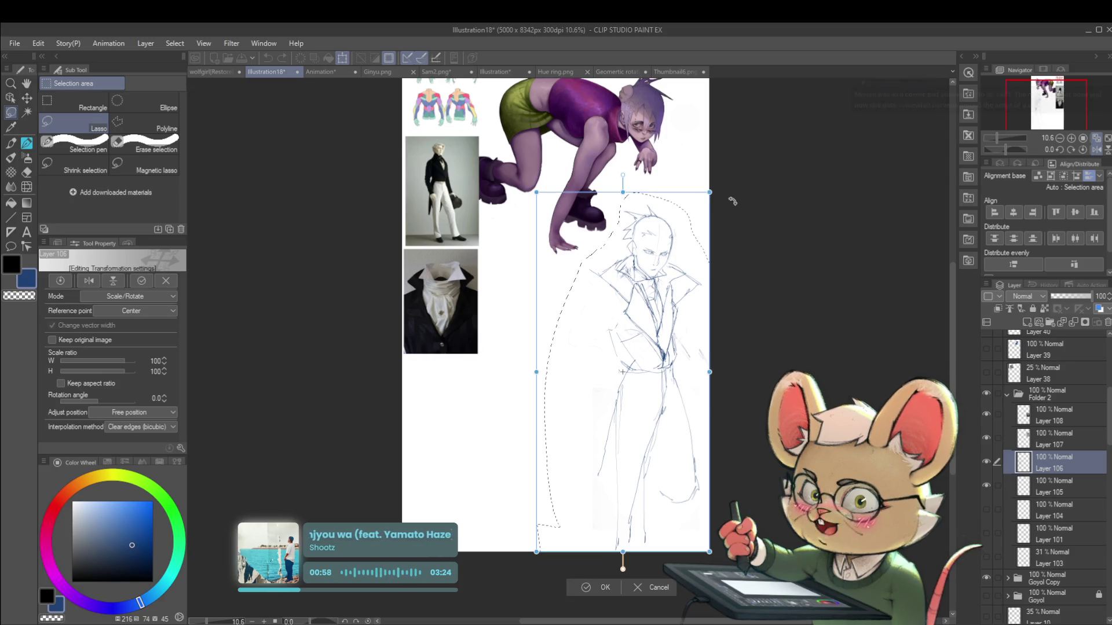
mouse_move(708, 192)
mouse_down()
mouse_move(681, 222)
mouse_move(709, 194)
mouse_move(705, 216)
mouse_move(697, 192)
mouse_up()
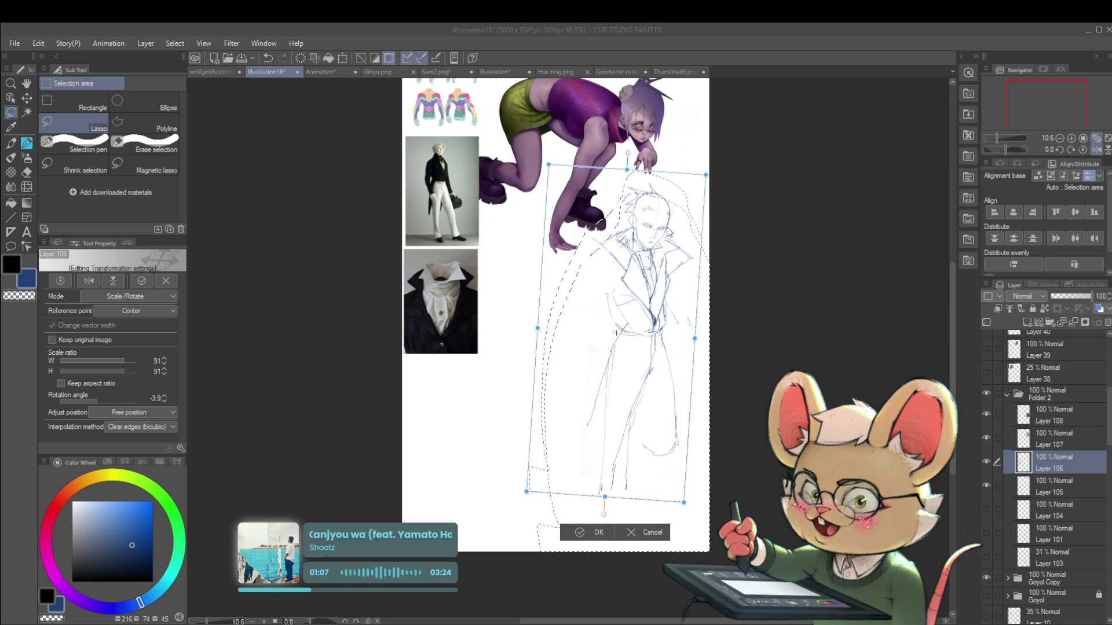
key(Return)
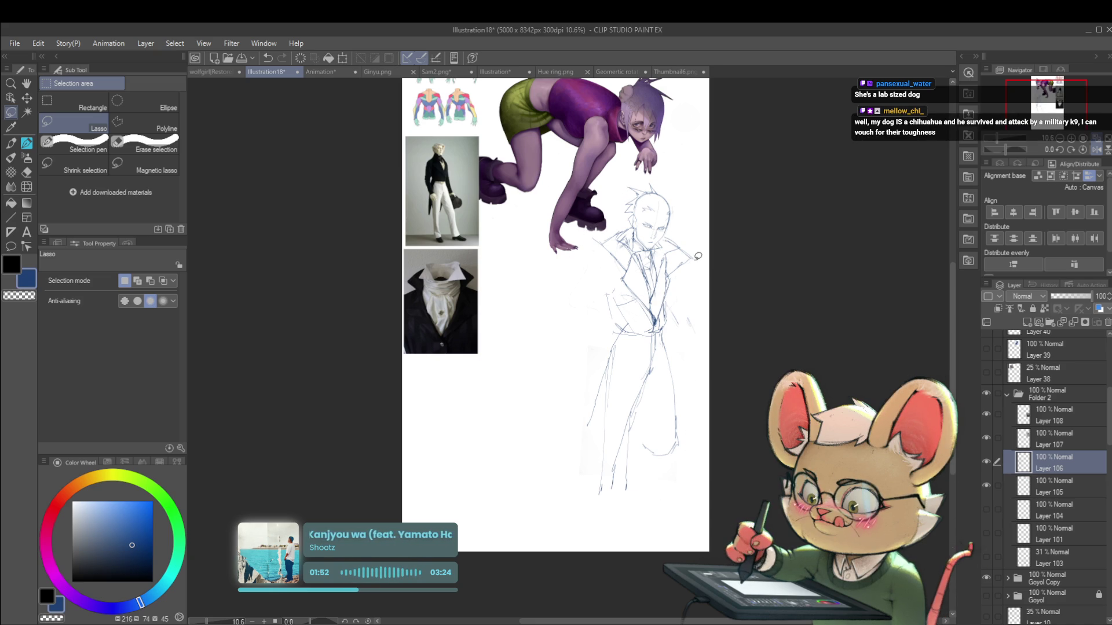
scroll(721, 241, up, 1)
click(1096, 150)
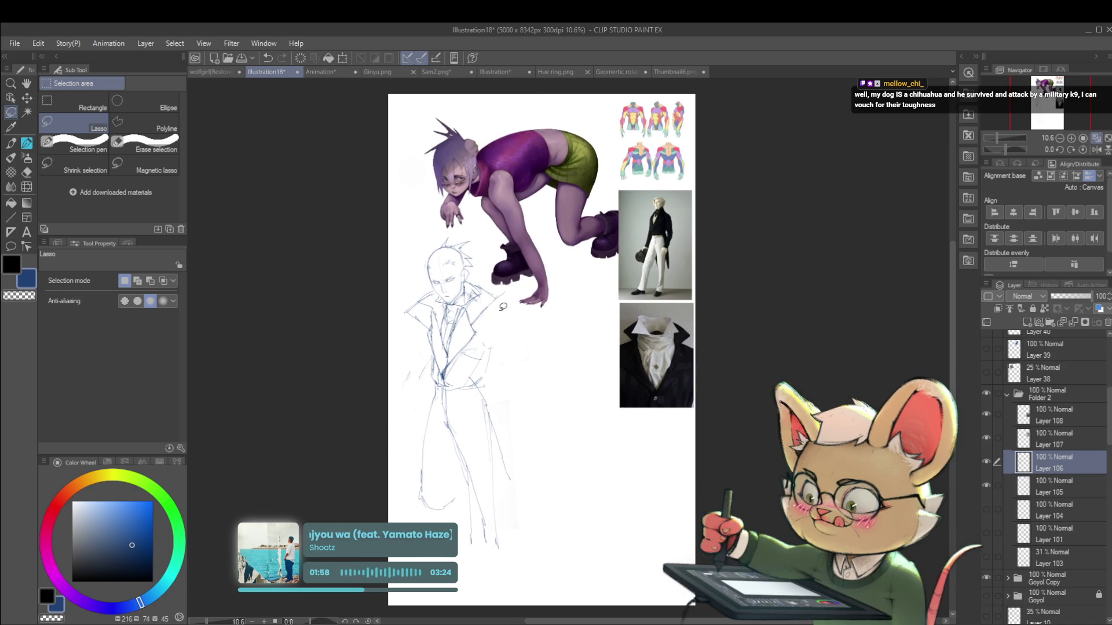
key(p)
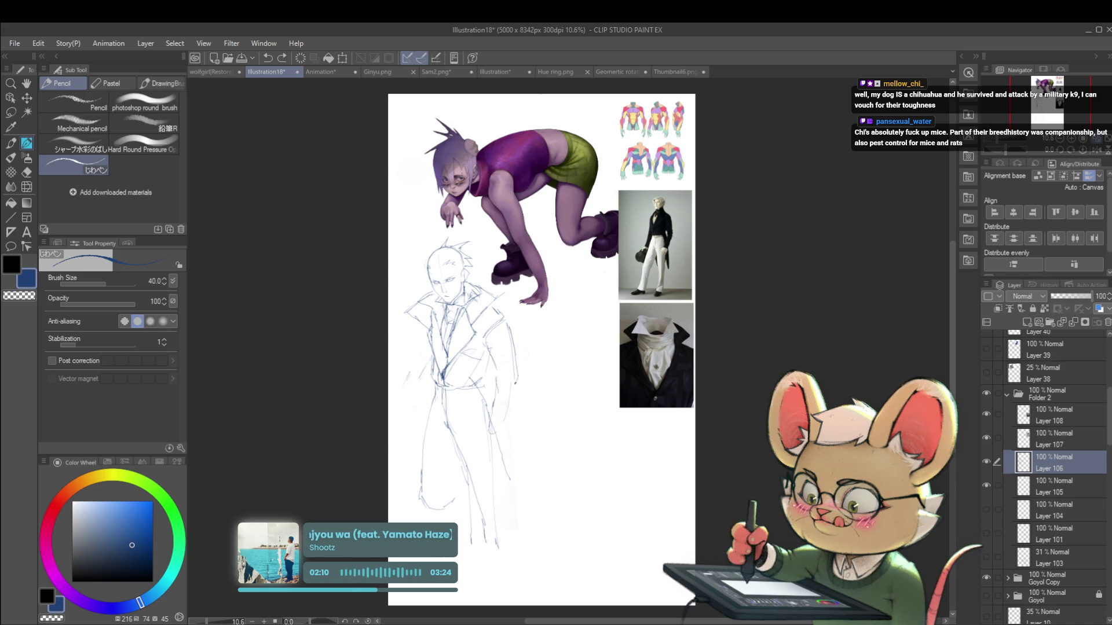
Add strokes along the coat's left and right edges, undo them, and recheck the figure mirrored
mouse_move(498, 377)
mouse_down()
mouse_move(514, 404)
mouse_move(504, 424)
mouse_up()
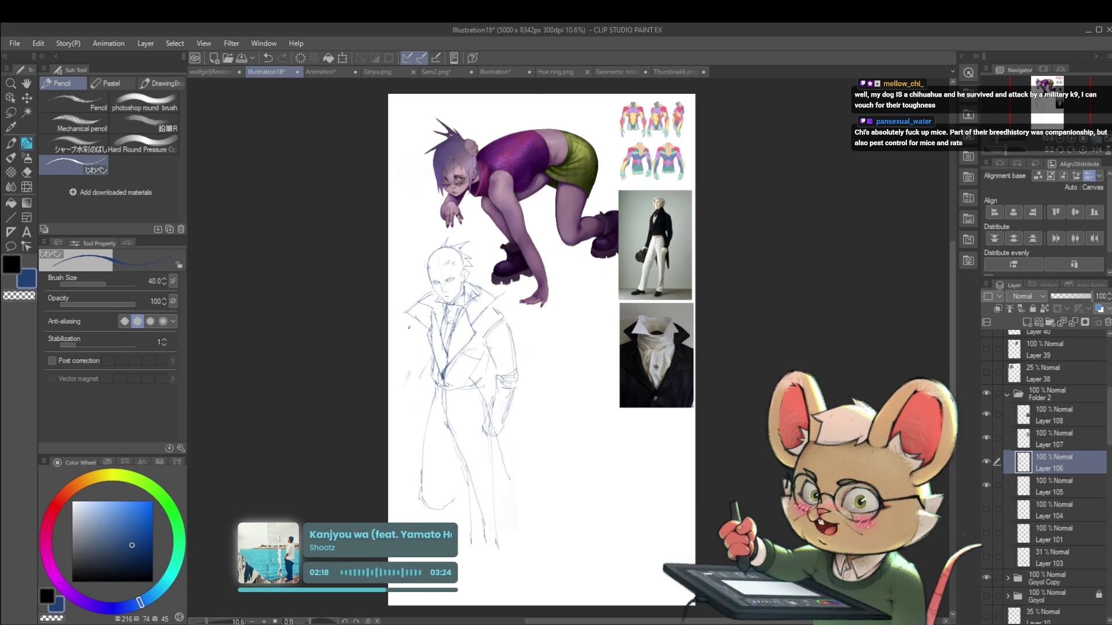
mouse_move(410, 318)
mouse_down()
mouse_move(401, 364)
mouse_move(420, 358)
mouse_up()
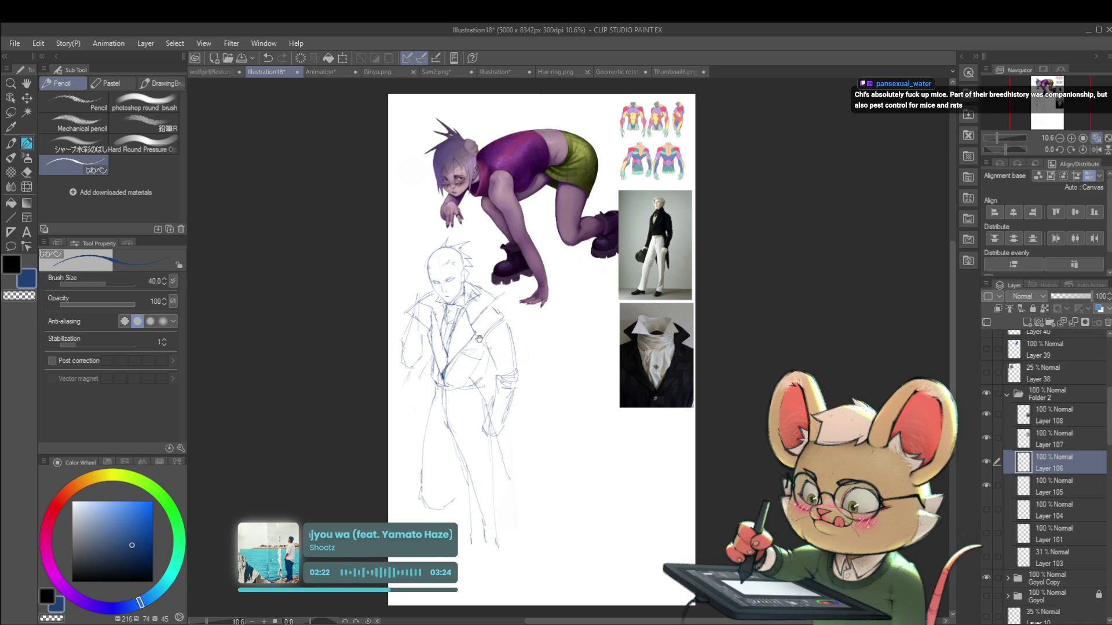
scroll(481, 333, down, 1)
click(1094, 150)
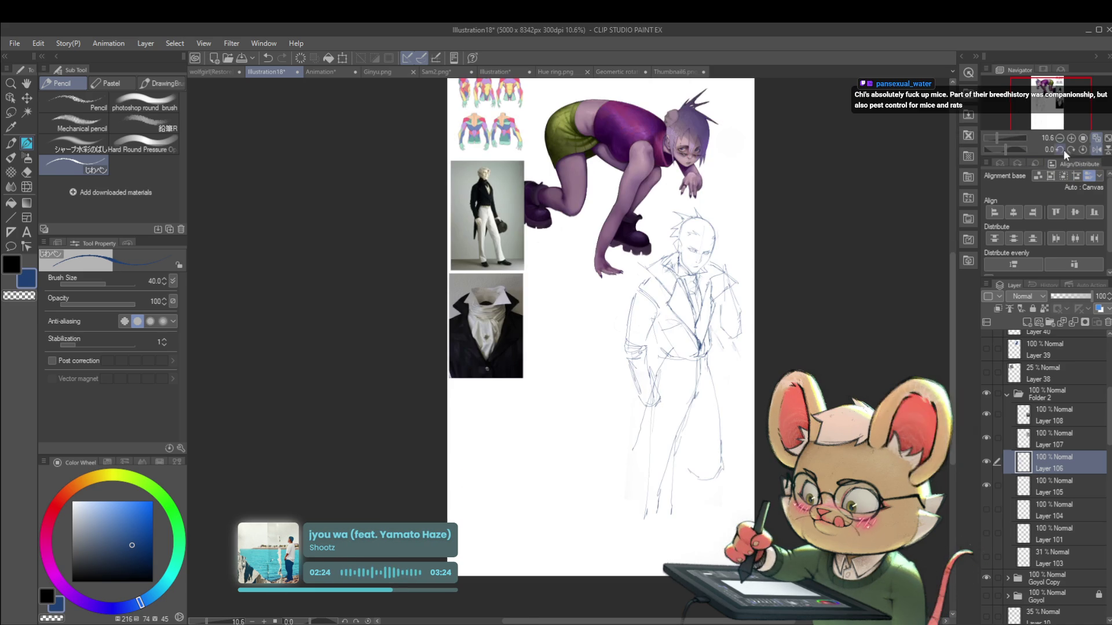
key(ctrl+z)
key(ctrl+z)
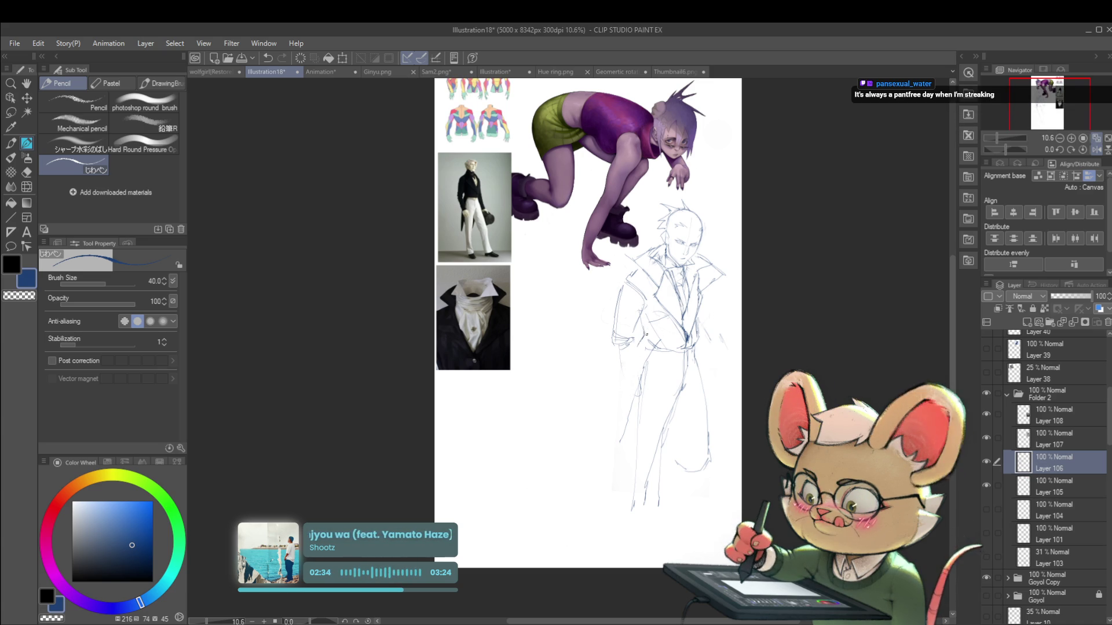
drag(704, 264, 681, 252)
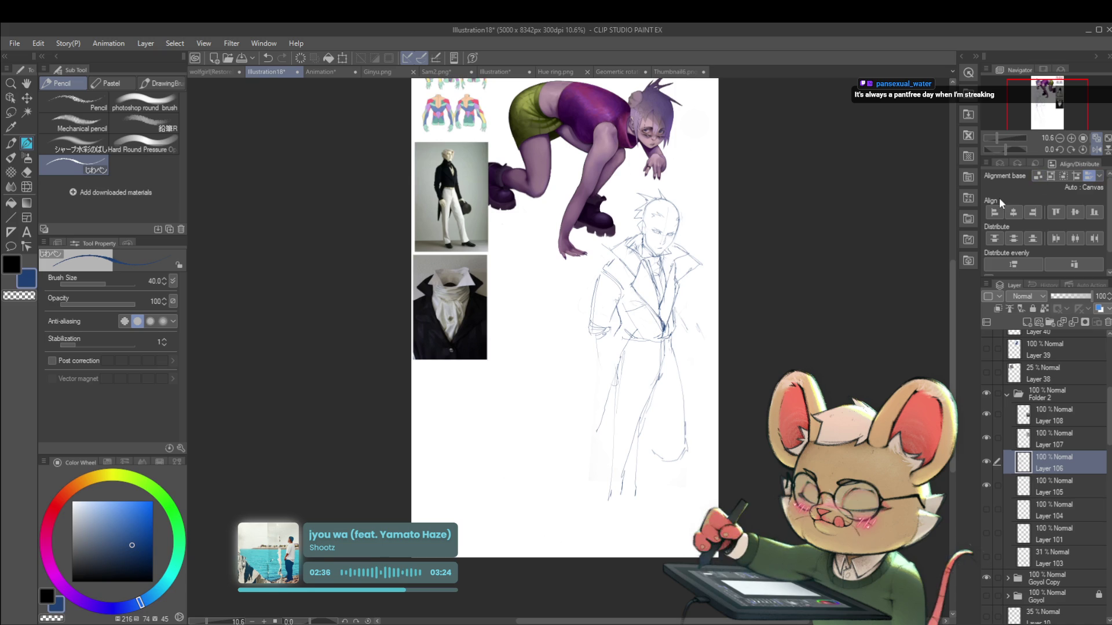
drag(704, 346, 660, 328)
drag(727, 278, 735, 316)
scroll(600, 364, up, 1)
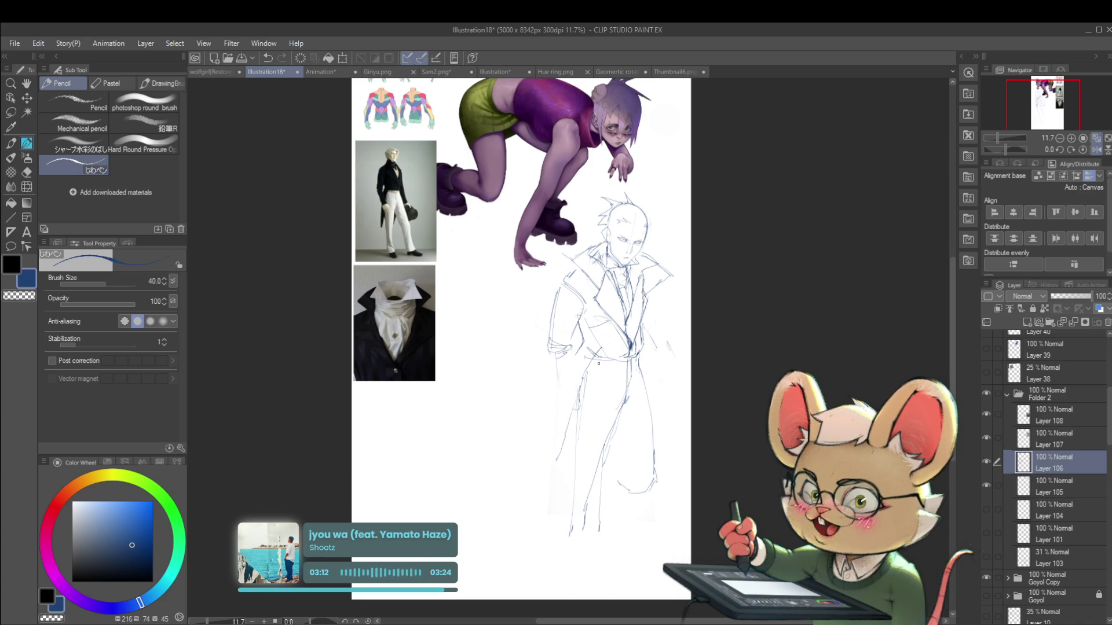
click(1097, 150)
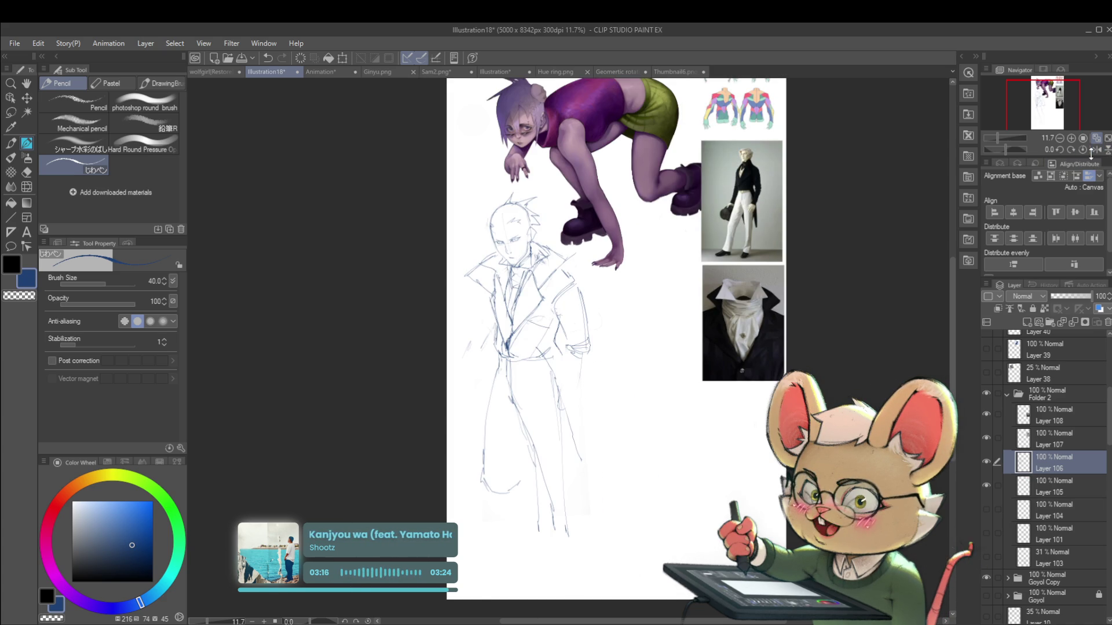
Zoom in on the man's sketch and mirror the canvas view to check it
click(601, 303)
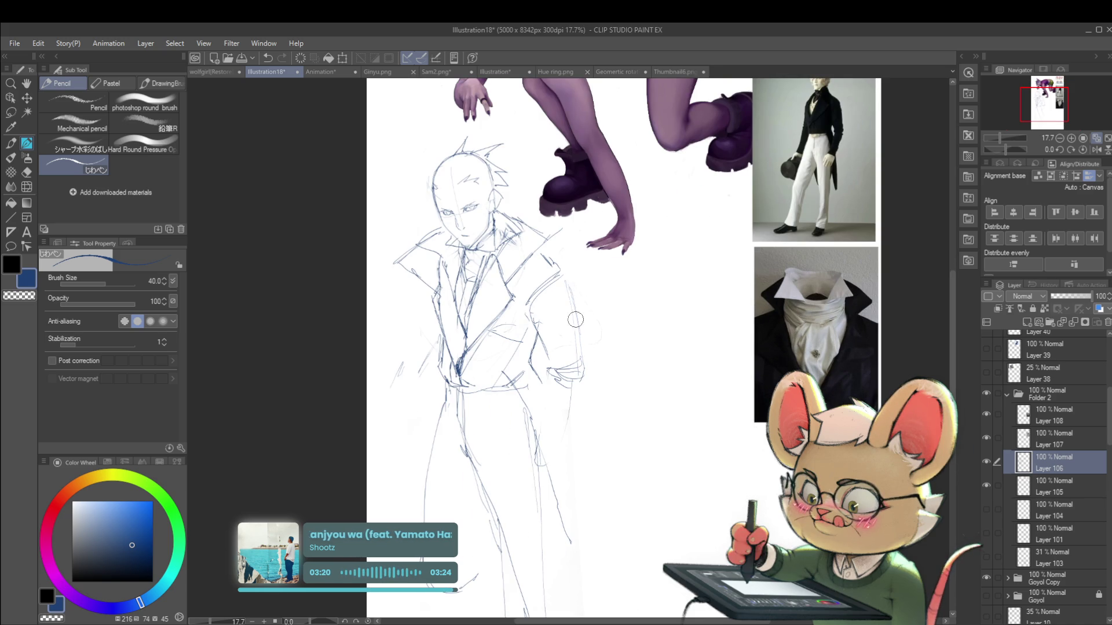
drag(590, 355, 532, 332)
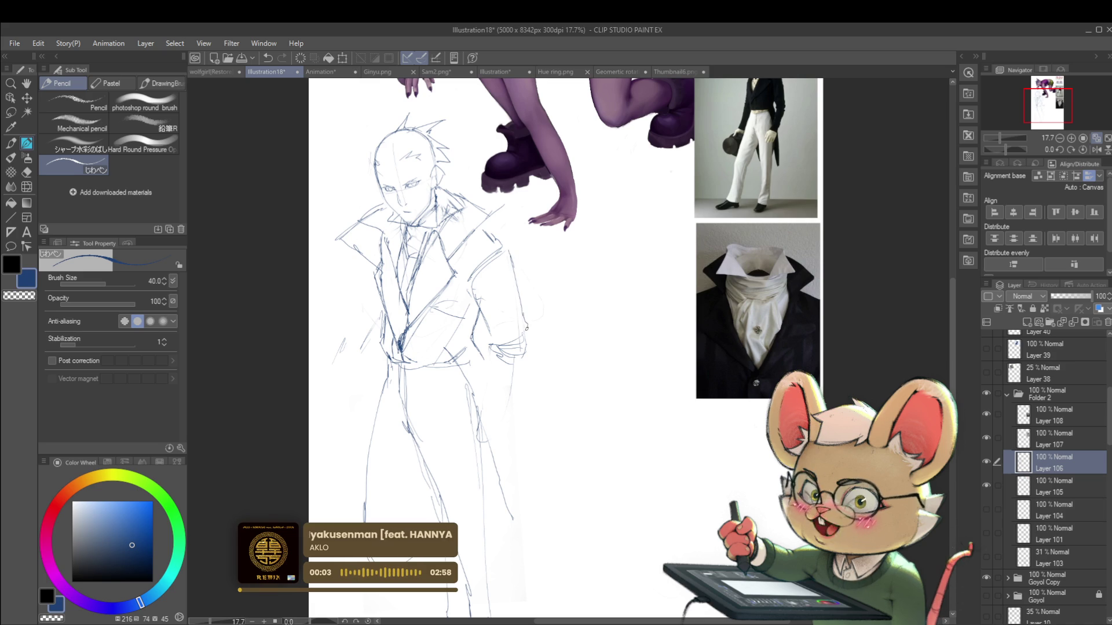
scroll(527, 341, down, 3)
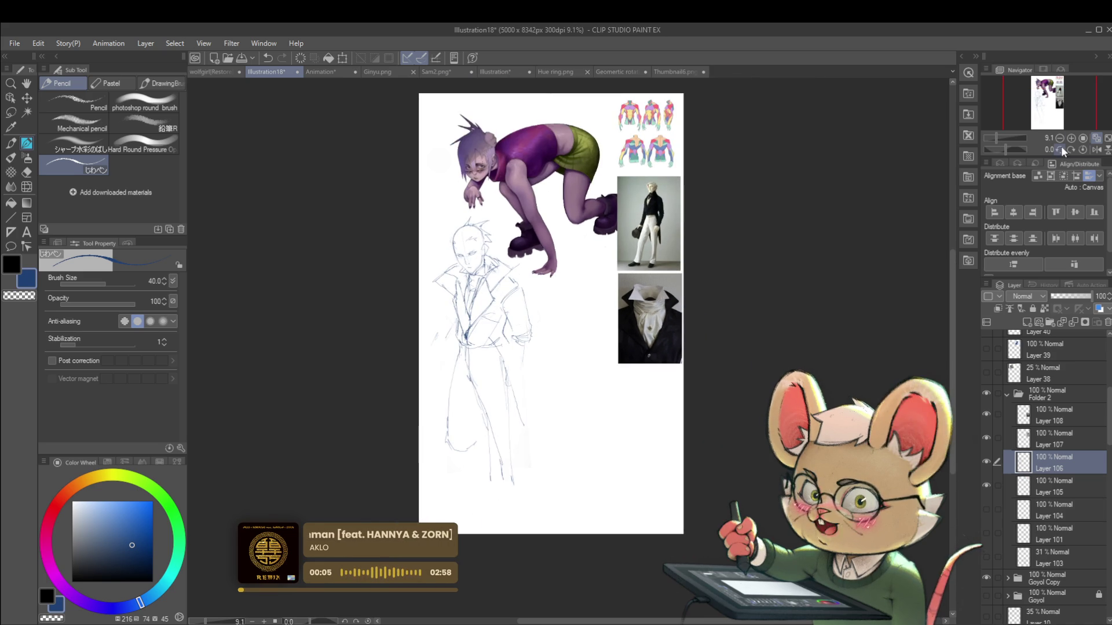
click(1097, 150)
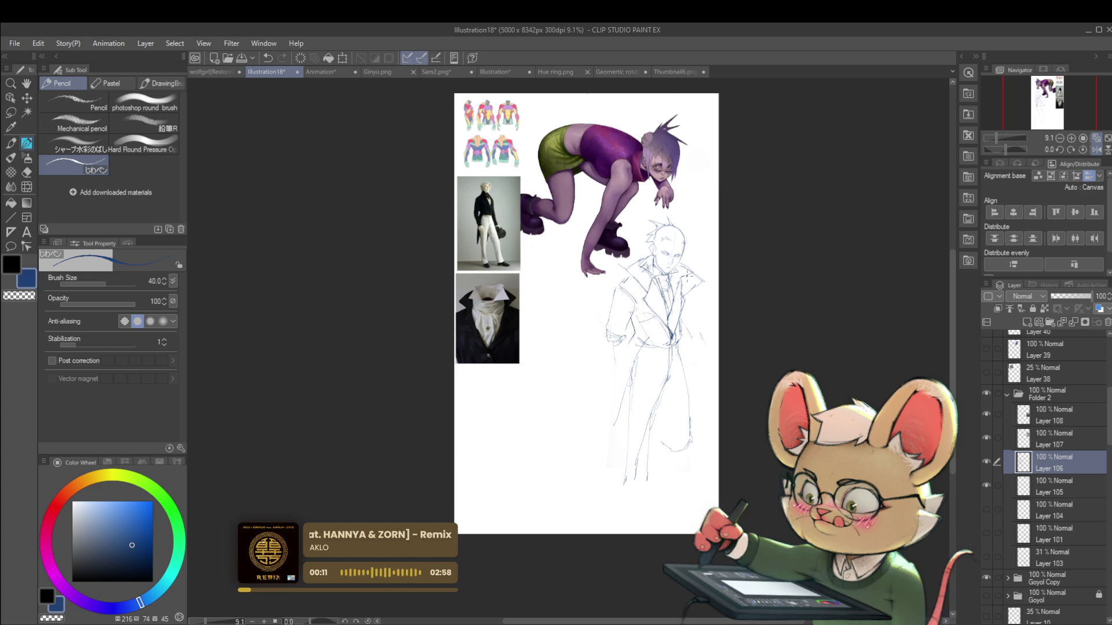
scroll(739, 227, up, 3)
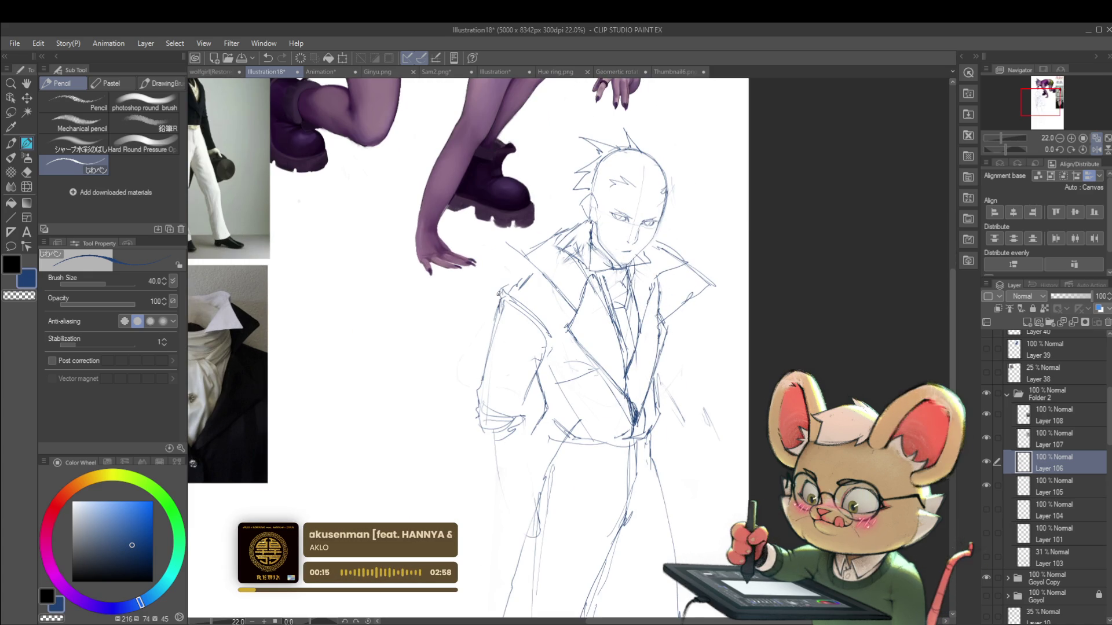
scroll(536, 247, down, 3)
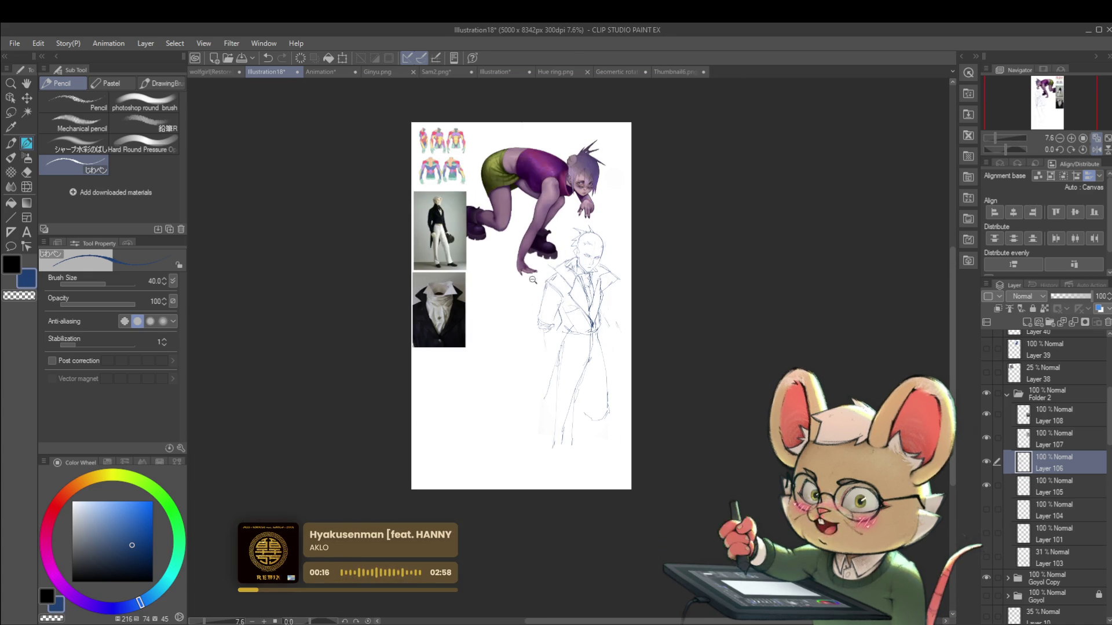
scroll(531, 276, up, 3)
scroll(631, 260, down, 2)
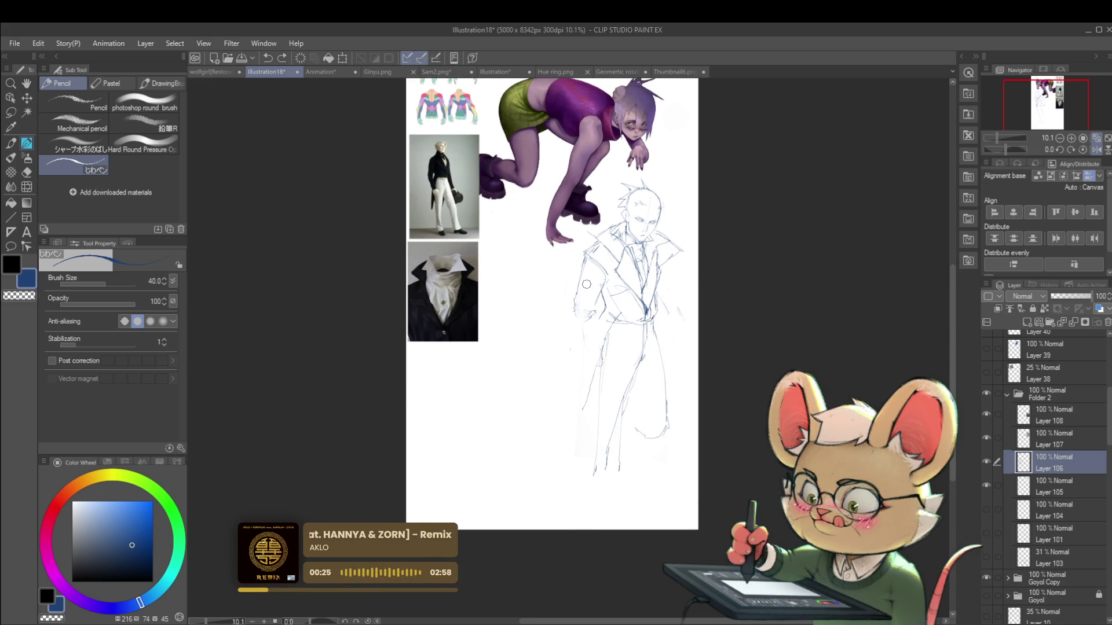
scroll(434, 174, up, 4)
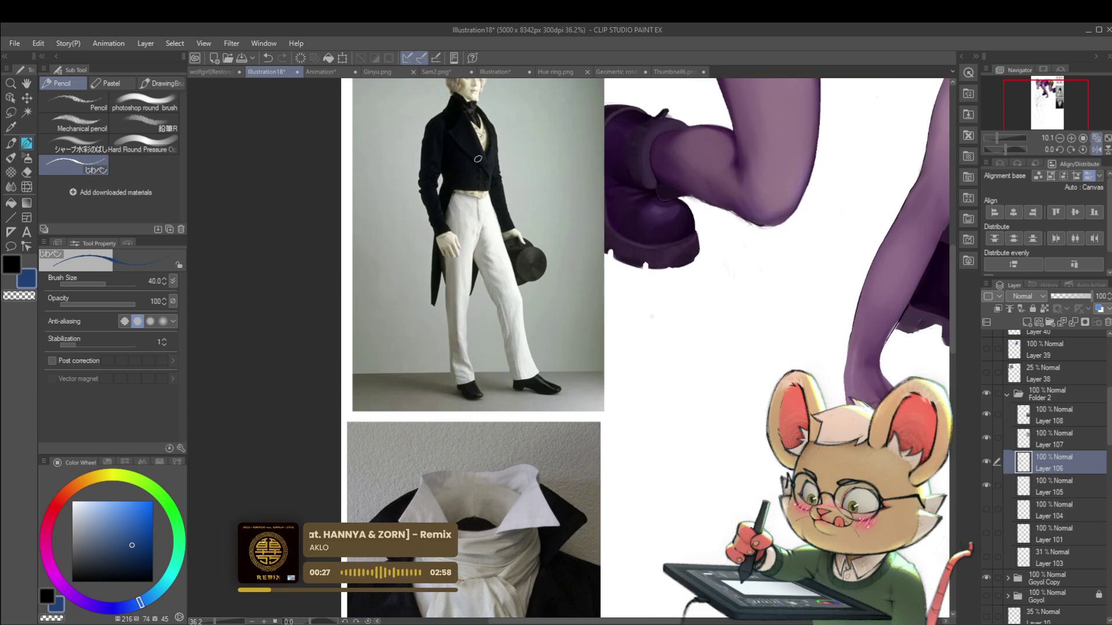
scroll(601, 305, down, 2)
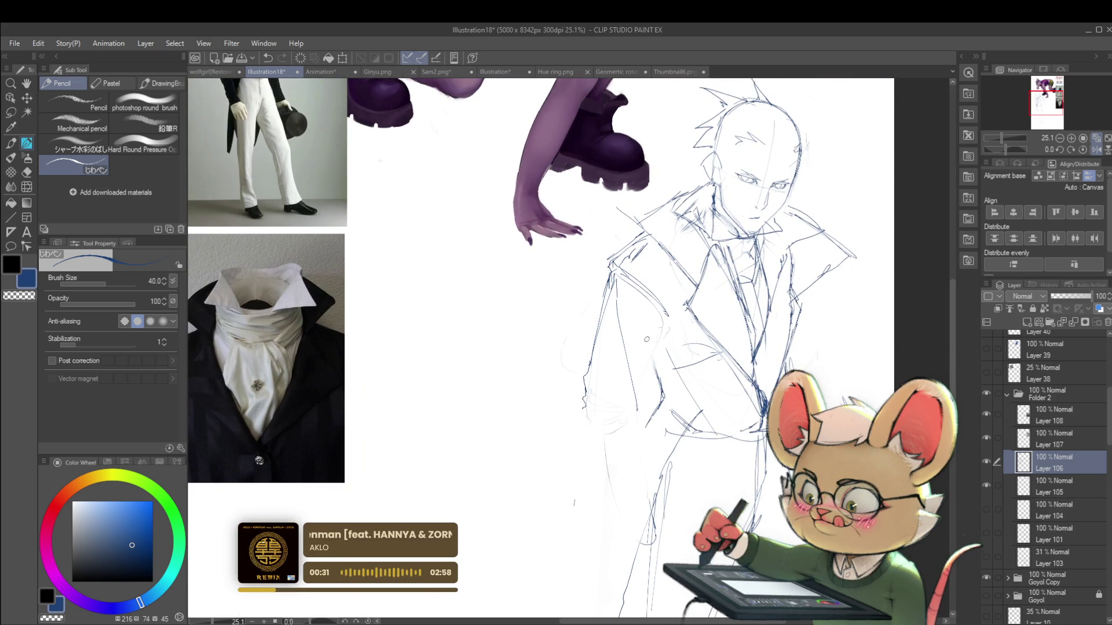
Sketch loose pencil strokes along the coat's right and left edges
drag(639, 364, 669, 455)
drag(779, 370, 793, 458)
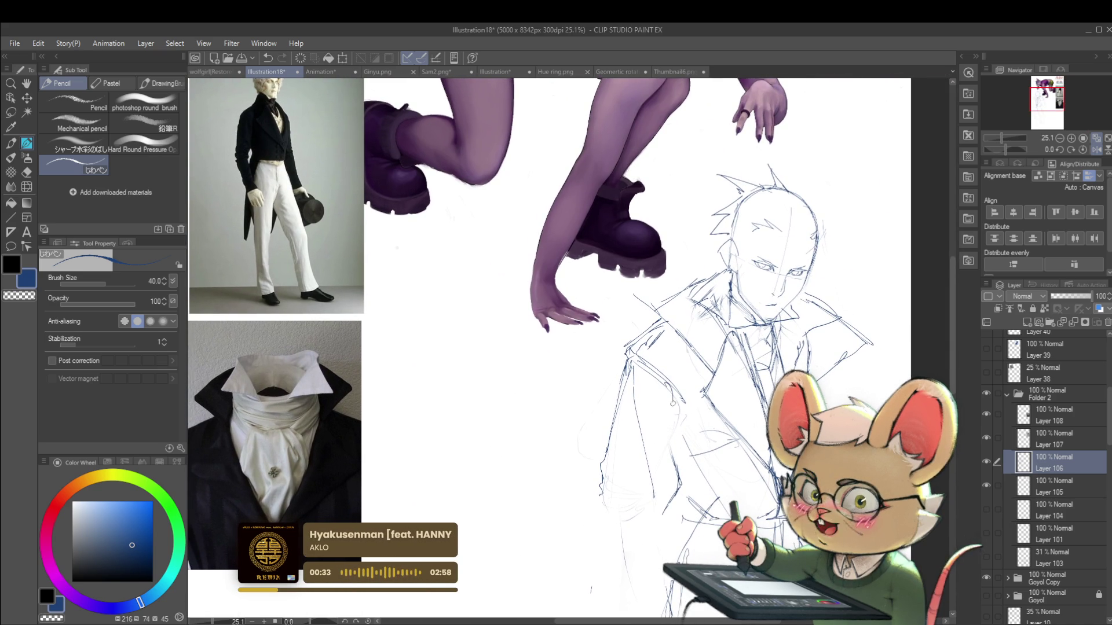
drag(668, 393, 660, 488)
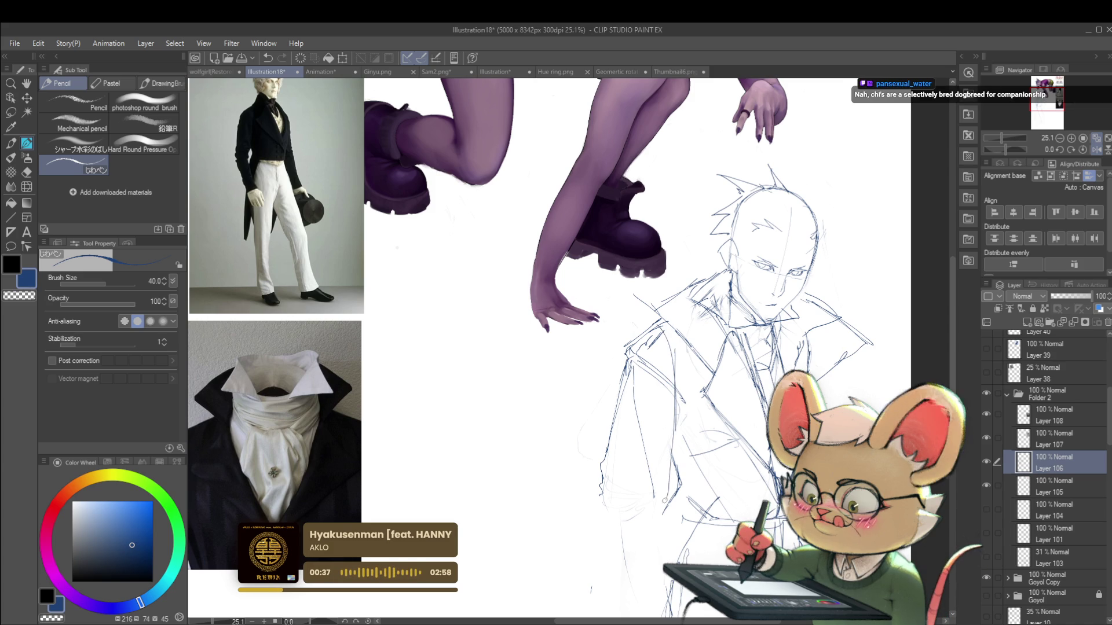
scroll(637, 365, down, 3)
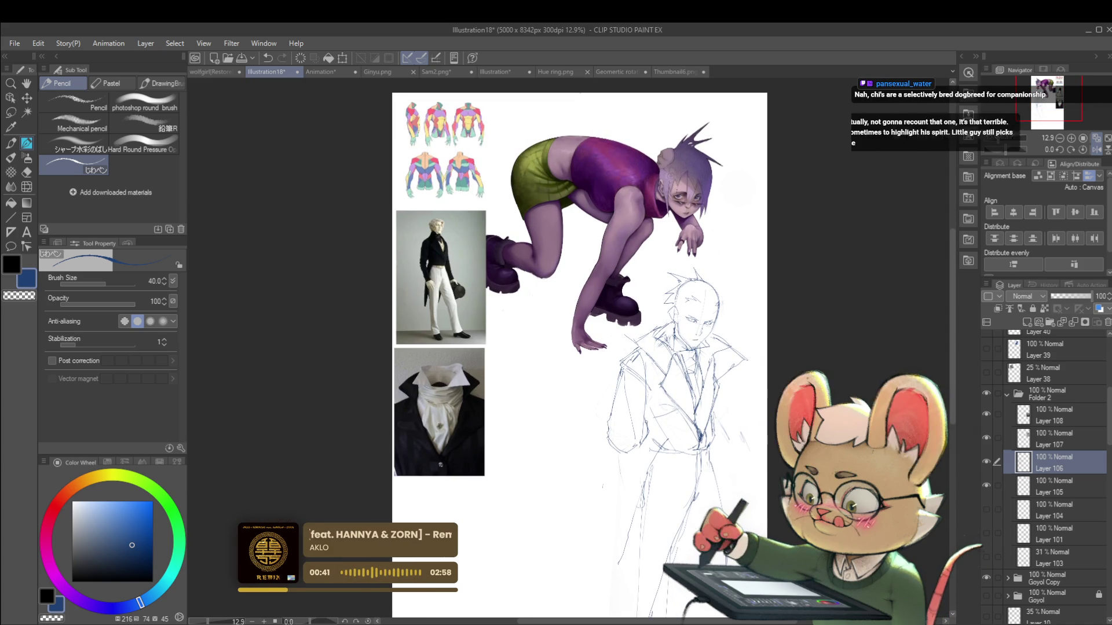
scroll(716, 351, down, 2)
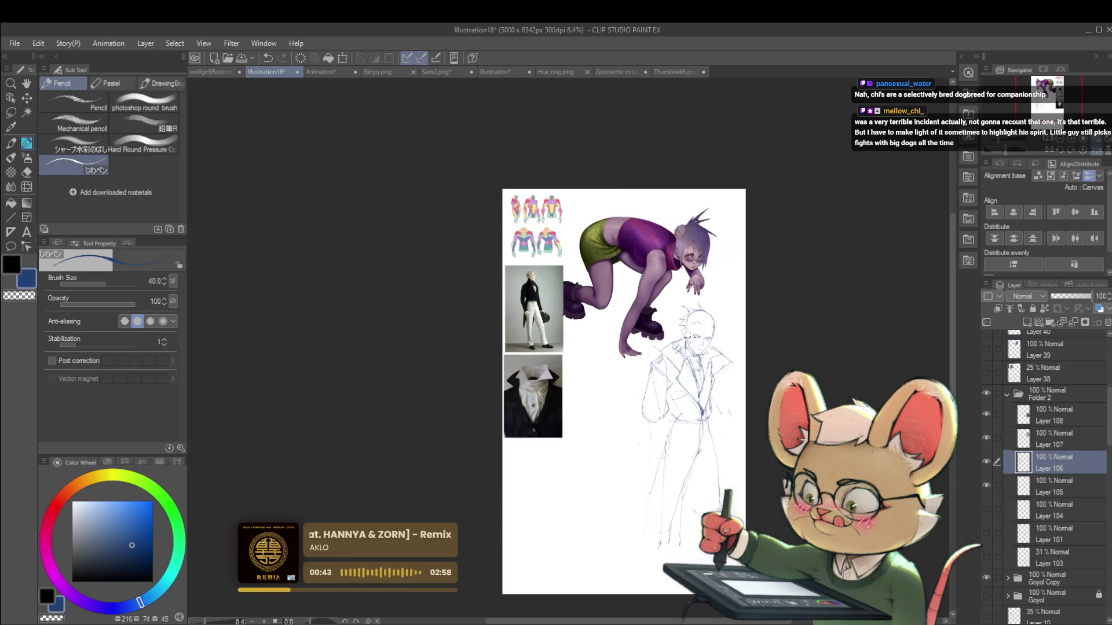
Flip the view back, reframe the whole figure, then mirror it again to check proportions
key(h)
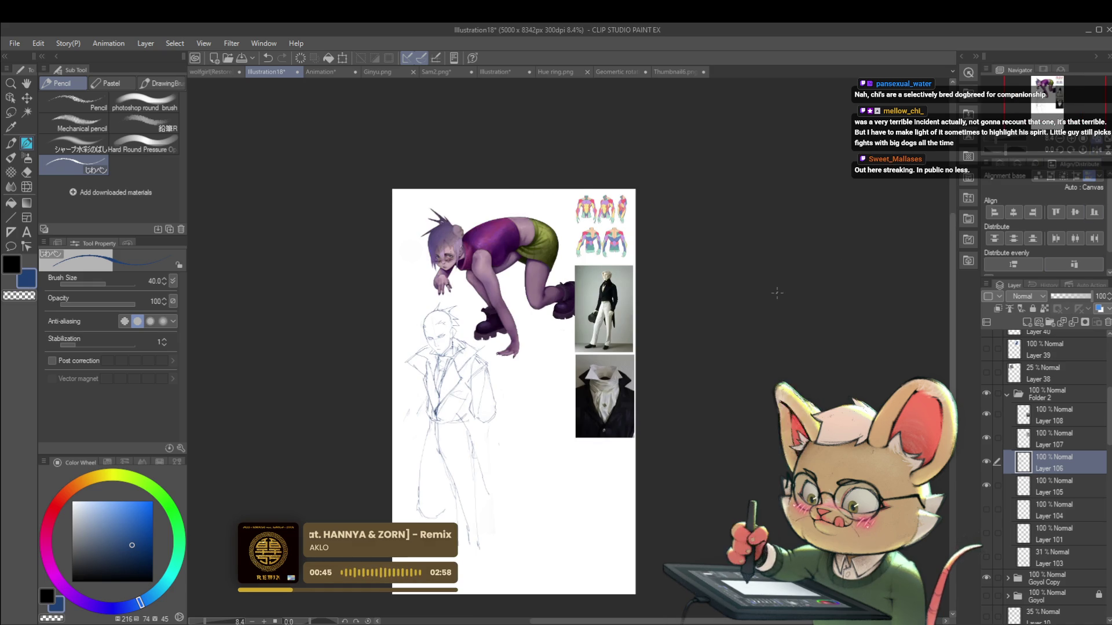
drag(596, 399, 665, 375)
scroll(569, 354, up, 3)
mouse_move(569, 354)
mouse_down()
mouse_move(584, 339)
mouse_move(572, 364)
mouse_up()
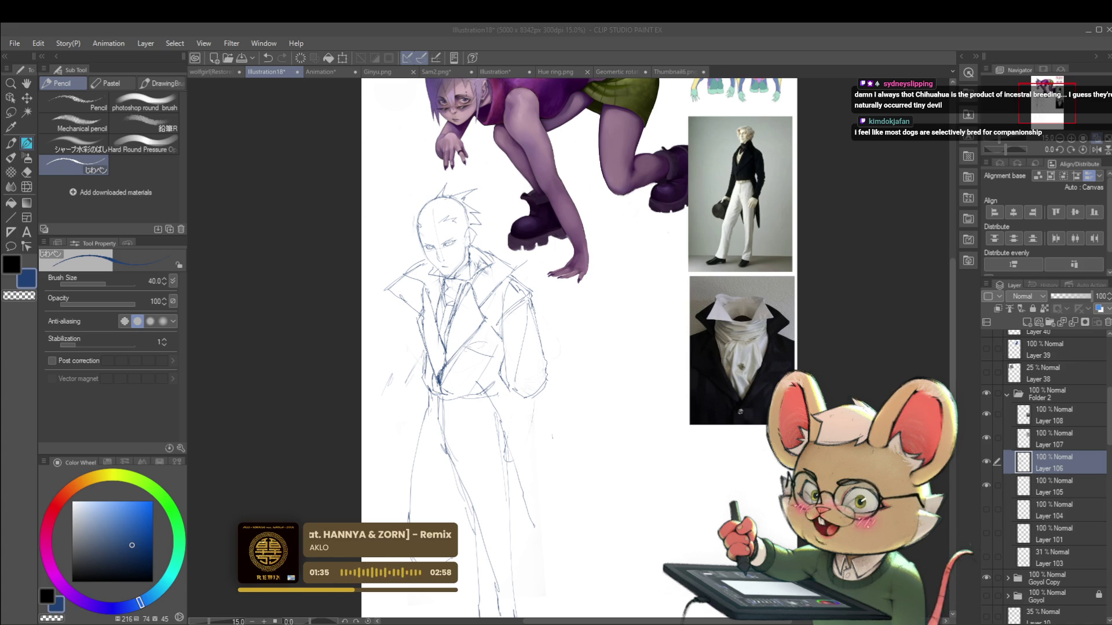
click(1095, 148)
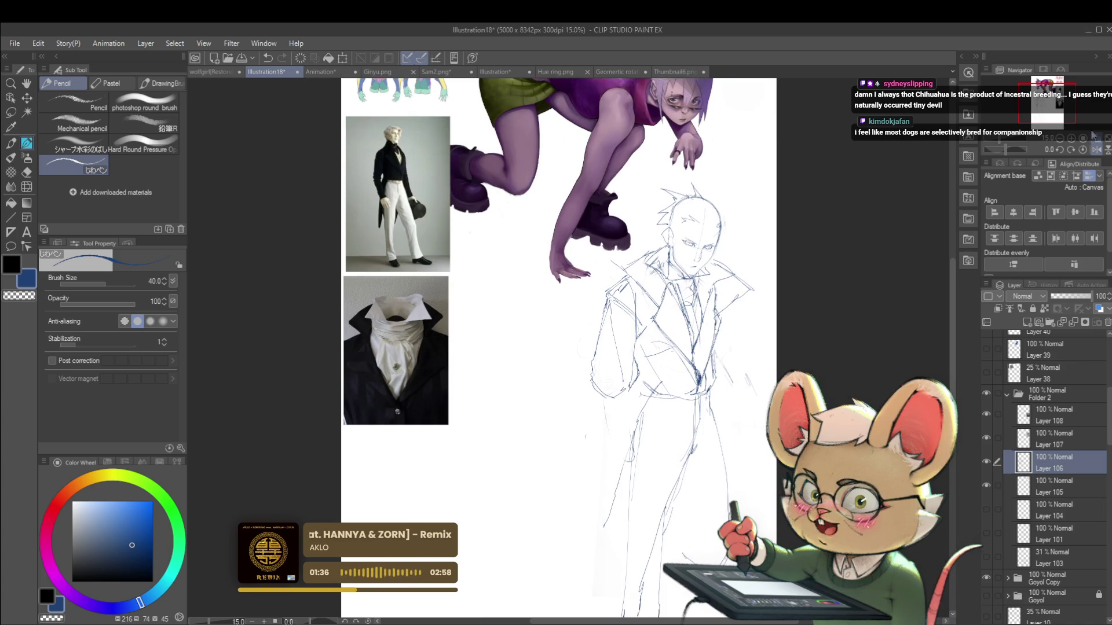
Zoom into the face, reduce the pencil to size 17, and stroke the right eye's upper lid
scroll(729, 226, up, 6)
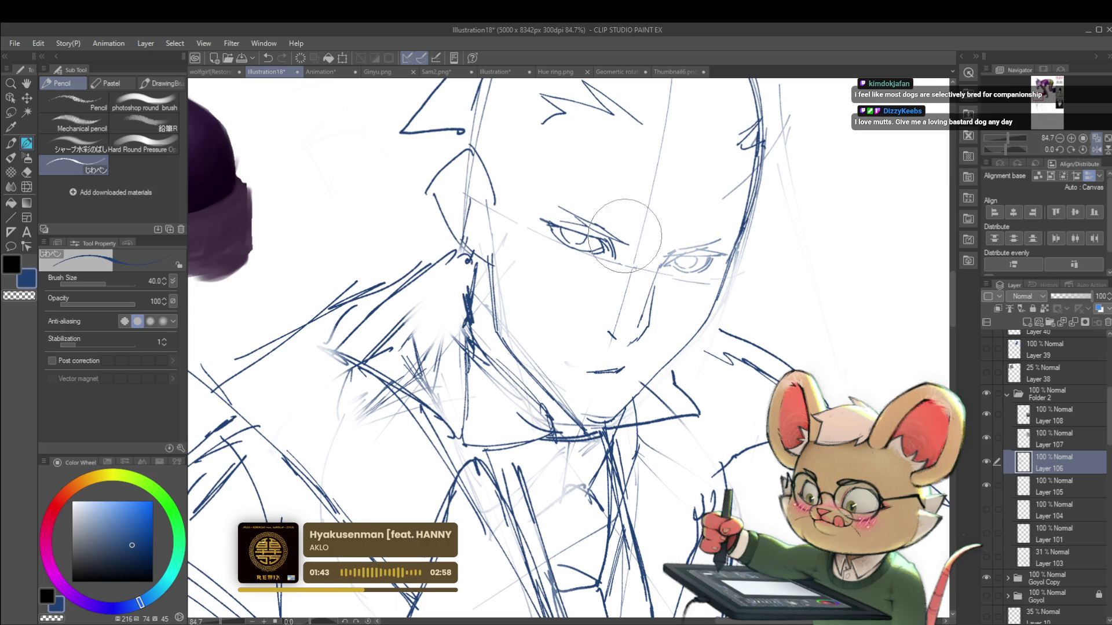
drag(622, 173, 501, 219)
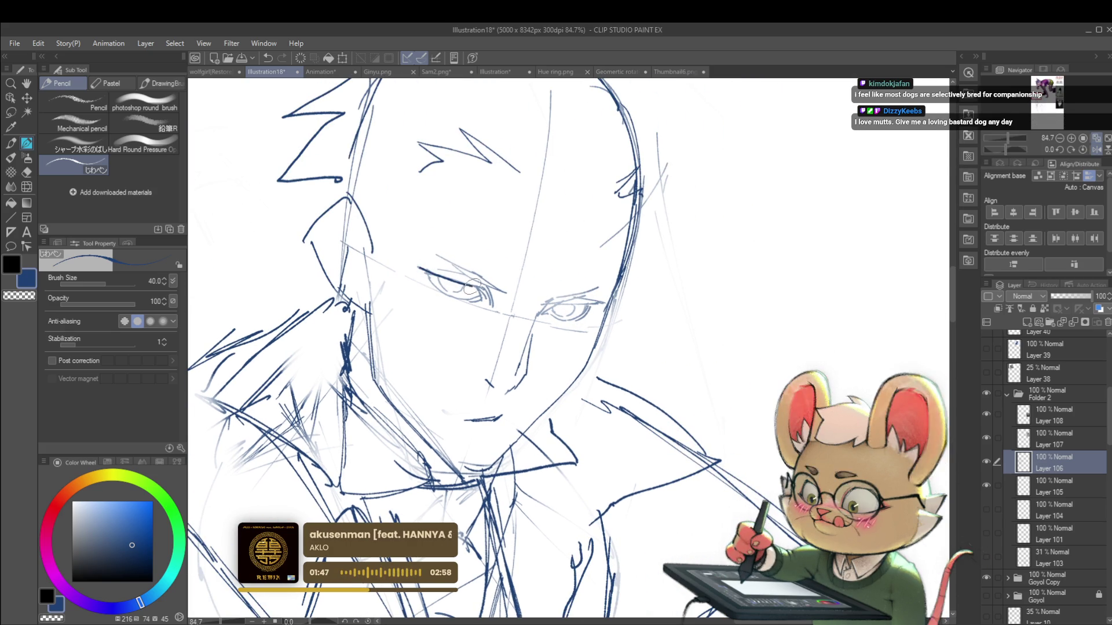
scroll(485, 285, down, 8)
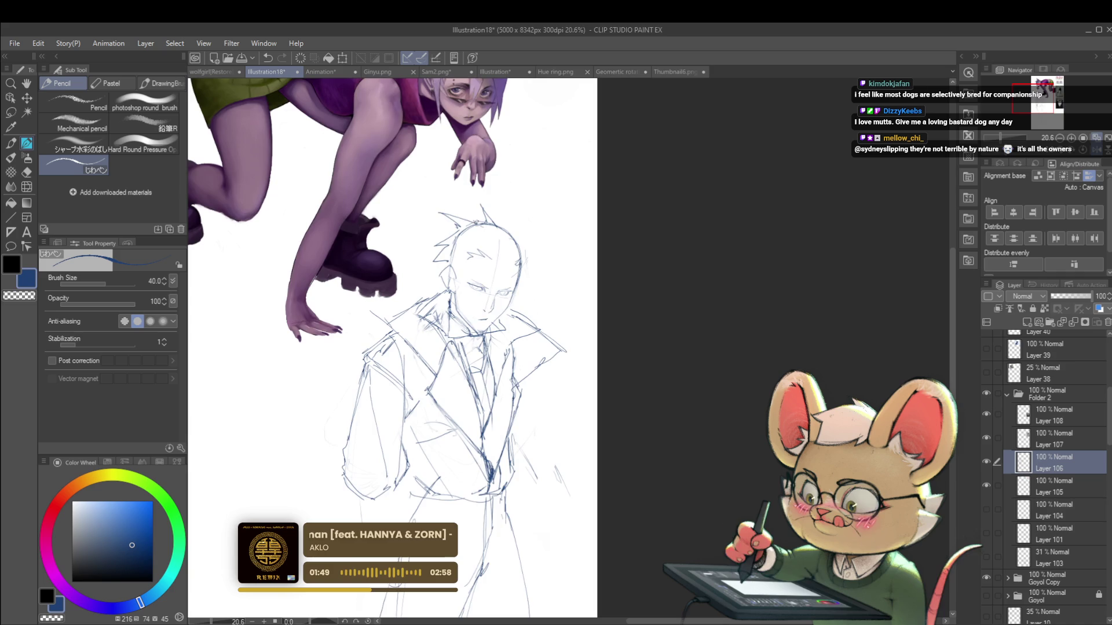
scroll(477, 271, up, 10)
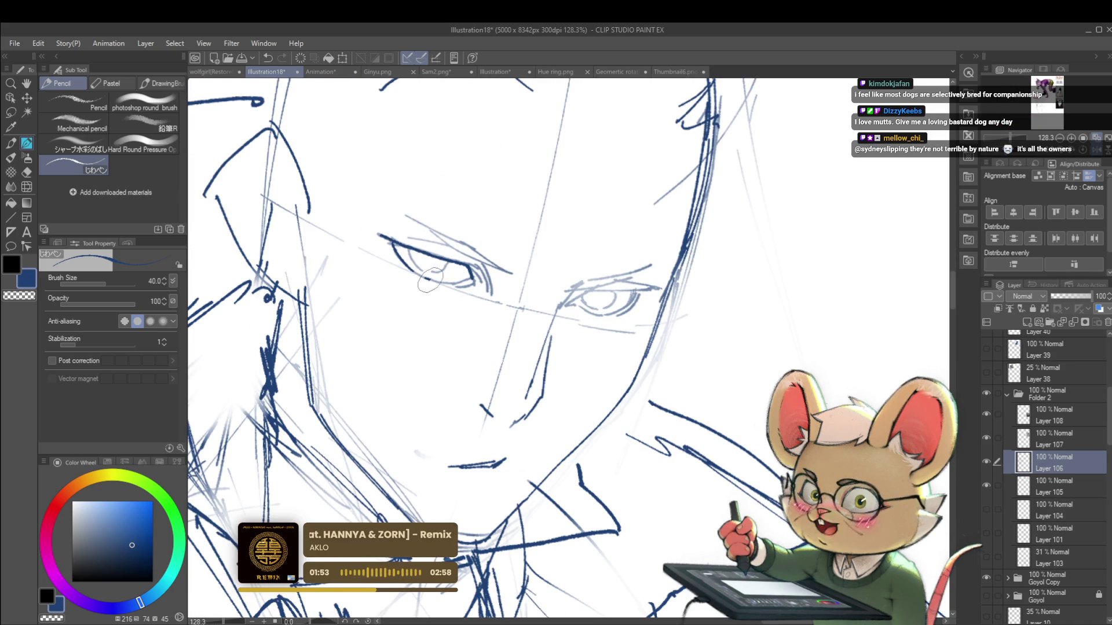
scroll(460, 281, down, 9)
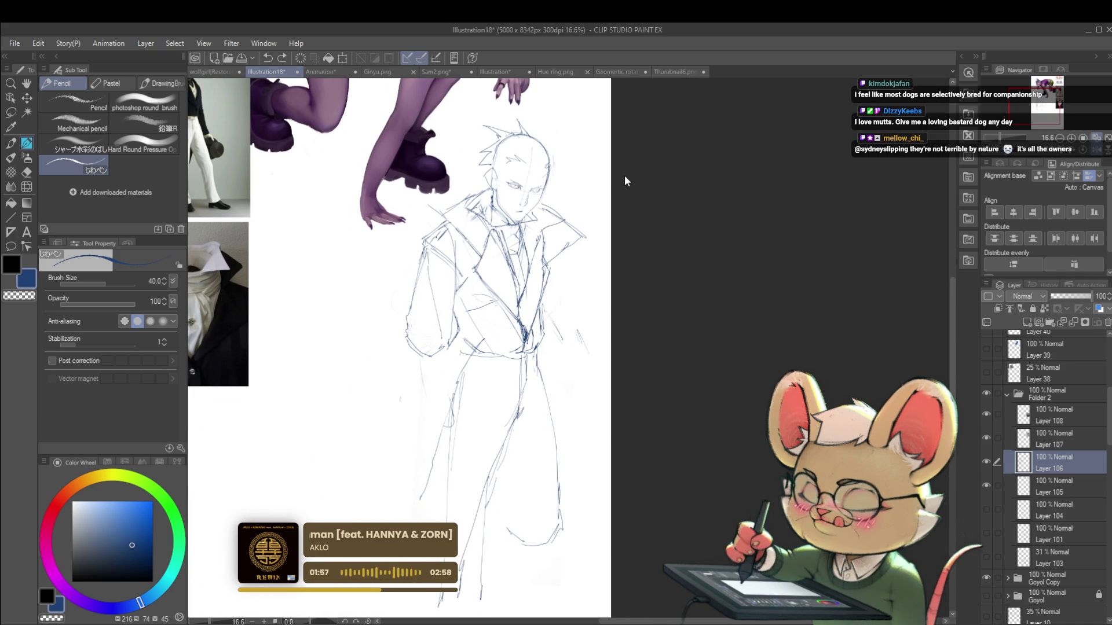
scroll(536, 174, up, 8)
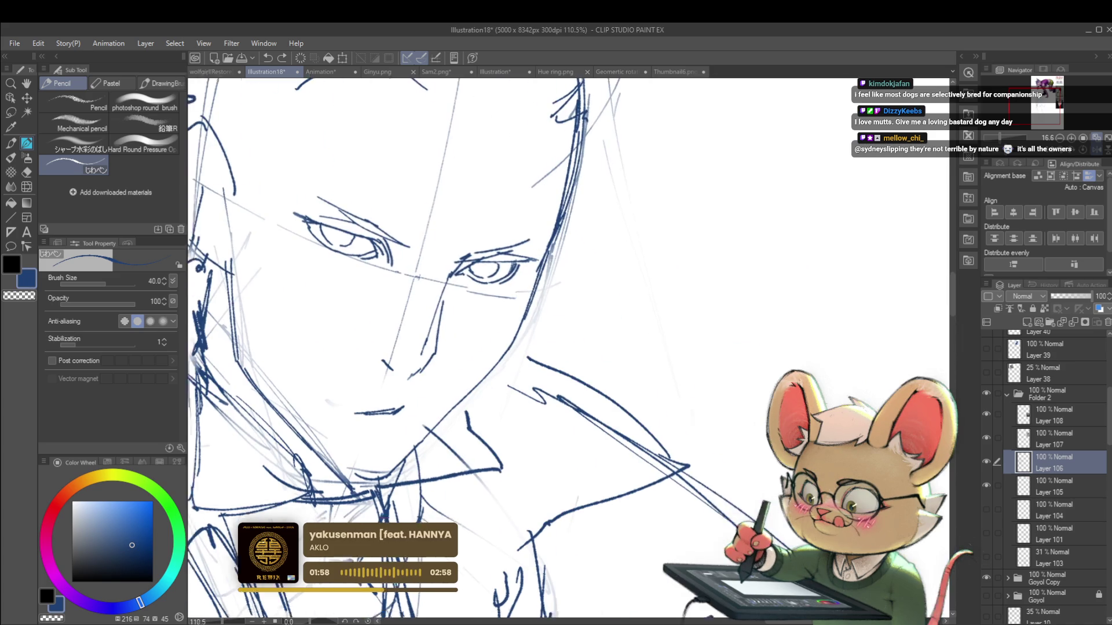
scroll(484, 268, down, 7)
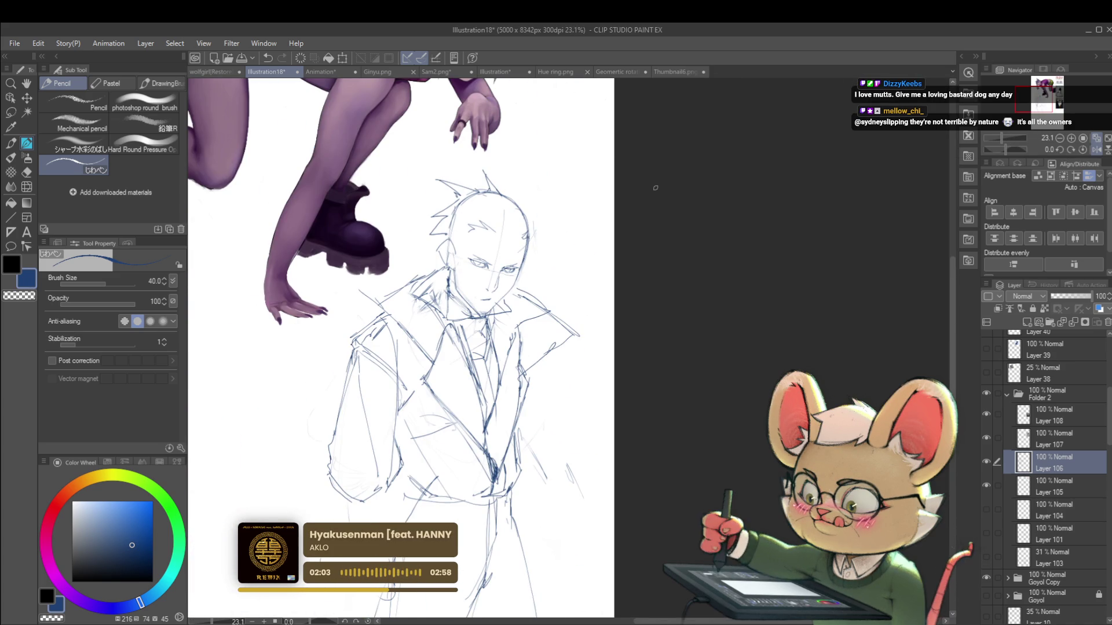
drag(652, 192, 739, 117)
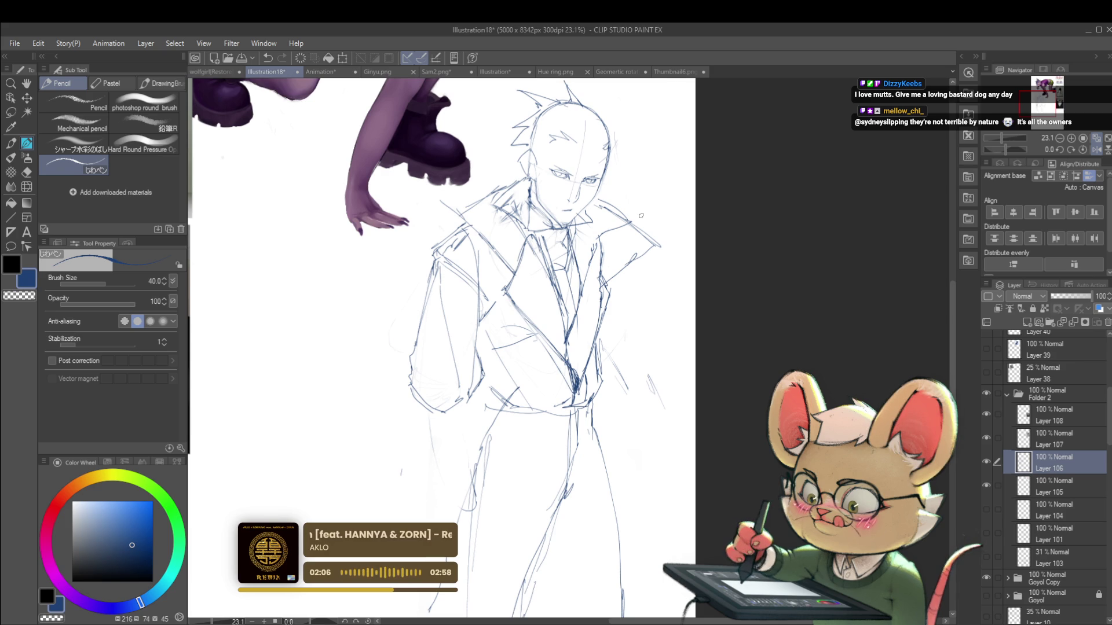
scroll(605, 172, up, 6)
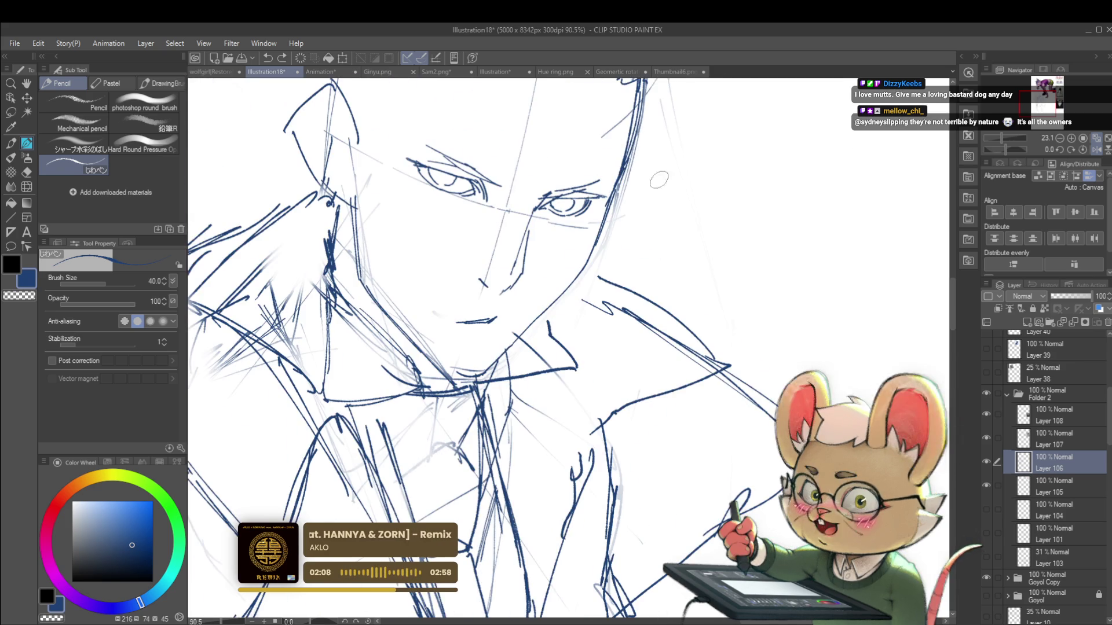
drag(760, 198, 809, 197)
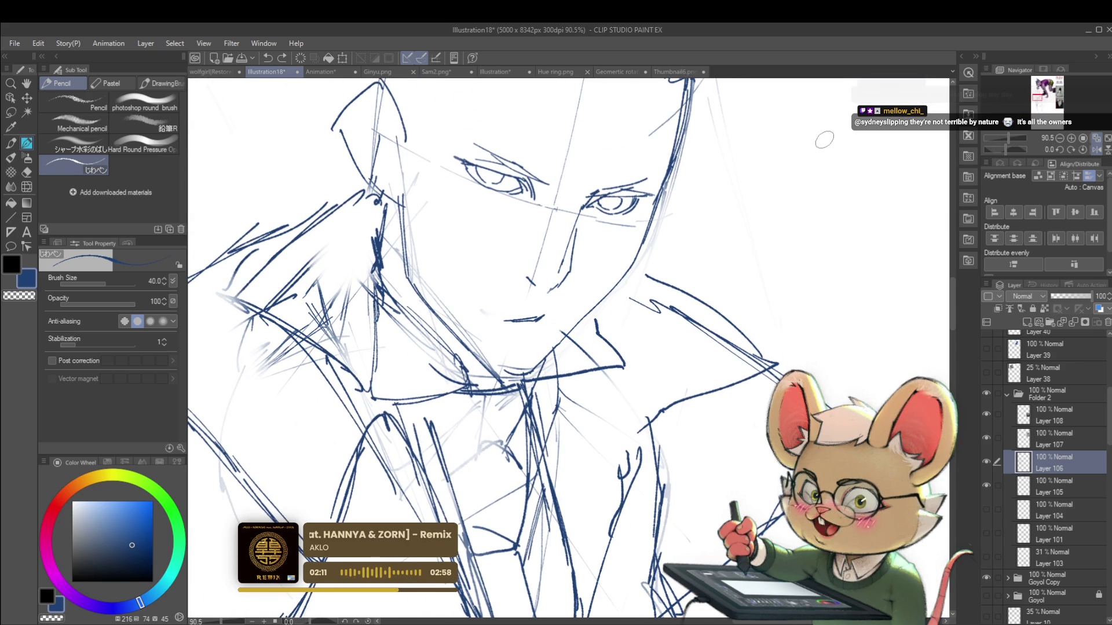
key(bracketleft)
key(bracketleft)
key(bracketleft)
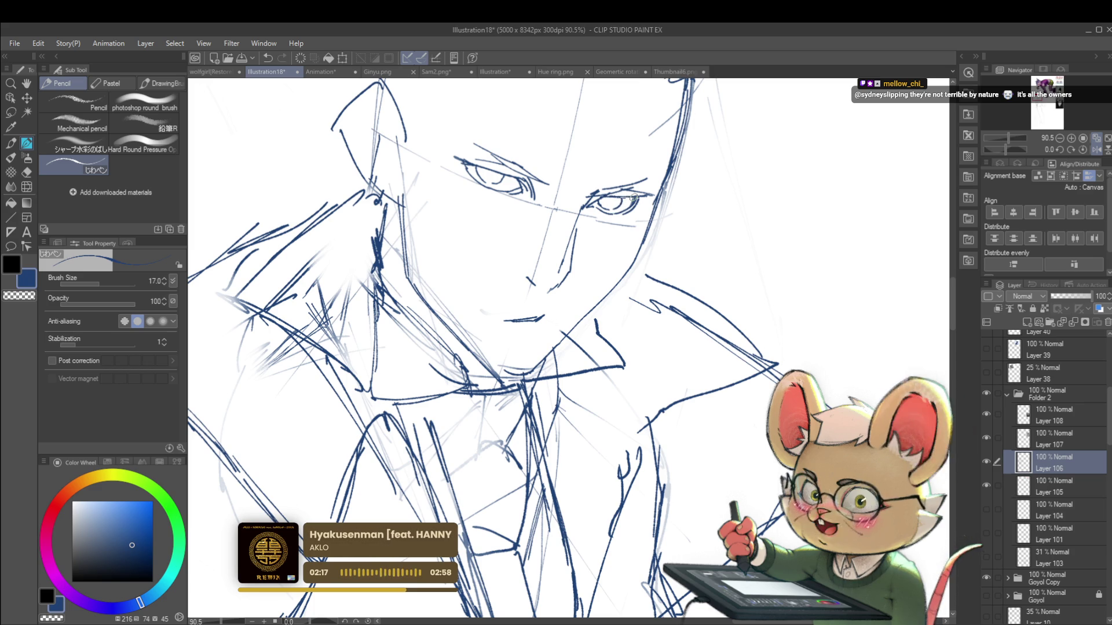
drag(625, 199, 640, 196)
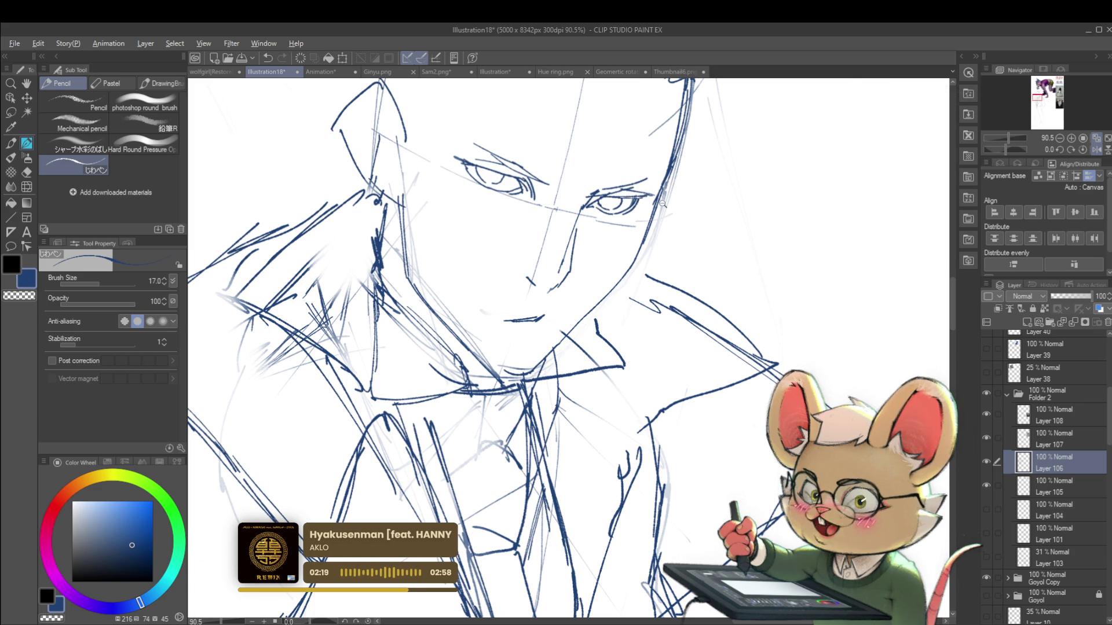
Mirror the view to recheck the face, then zoom out to the full figure and reference photos
scroll(666, 194, down, 5)
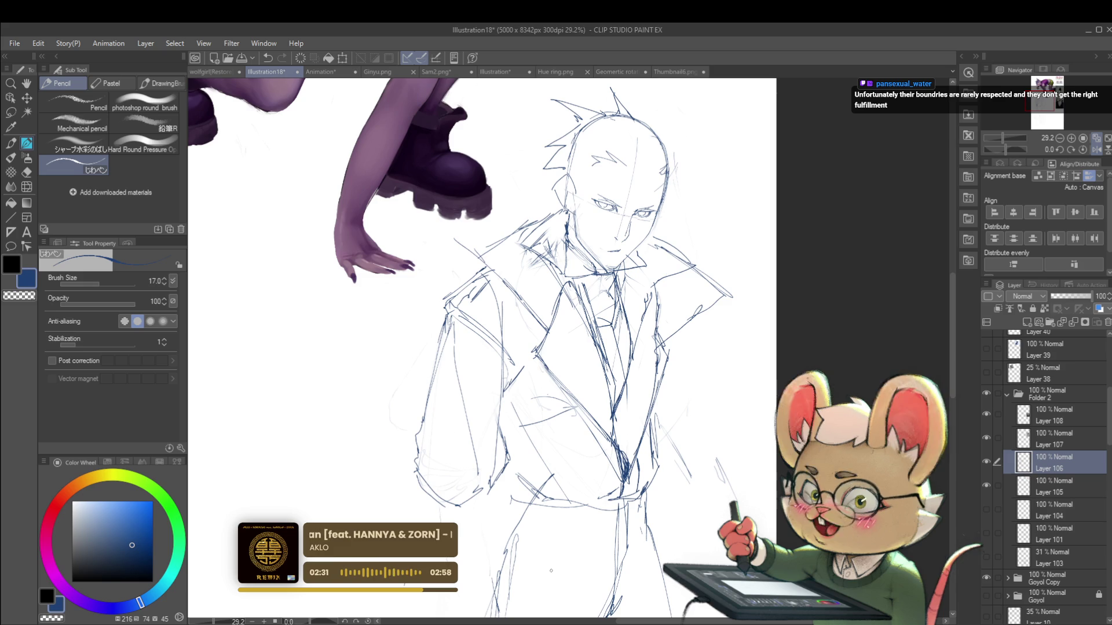
click(1096, 150)
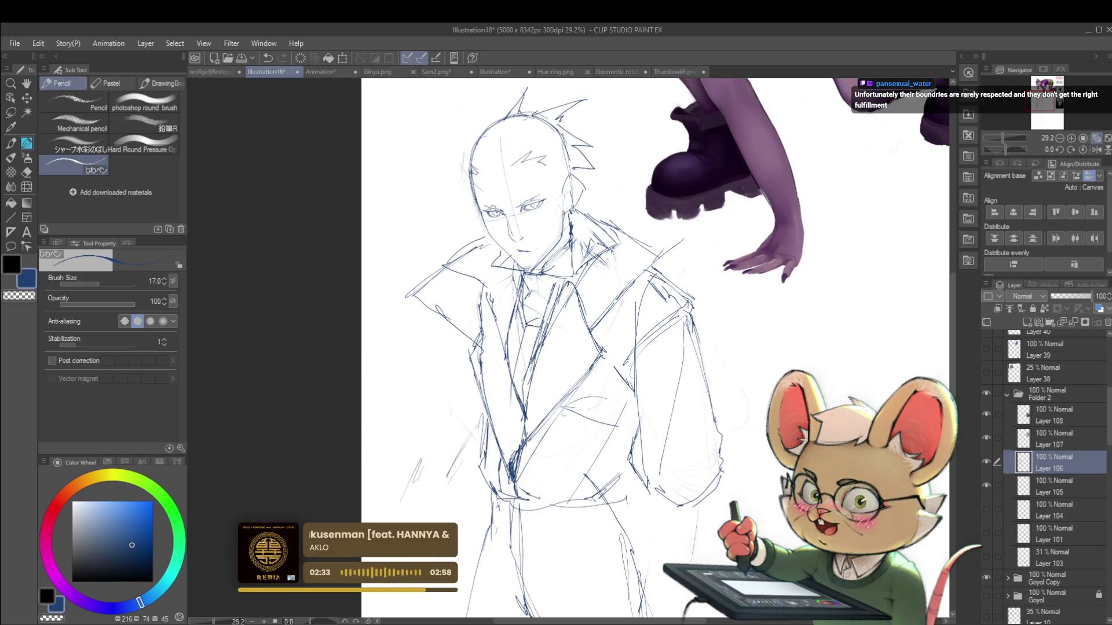
scroll(490, 206, up, 5)
scroll(514, 204, up, 2)
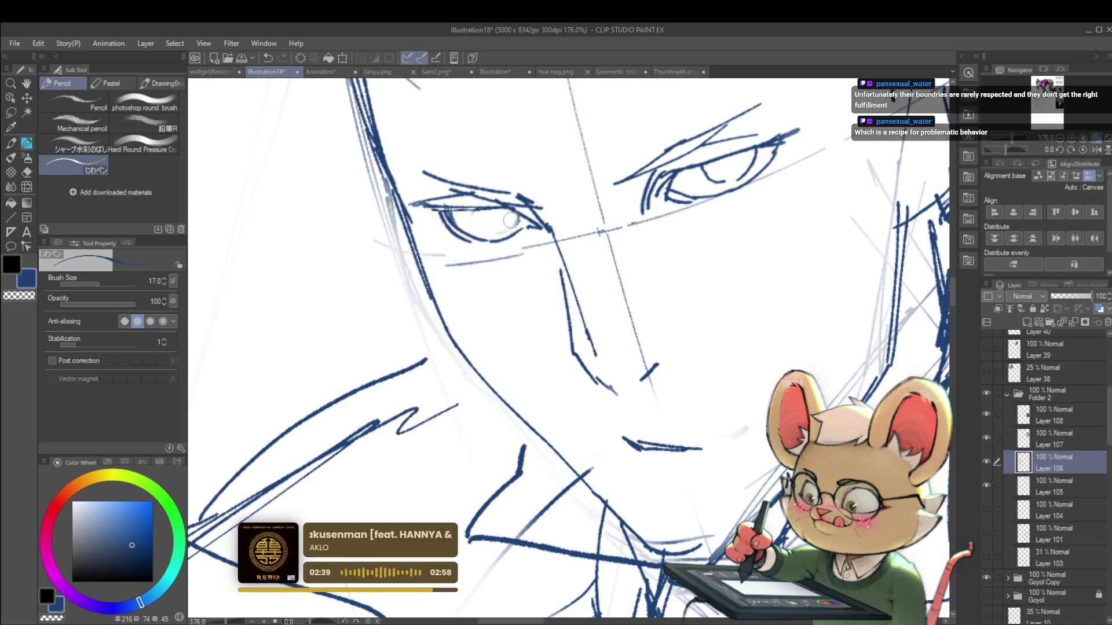
mouse_move(490, 218)
mouse_down()
mouse_move(390, 220)
mouse_move(424, 237)
mouse_up()
scroll(427, 237, down, 10)
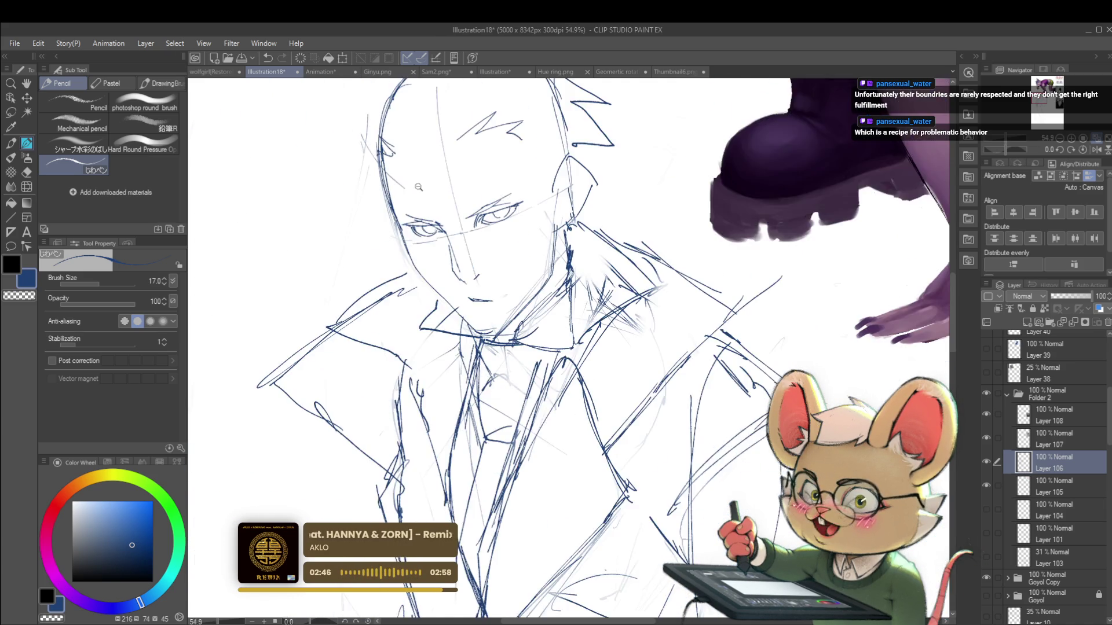
scroll(597, 226, down, 1)
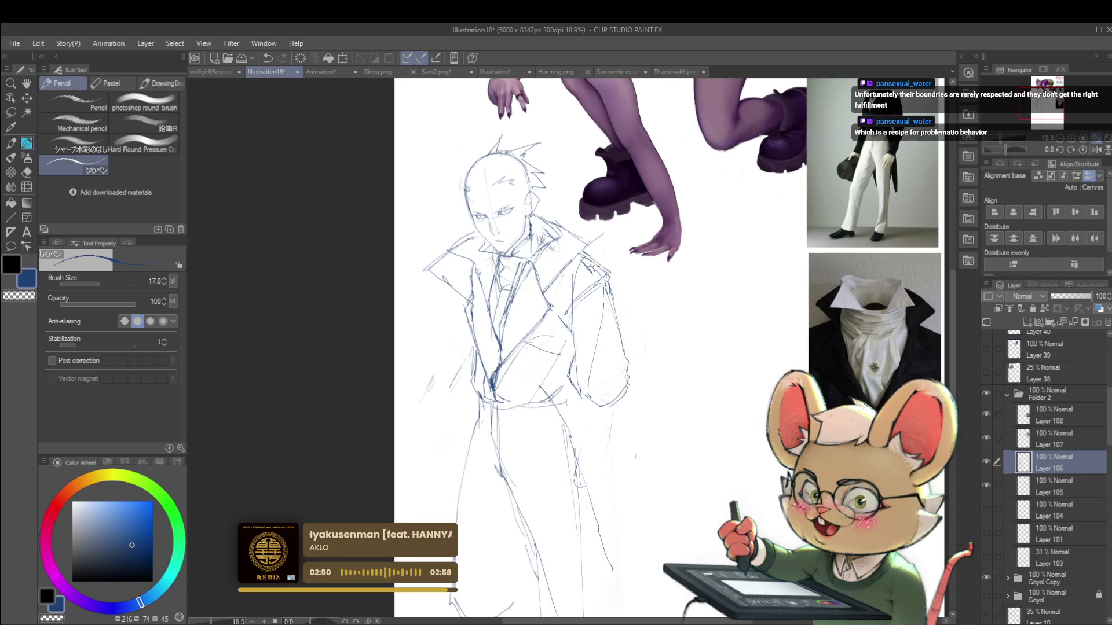
mouse_move(610, 279)
mouse_down()
mouse_move(563, 200)
mouse_move(616, 129)
mouse_move(609, 169)
mouse_up()
Extend the left leg line and shape the lower legs with pencil strokes
scroll(608, 162, down, 1)
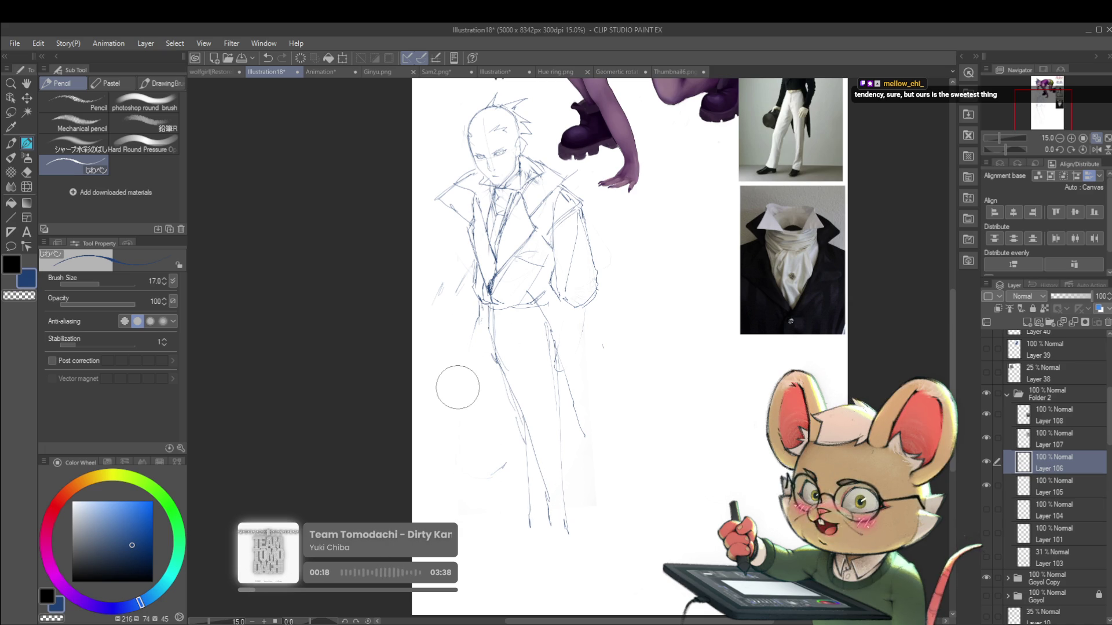
scroll(495, 333, up, 4)
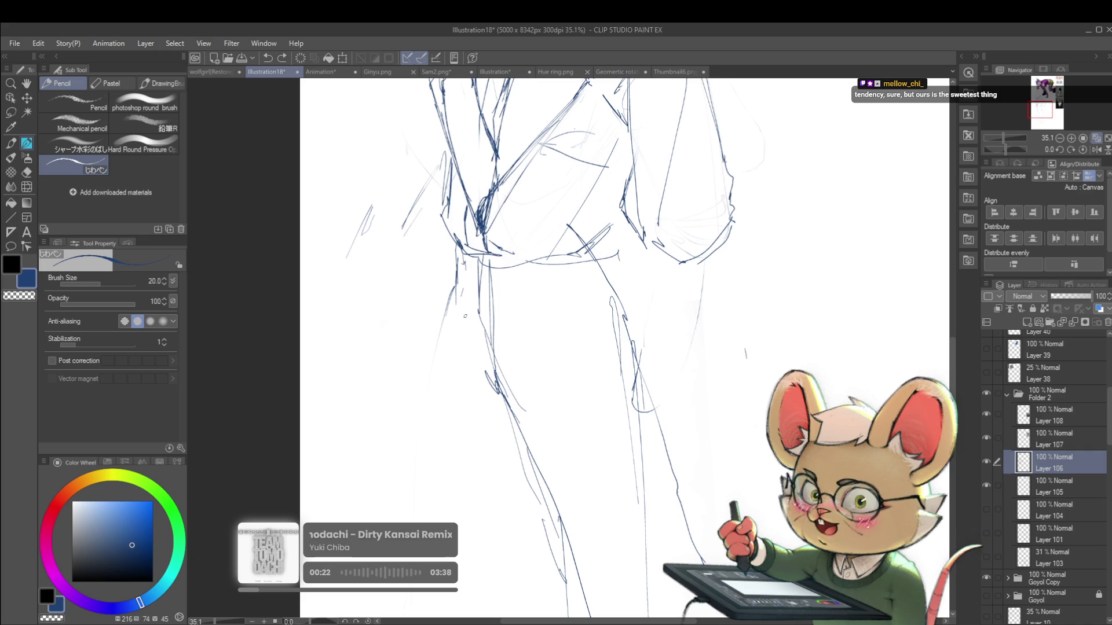
drag(445, 305, 484, 368)
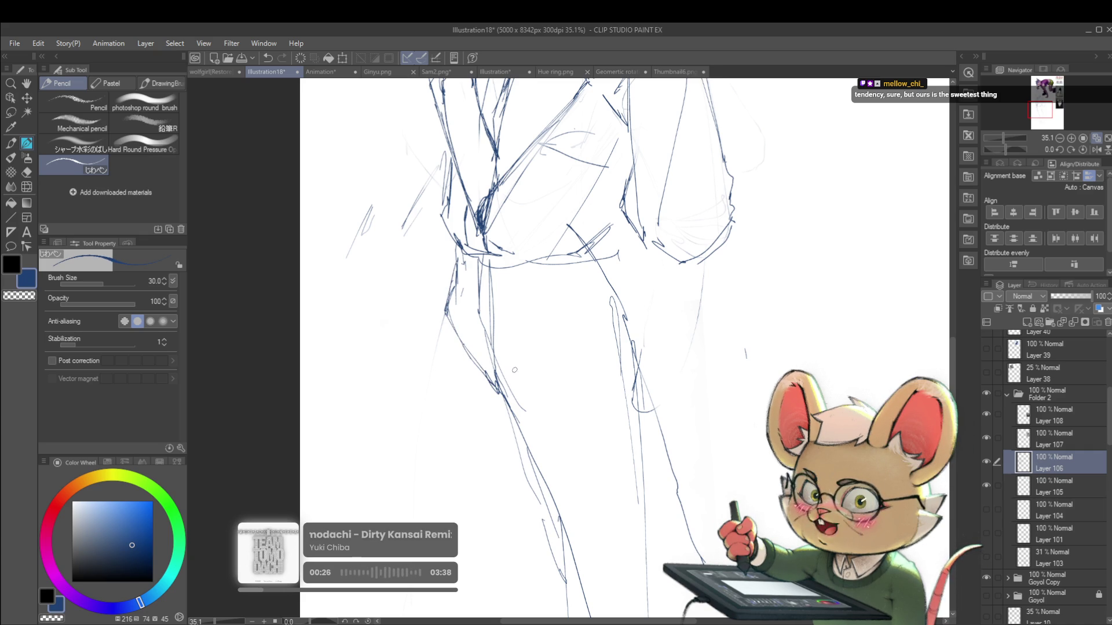
mouse_move(507, 374)
mouse_down()
mouse_move(537, 331)
mouse_move(560, 336)
mouse_up()
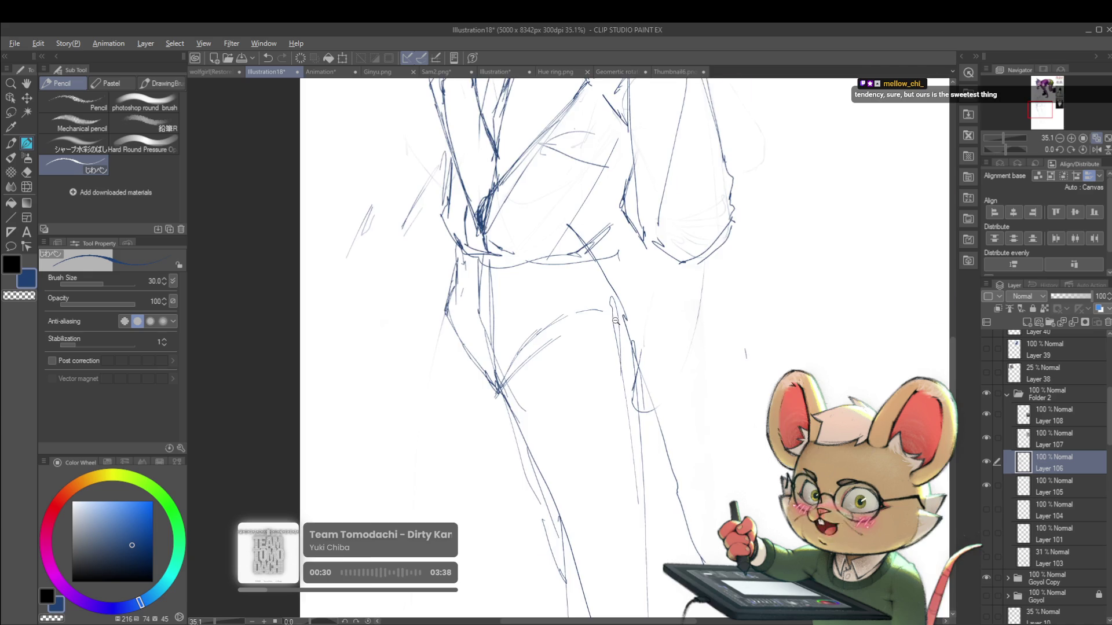
Zoom out to the whole page and raise the pencil size to 50
key(ctrl+minus)
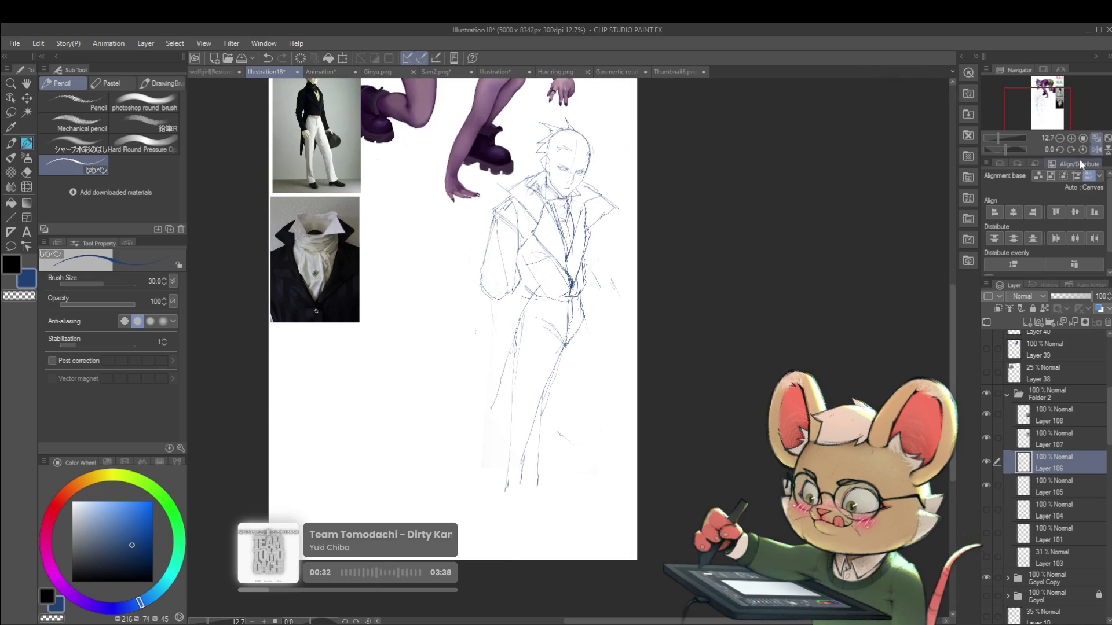
scroll(561, 284, up, 2)
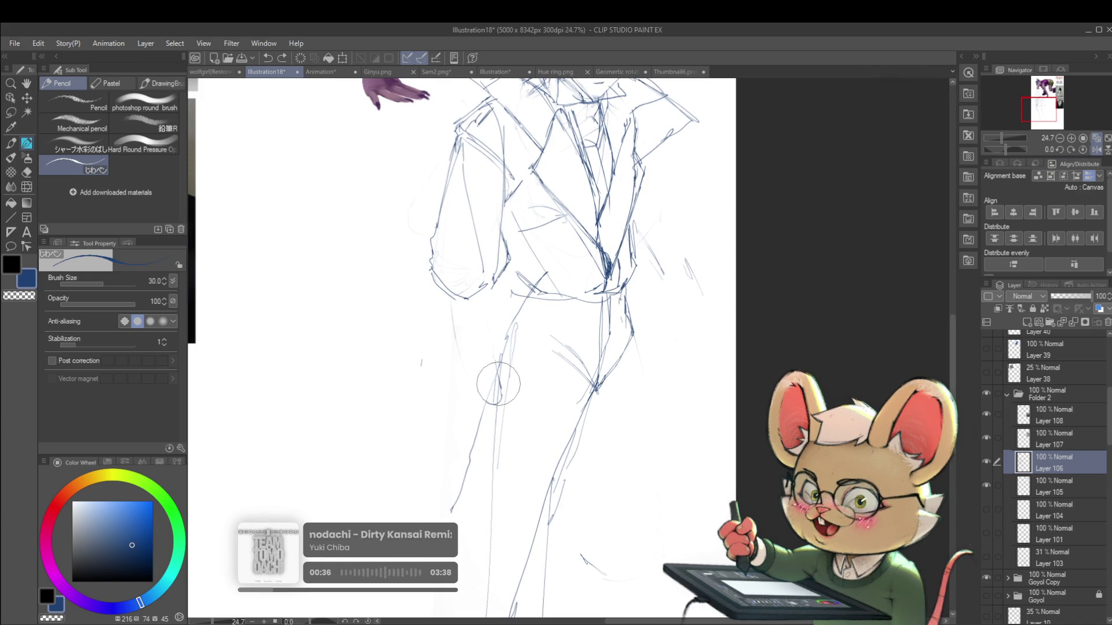
scroll(501, 405, down, 2)
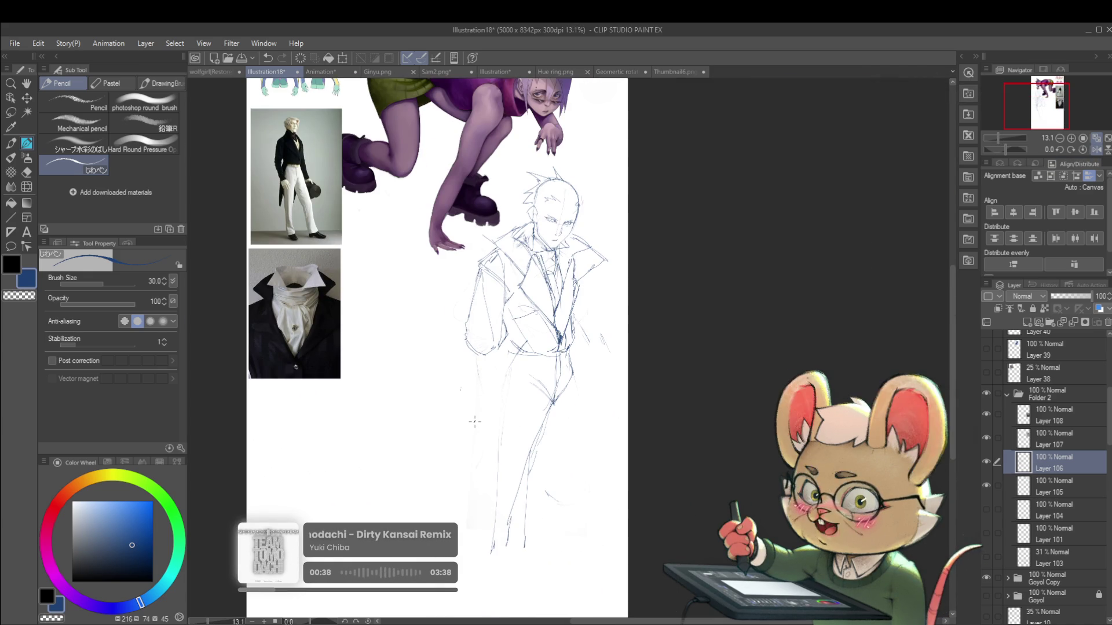
key(alt)
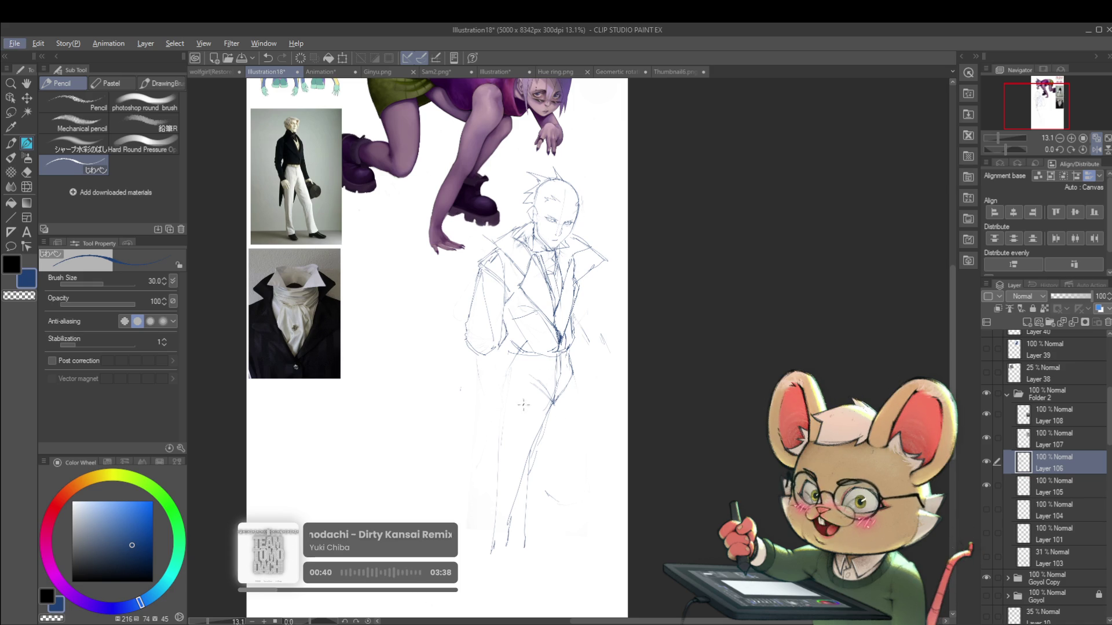
key(bracketright)
key(bracketright)
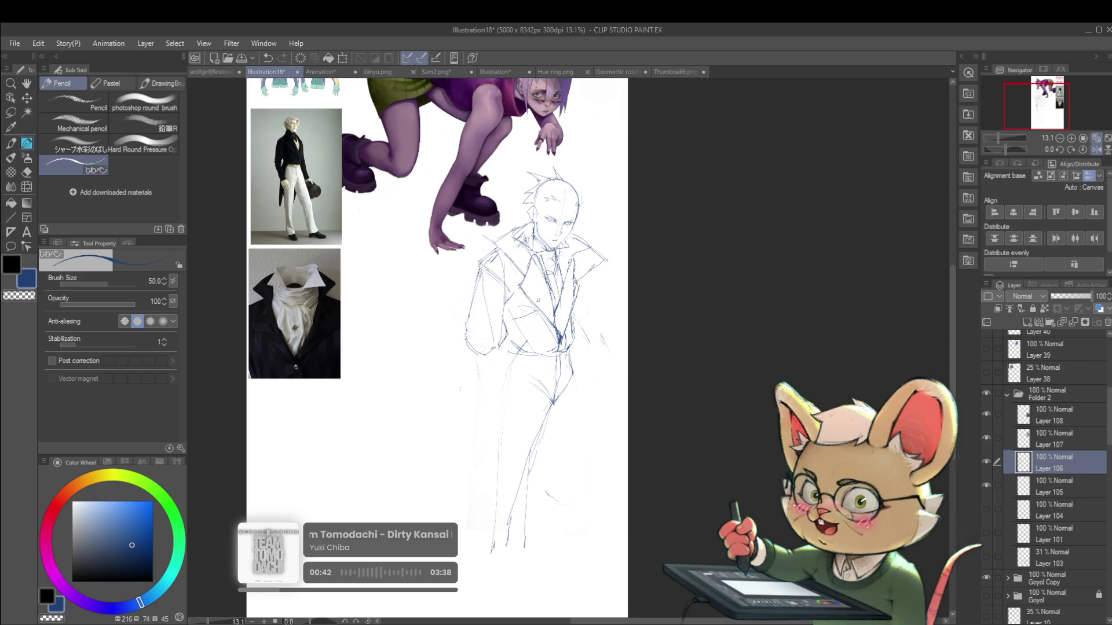
scroll(536, 380, up, 2)
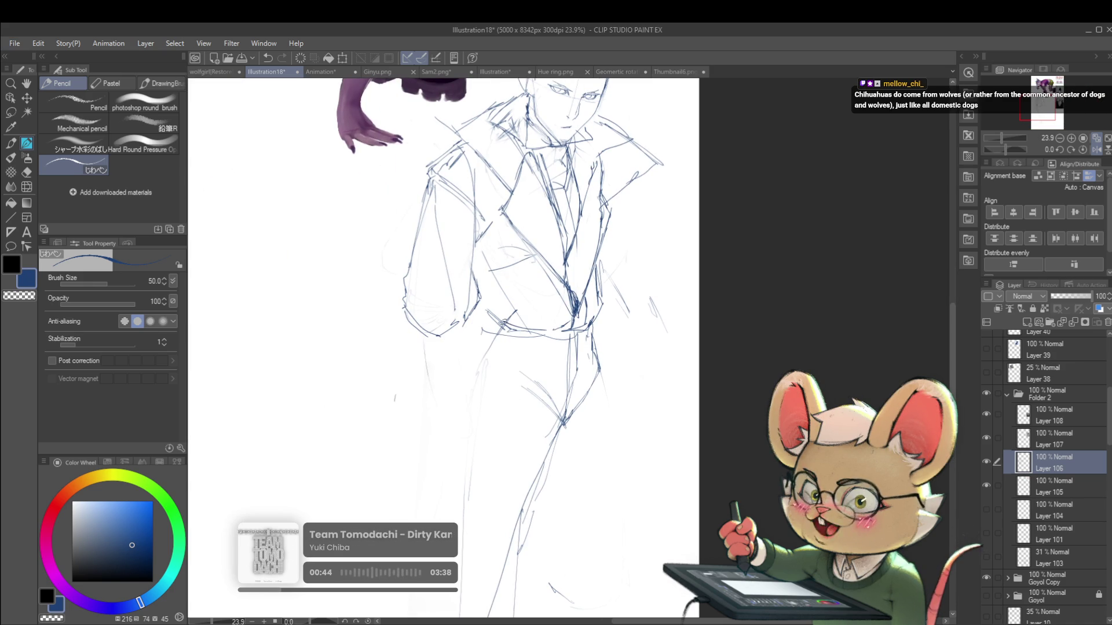
scroll(512, 323, down, 3)
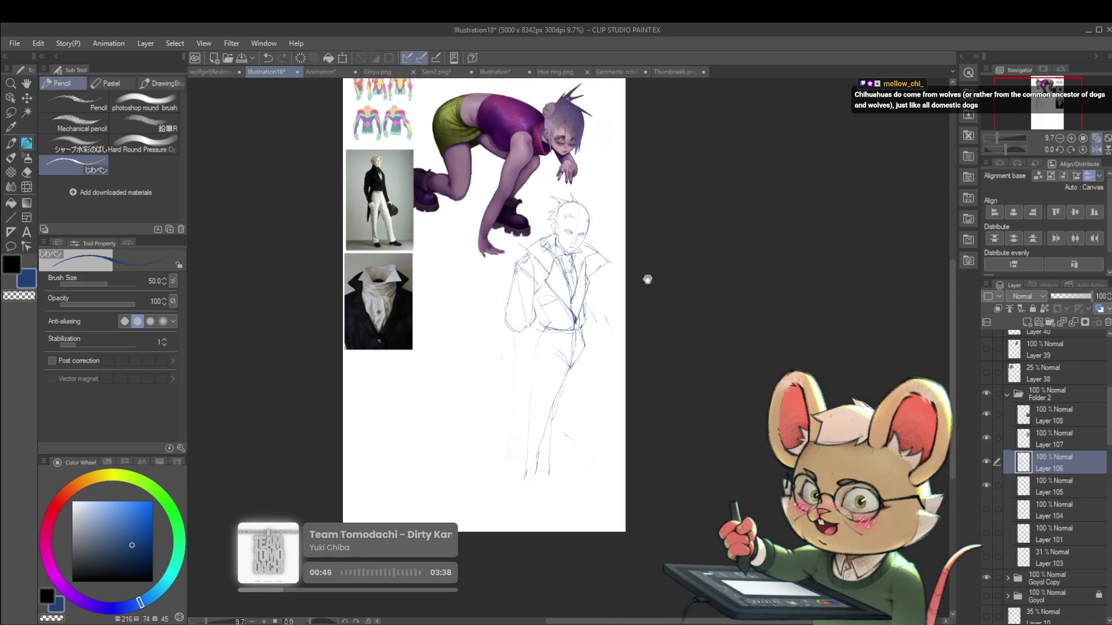
scroll(503, 282, up, 3)
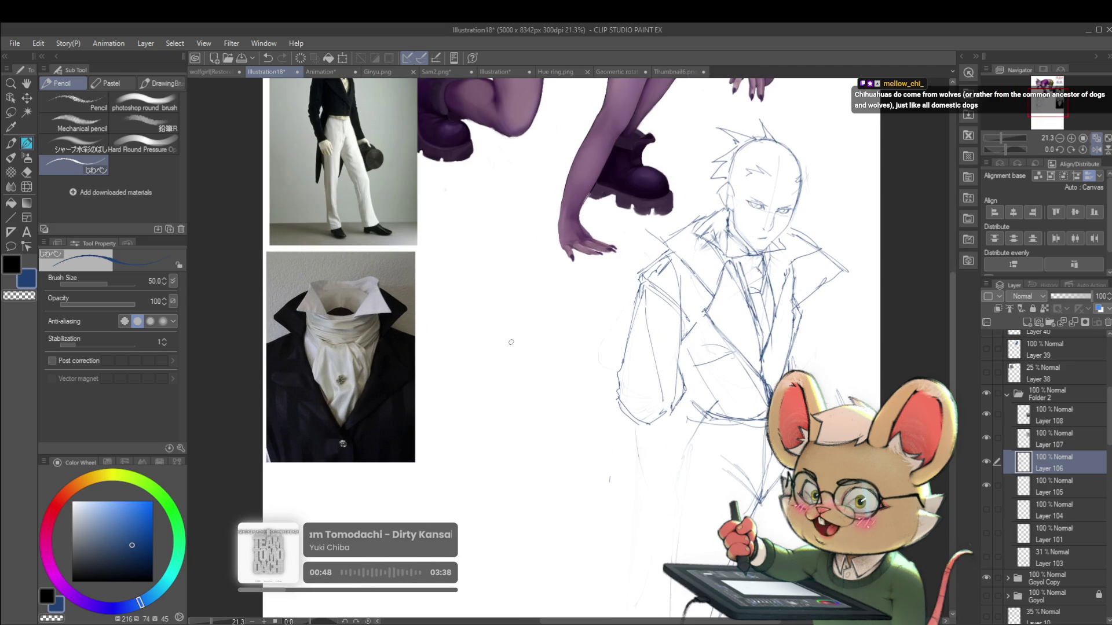
Handwrite a '5 min' arrow '10 min' timing note beside the figure, then undo most of it
drag(502, 340, 553, 362)
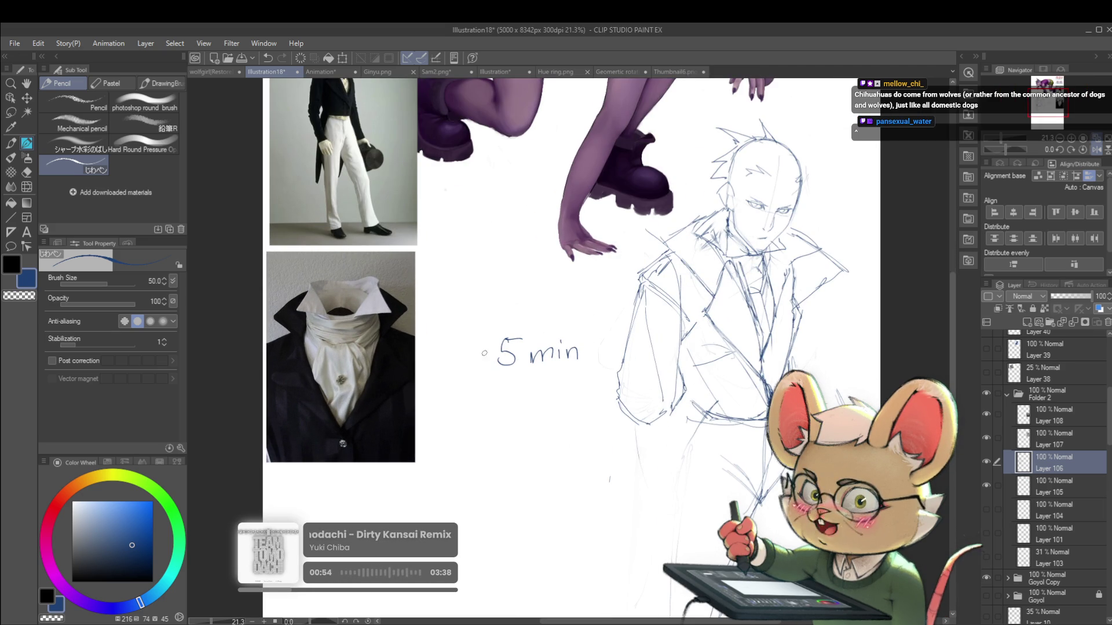
drag(475, 408, 485, 411)
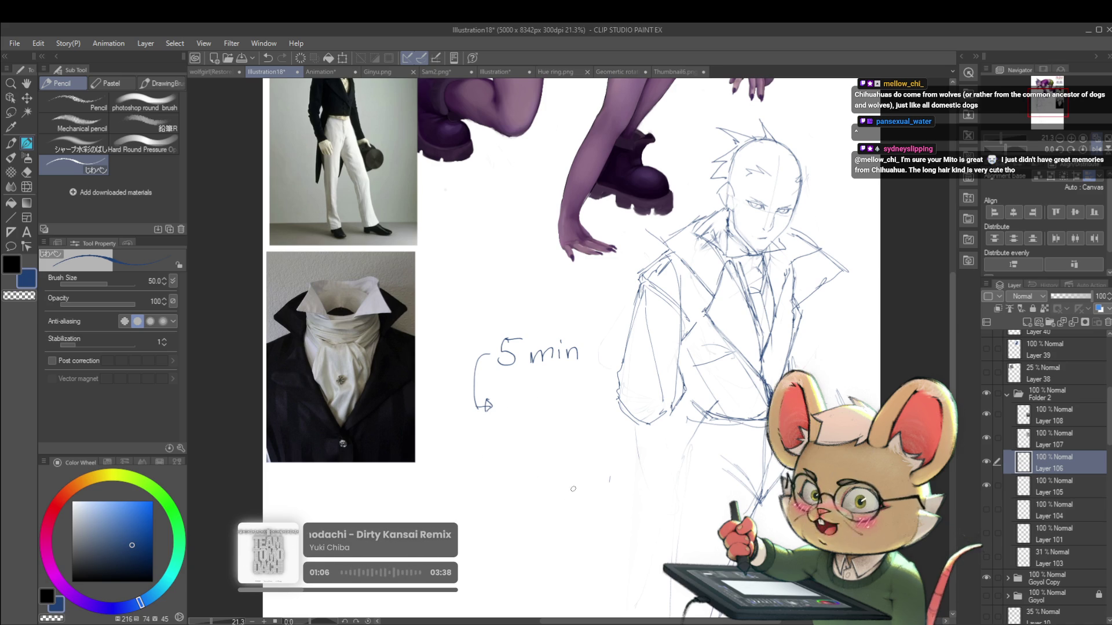
drag(505, 396, 506, 418)
mouse_move(524, 397)
mouse_down()
mouse_move(513, 412)
mouse_move(528, 400)
mouse_move(574, 412)
mouse_up()
drag(580, 402, 581, 412)
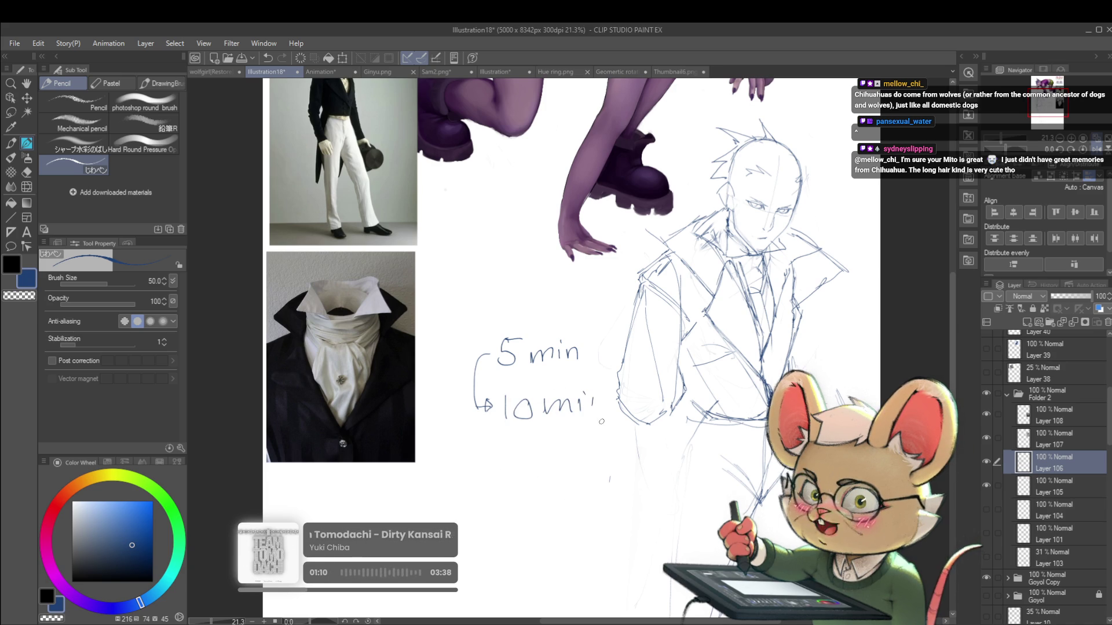
key(ctrl+z)
key(ctrl+z)
key(ctrl+z)
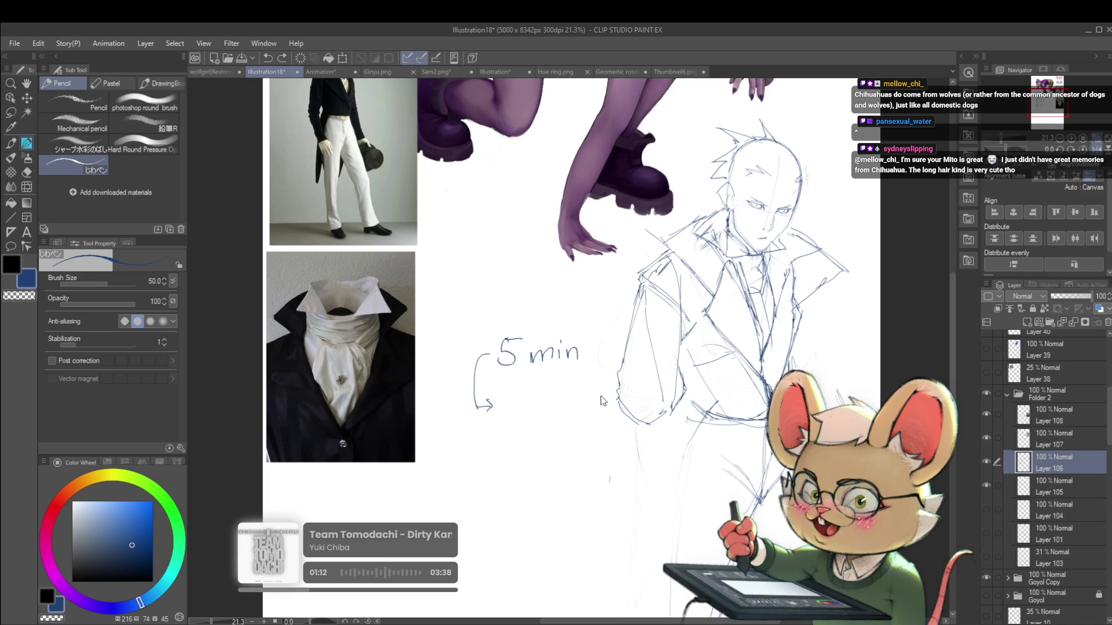
key(ctrl+z)
key(ctrl+z)
key(ctrl+z)
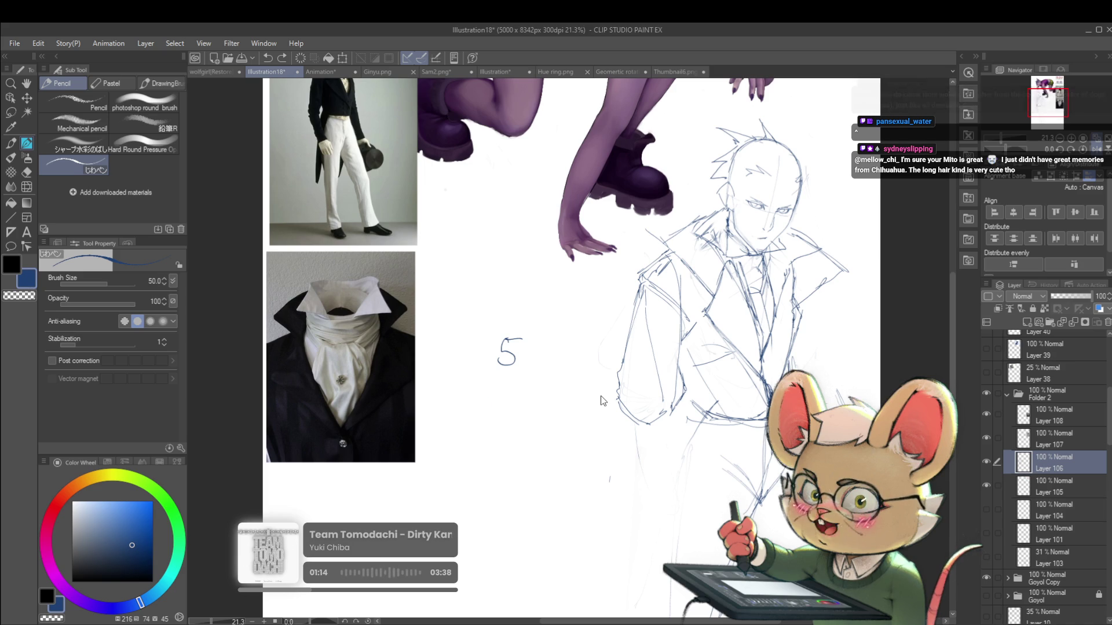
Draw a trial diagonal arrow with small marks in the margin beside the figure
scroll(601, 400, down, 2)
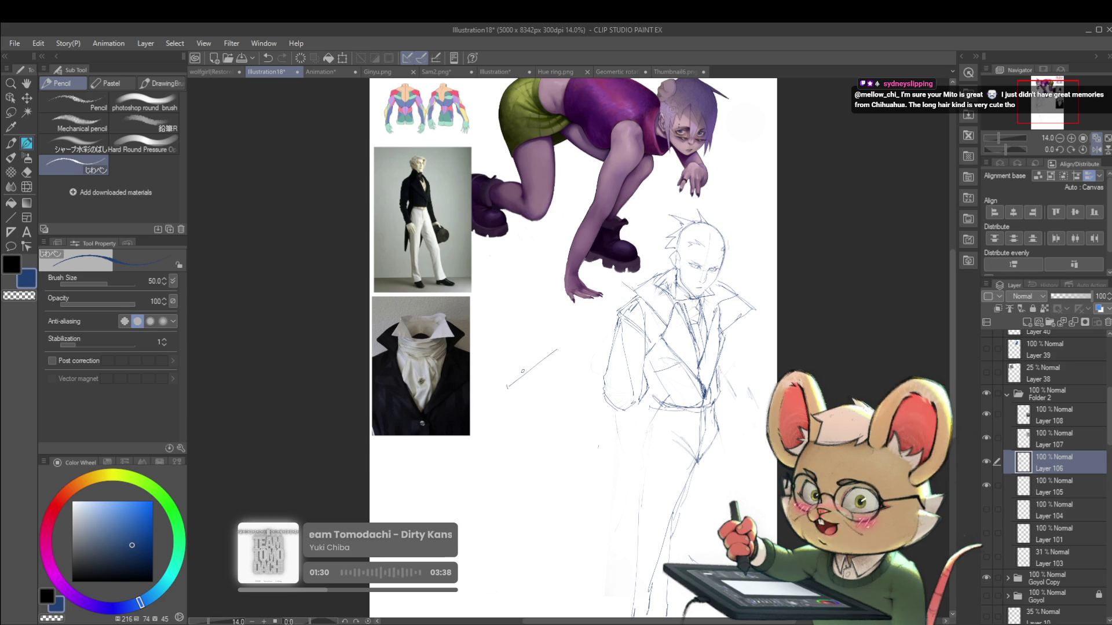
scroll(557, 389, up, 2)
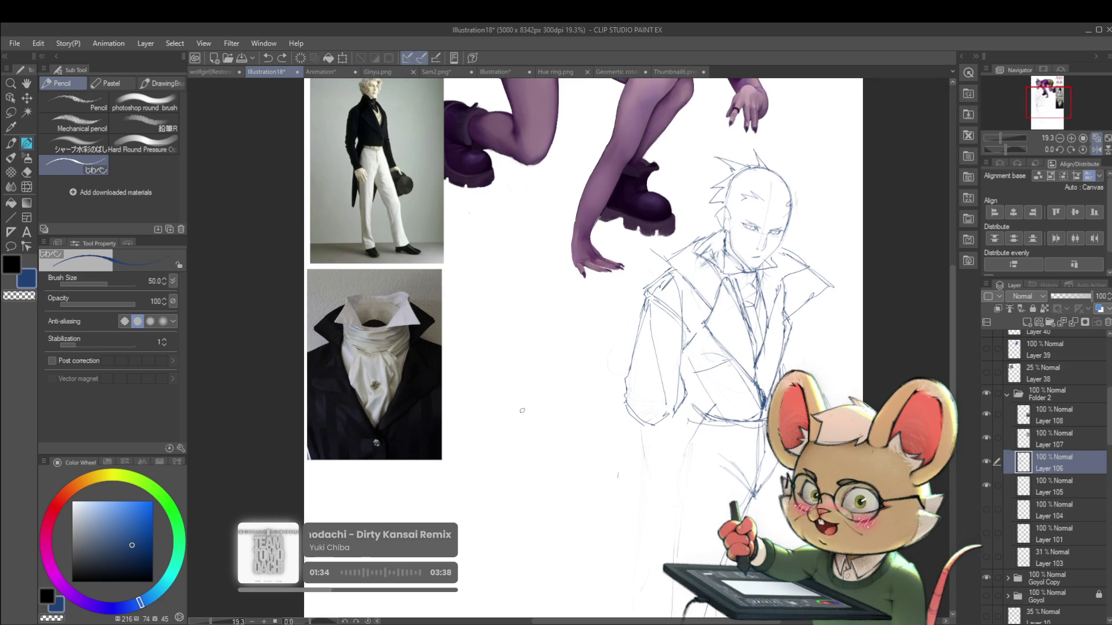
mouse_move(469, 409)
mouse_down()
mouse_move(503, 424)
mouse_move(587, 315)
mouse_up()
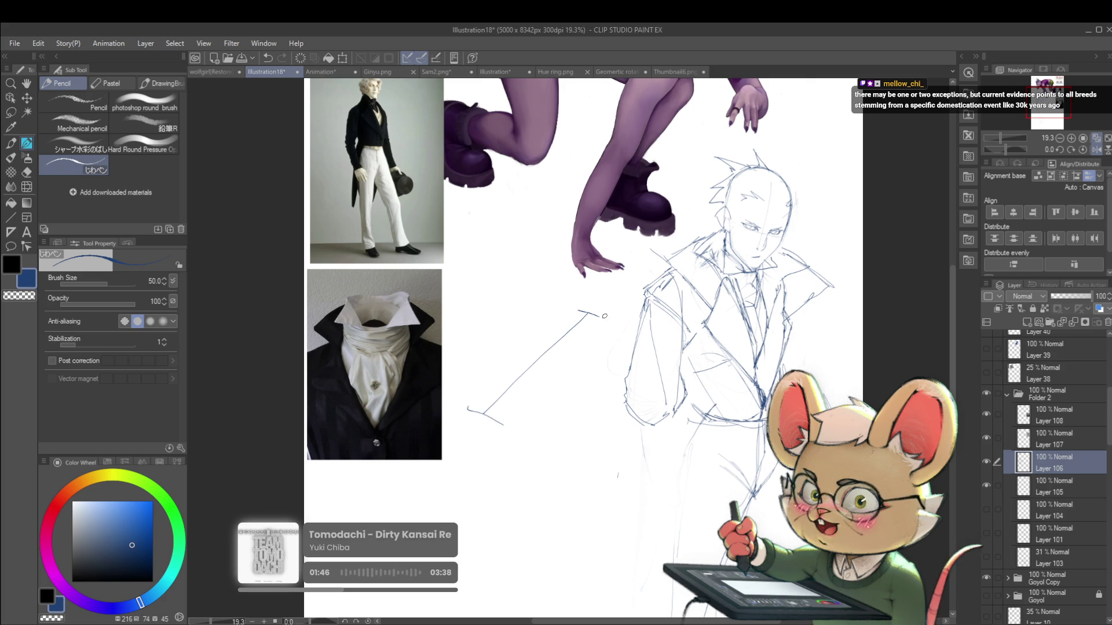
drag(578, 342, 574, 351)
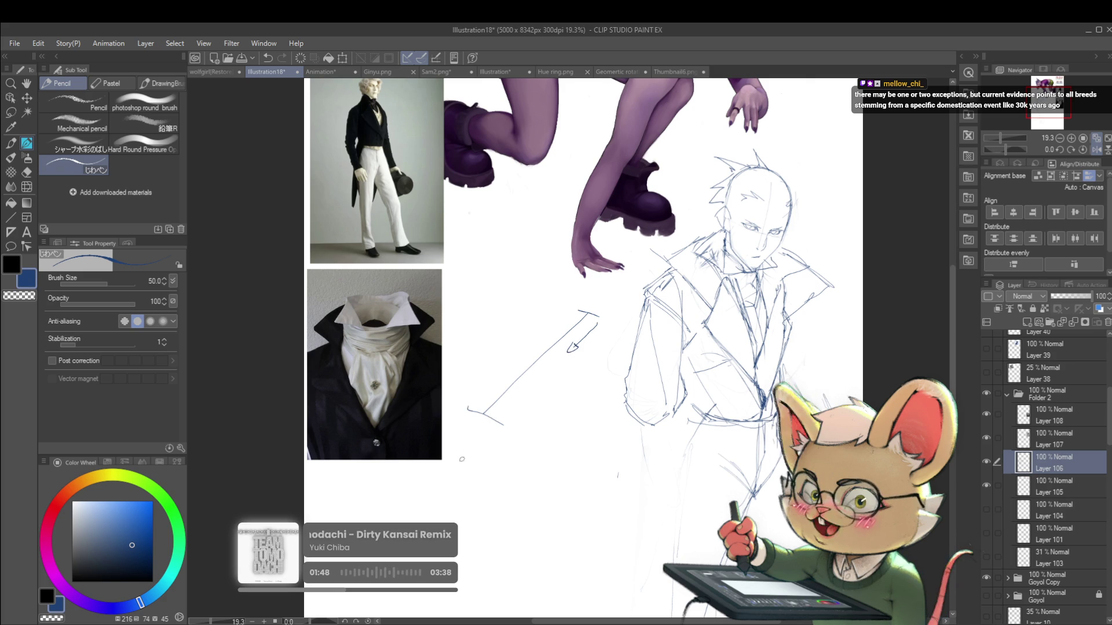
drag(467, 459, 432, 491)
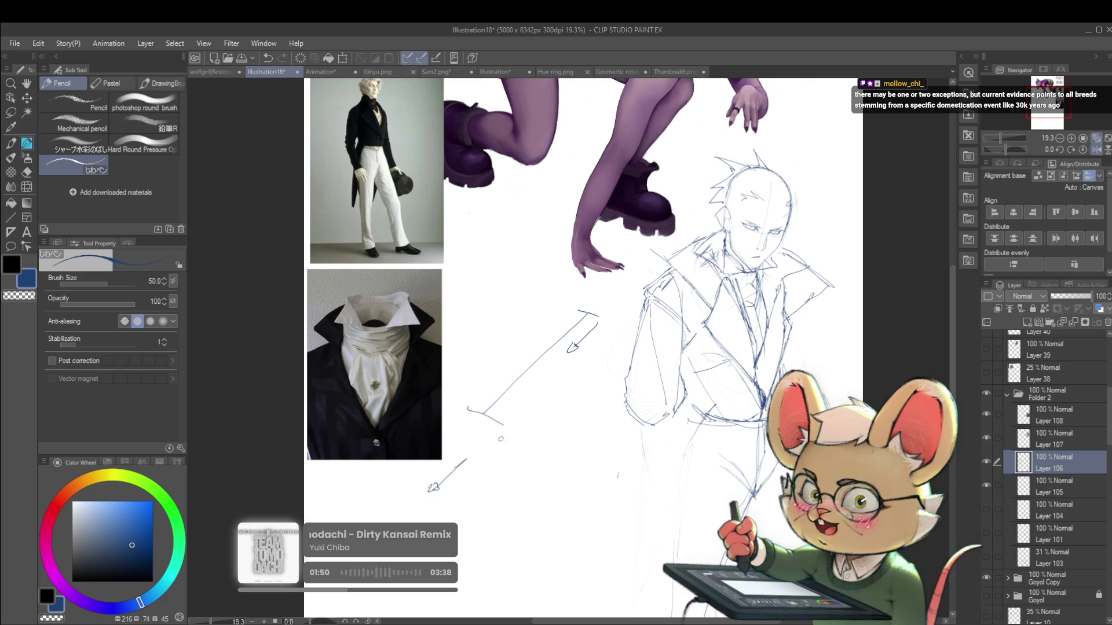
drag(414, 489, 429, 496)
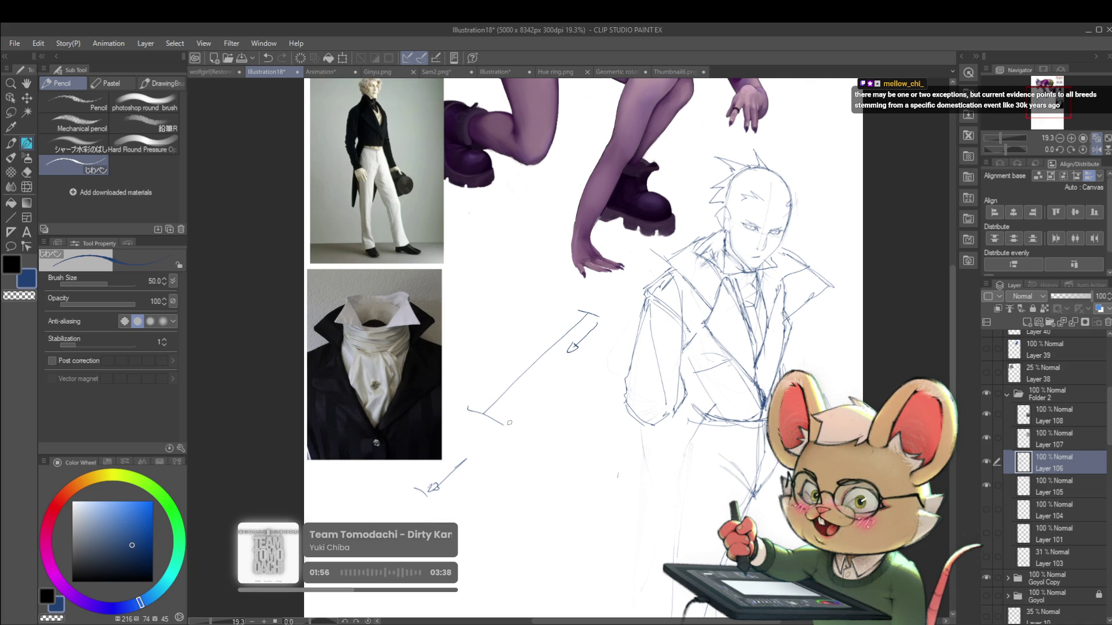
Undo the trial arrow and its marks, then mirror the canvas view horizontally
key(ctrl+z)
key(ctrl+z)
key(ctrl+z)
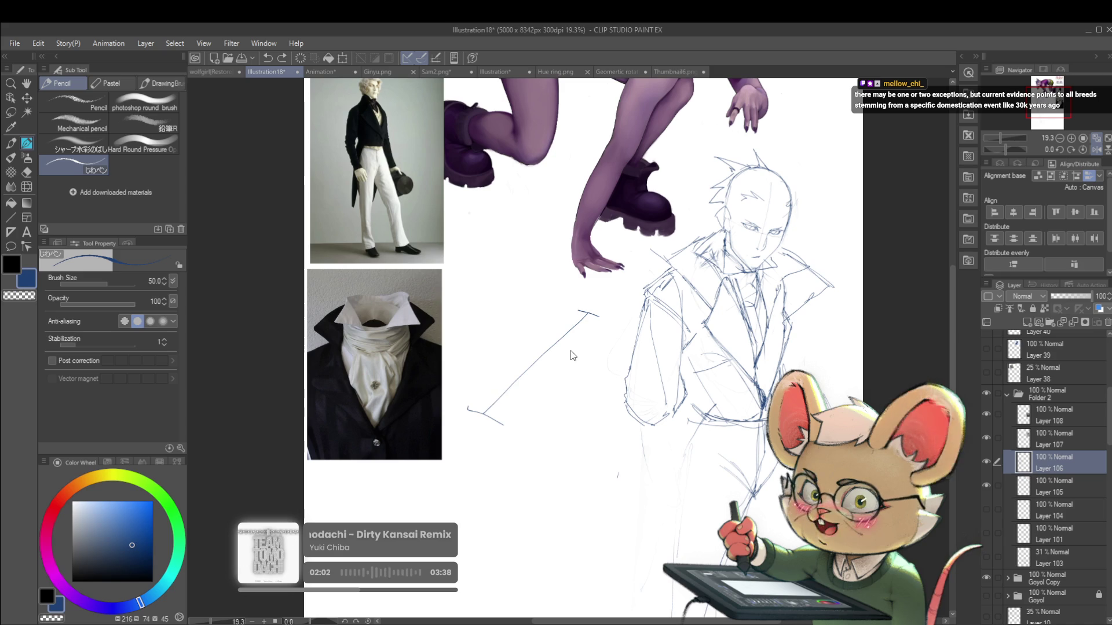
key(ctrl+z)
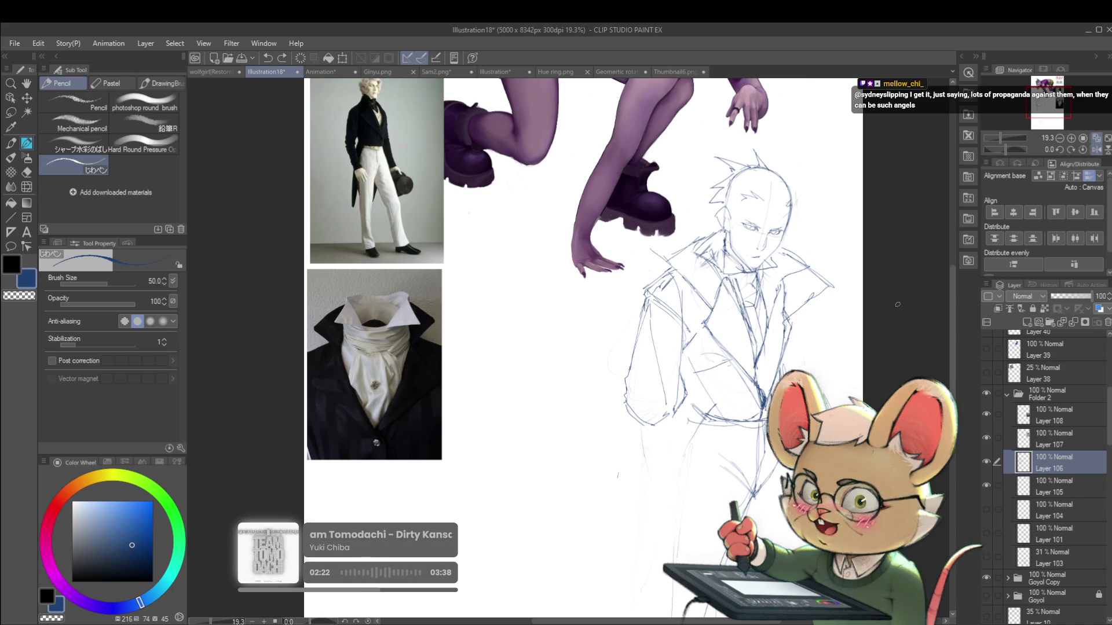
click(1096, 149)
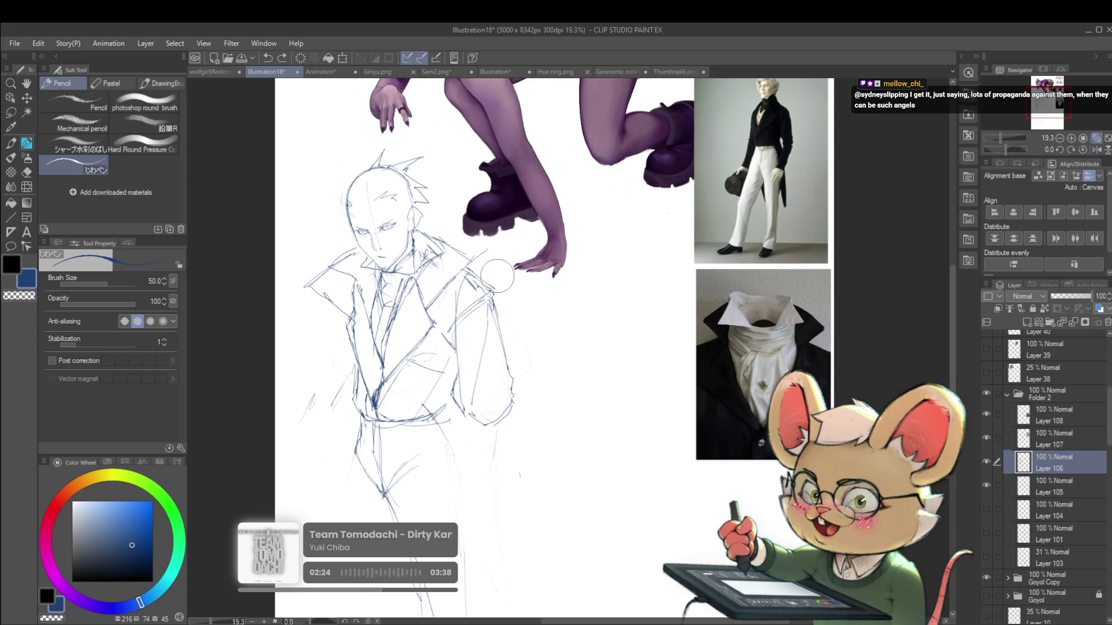
Add pencil strokes along the coat's edge and collar, then zoom out to check the page
drag(484, 269, 502, 317)
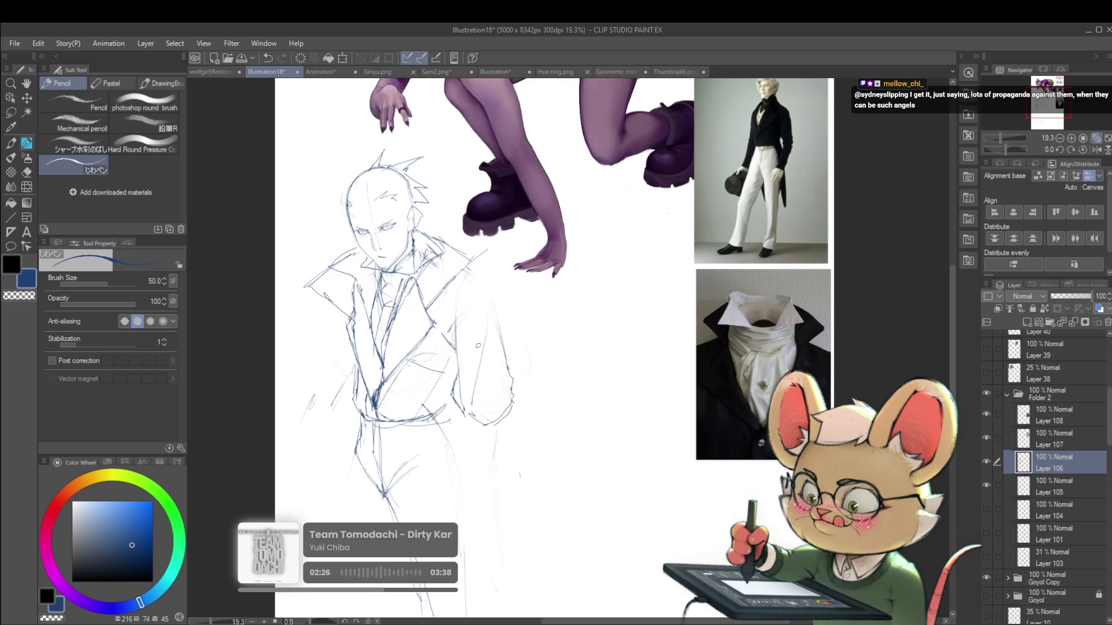
drag(461, 271, 488, 284)
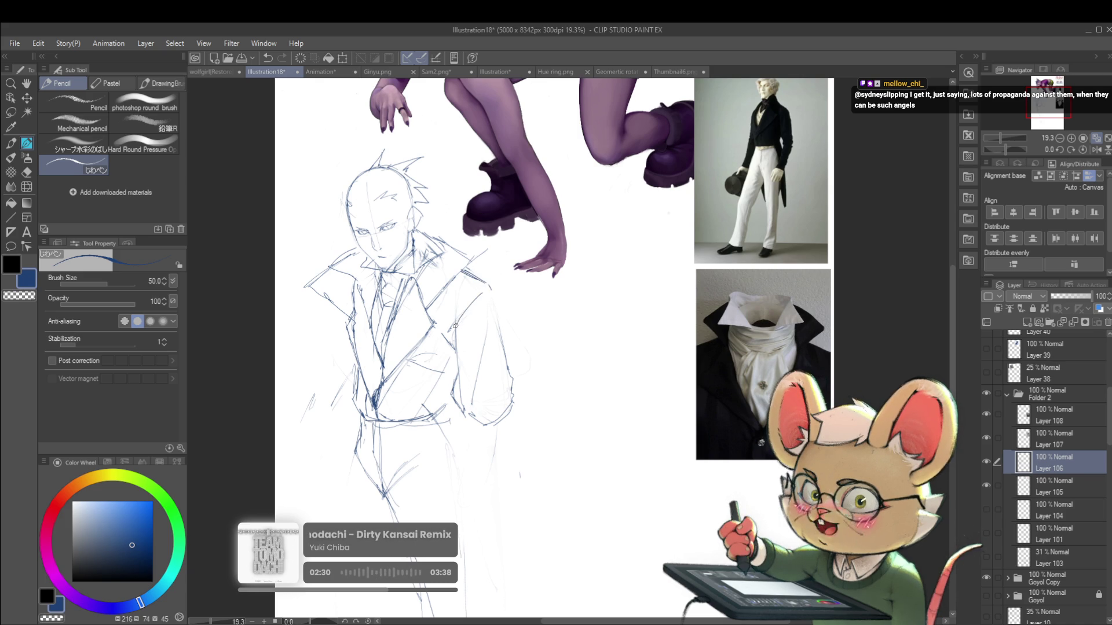
drag(472, 287, 492, 260)
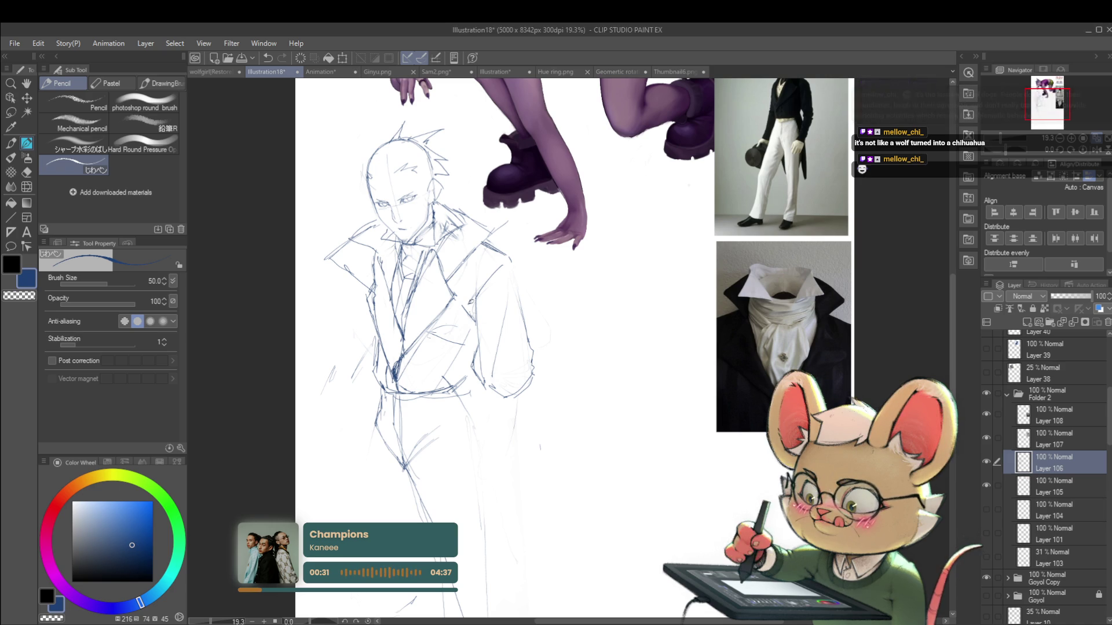
drag(475, 337, 467, 357)
drag(505, 265, 485, 285)
scroll(485, 285, down, 4)
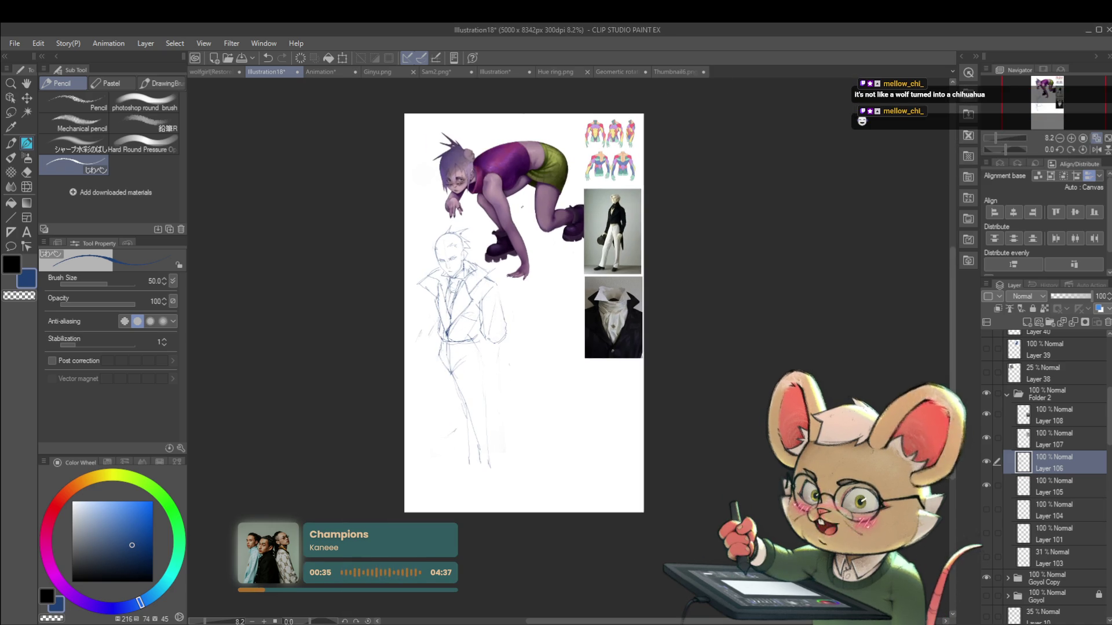
In the mirrored view, draw the coat's left edge and the left leg line
click(1099, 150)
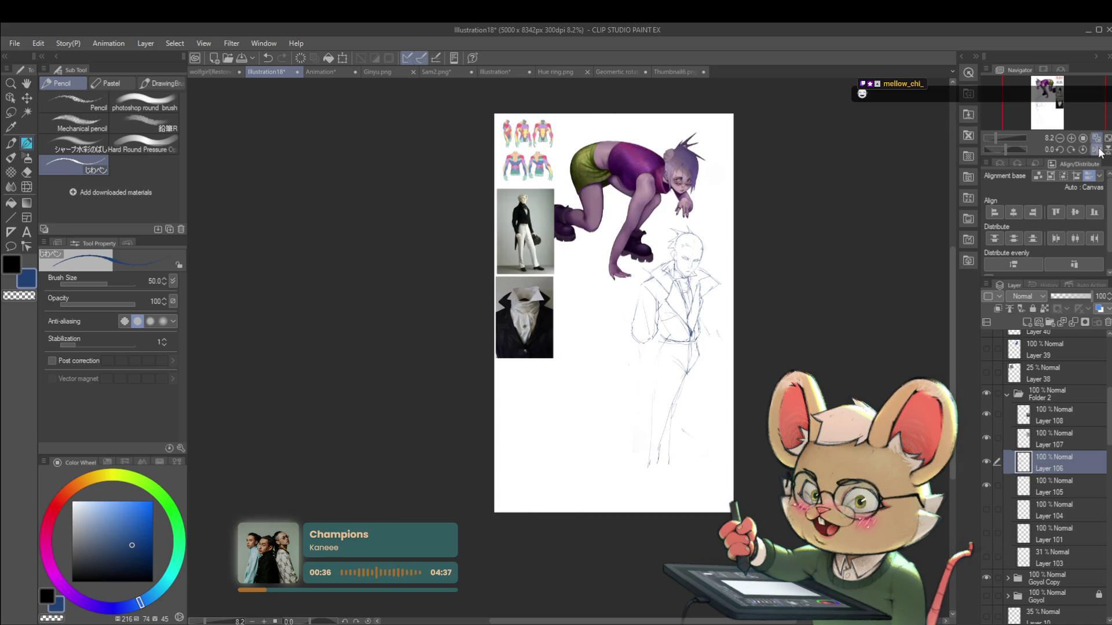
scroll(668, 290, up, 2)
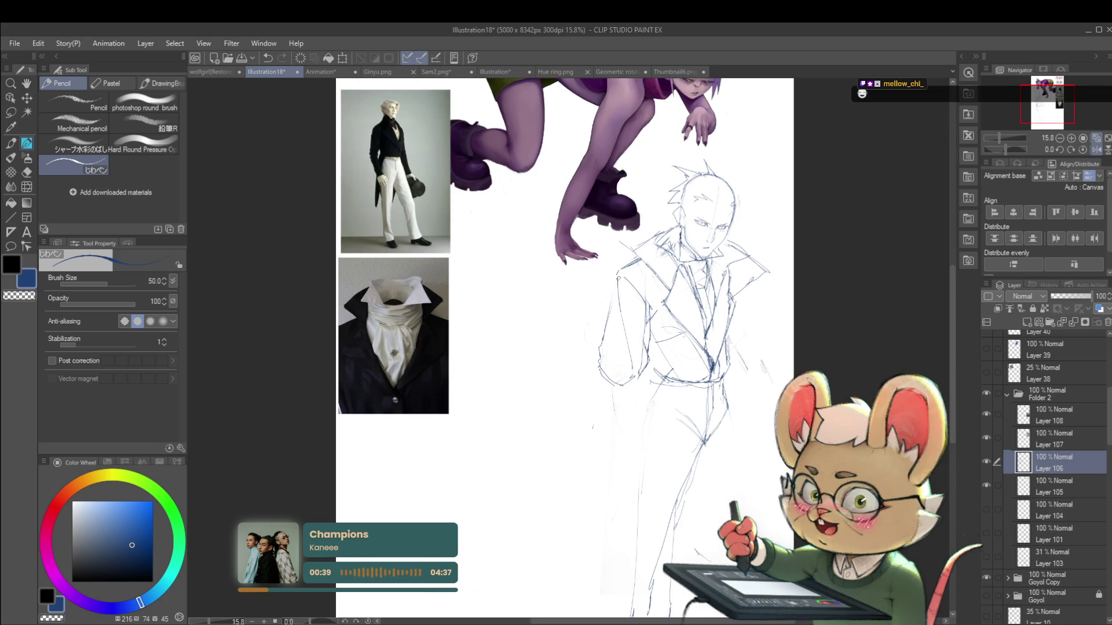
drag(619, 273, 609, 328)
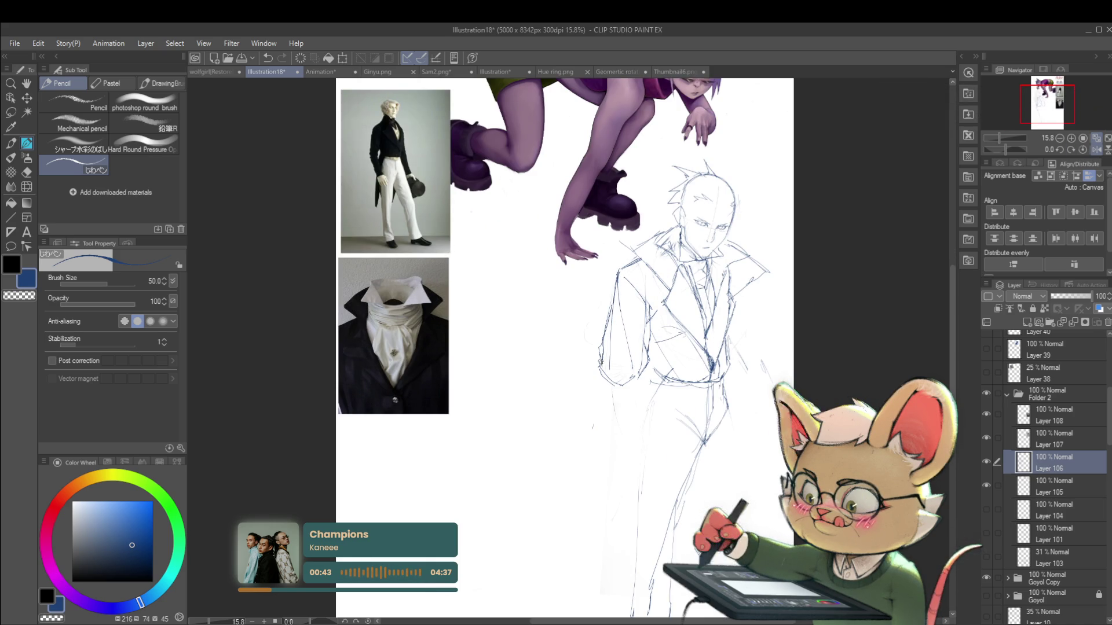
scroll(601, 255, down, 2)
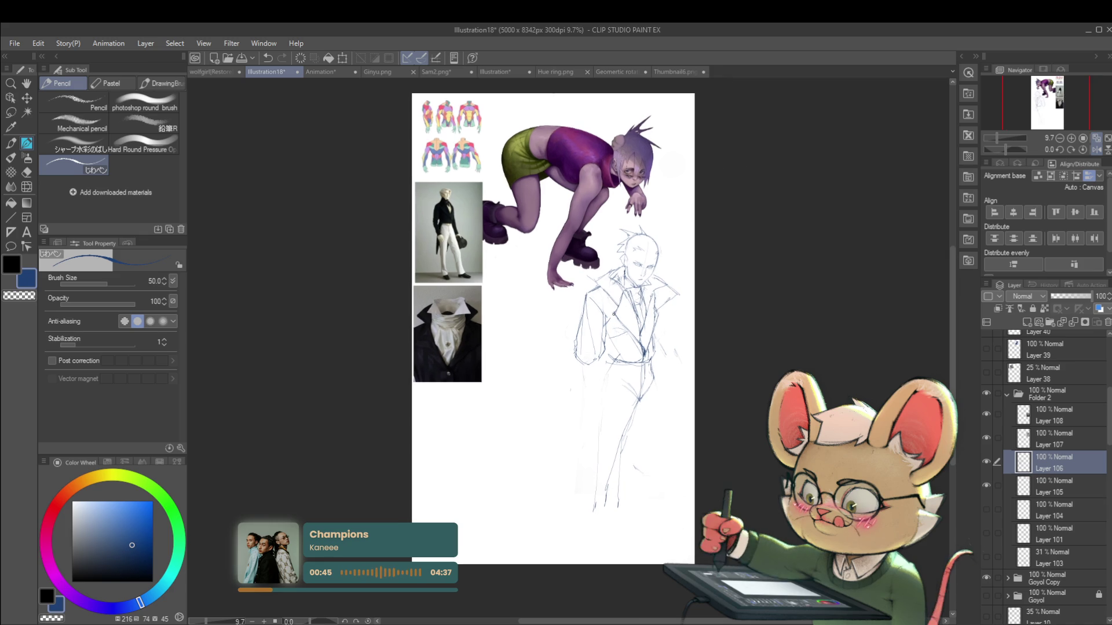
scroll(606, 376, up, 1)
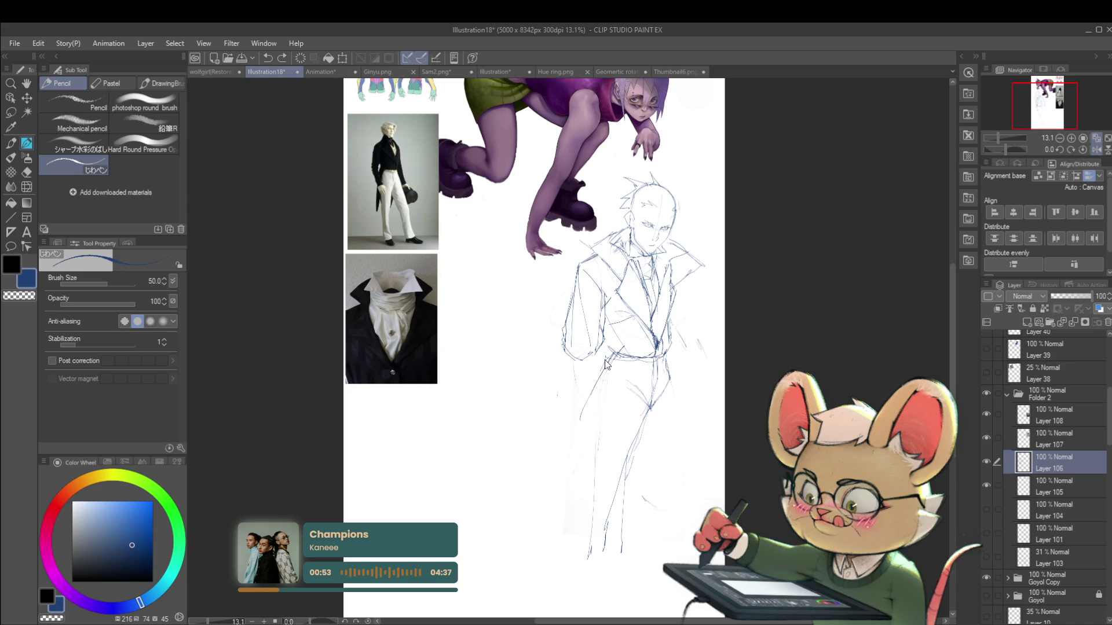
drag(597, 384, 572, 463)
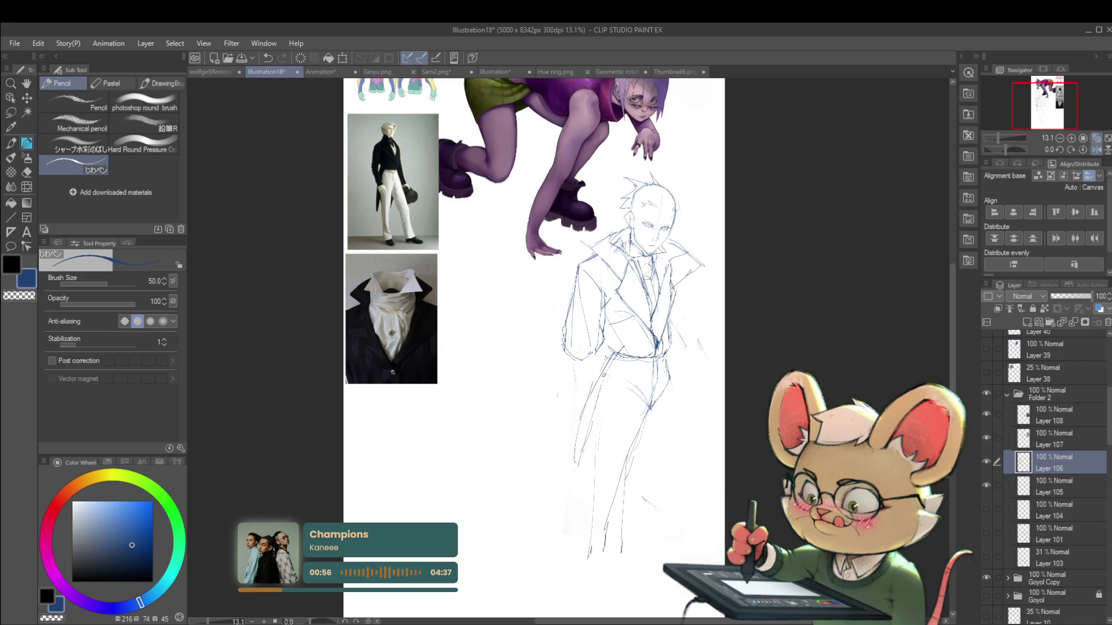
drag(596, 369, 575, 468)
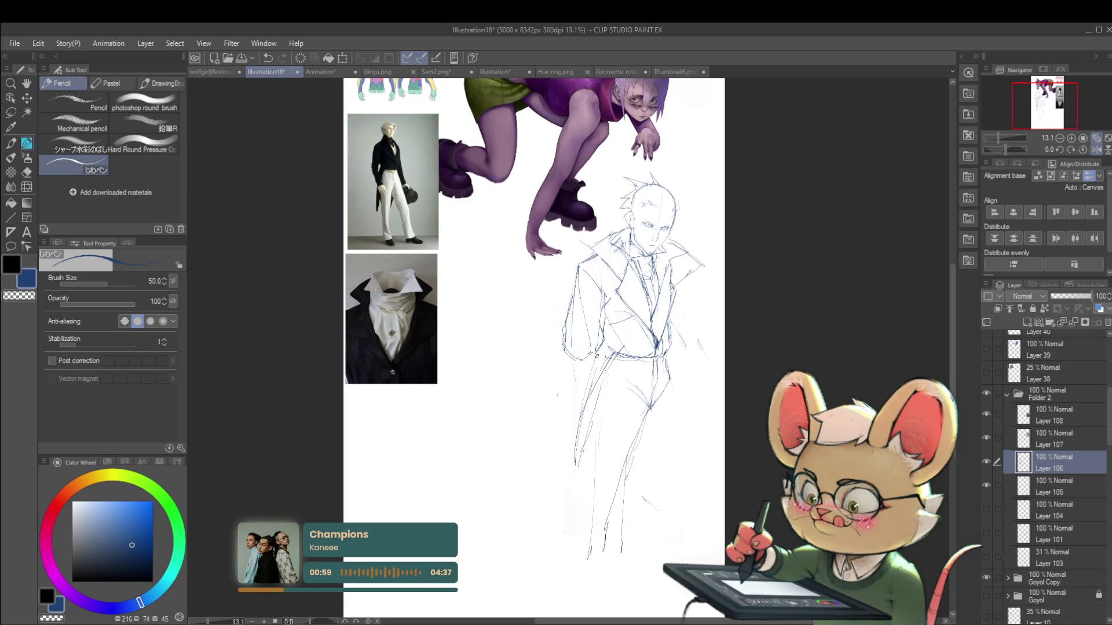
Unmirror the view, add a stroke down the left leg, and undo a trial coat line
scroll(630, 333, down, 3)
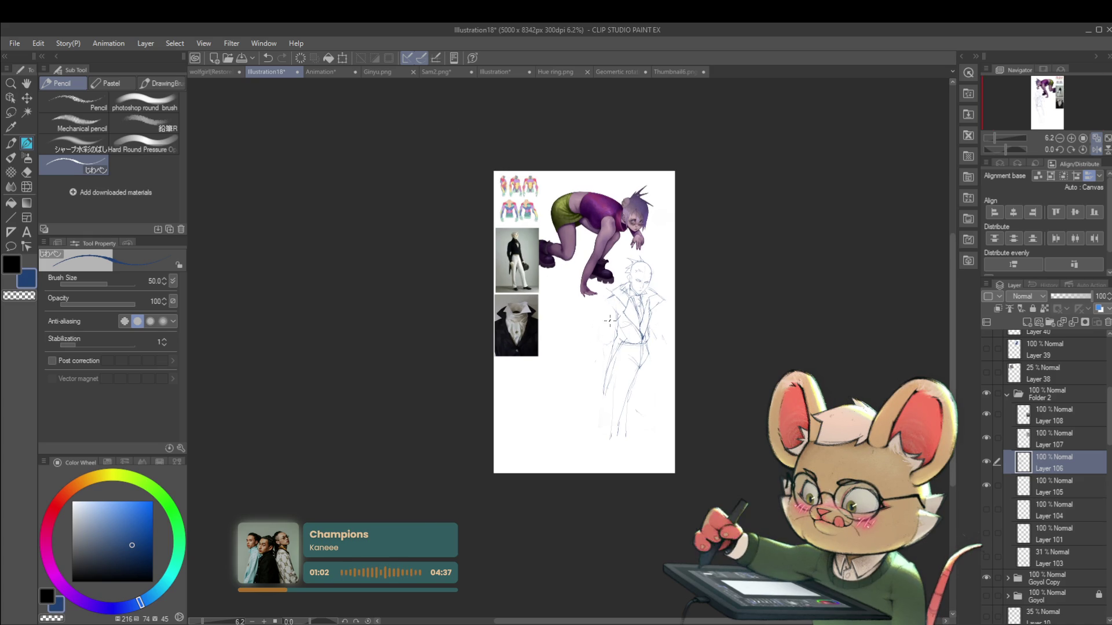
scroll(648, 276, up, 2)
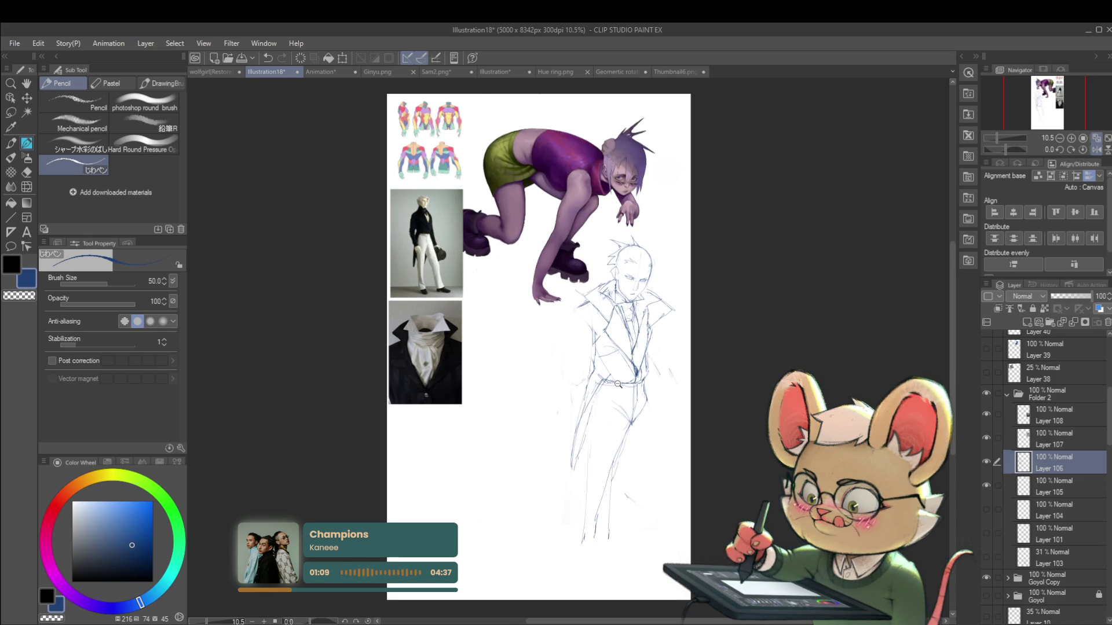
scroll(642, 402, up, 2)
drag(628, 440, 622, 400)
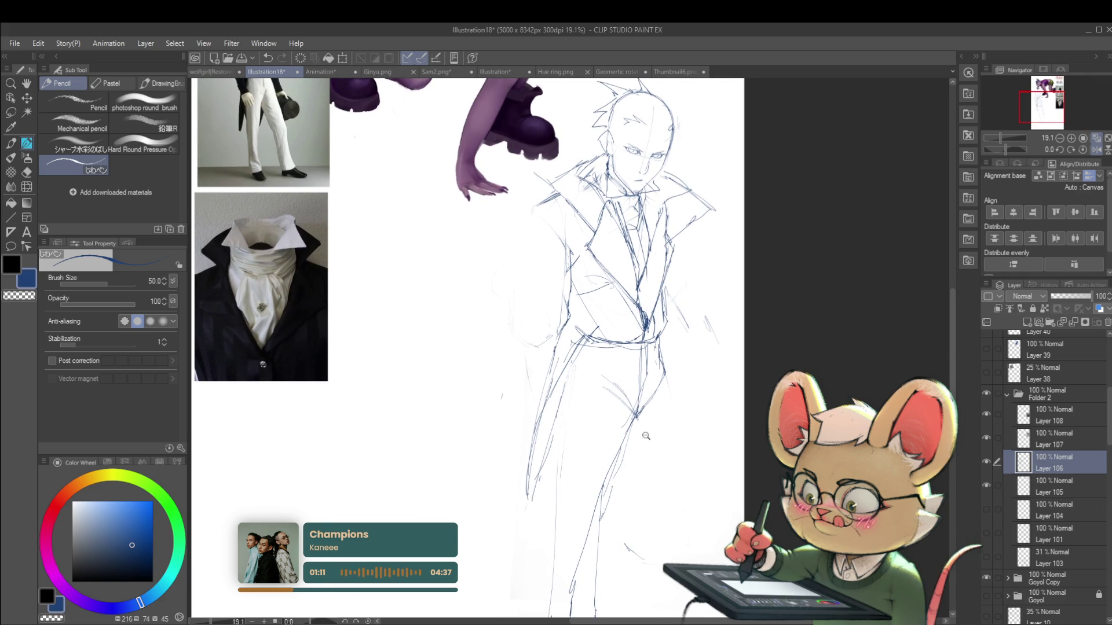
scroll(646, 440, down, 2)
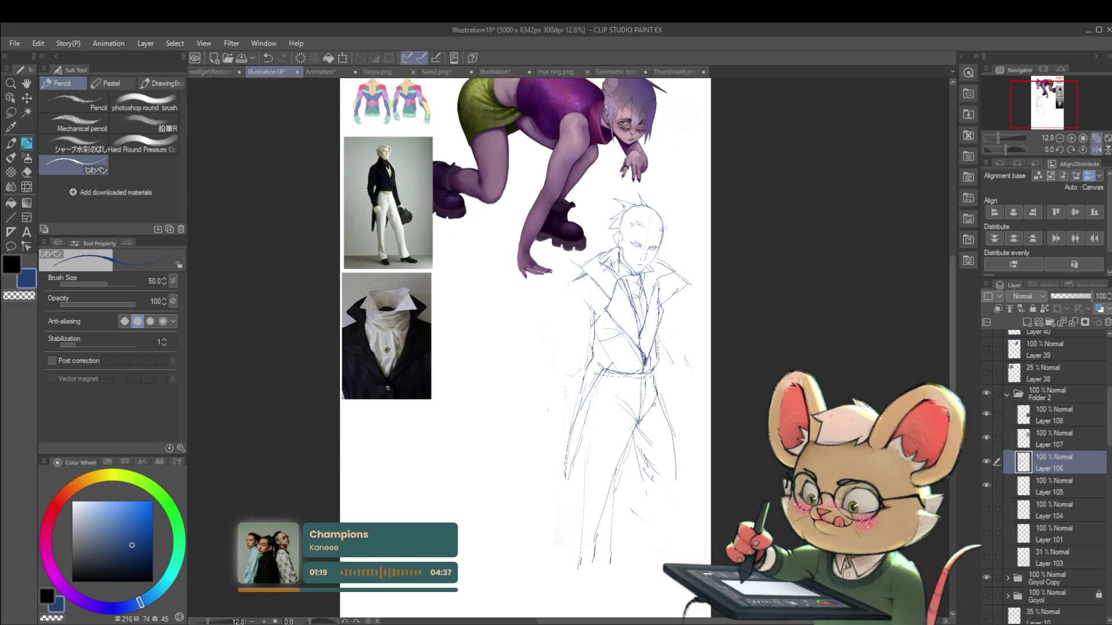
click(1096, 149)
mouse_move(693, 415)
mouse_down()
mouse_move(648, 397)
mouse_move(649, 339)
mouse_up()
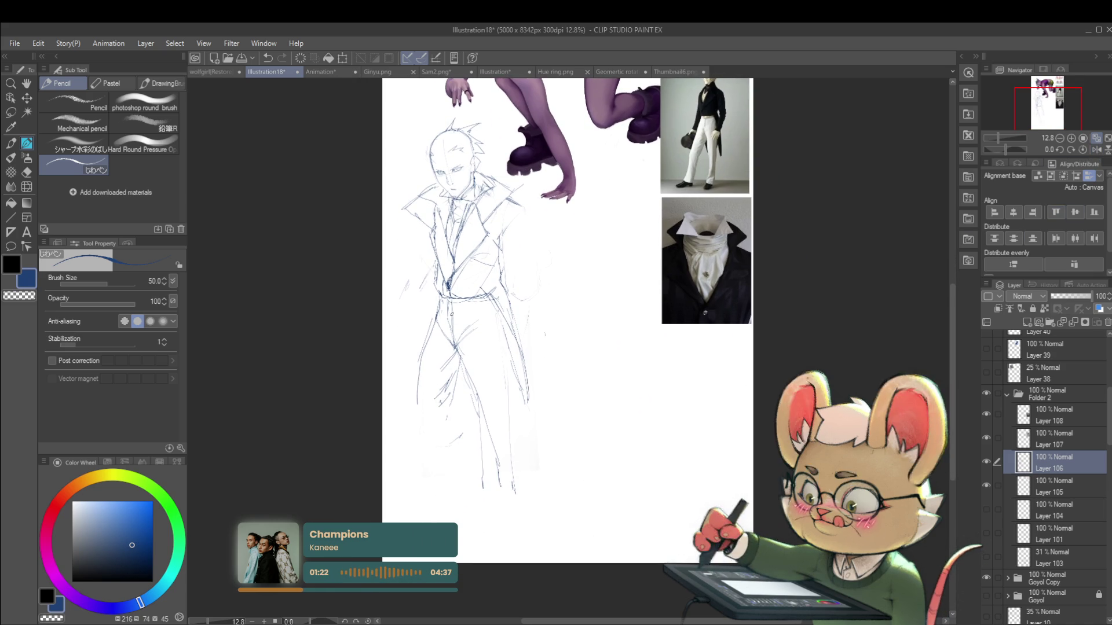
drag(447, 323, 473, 335)
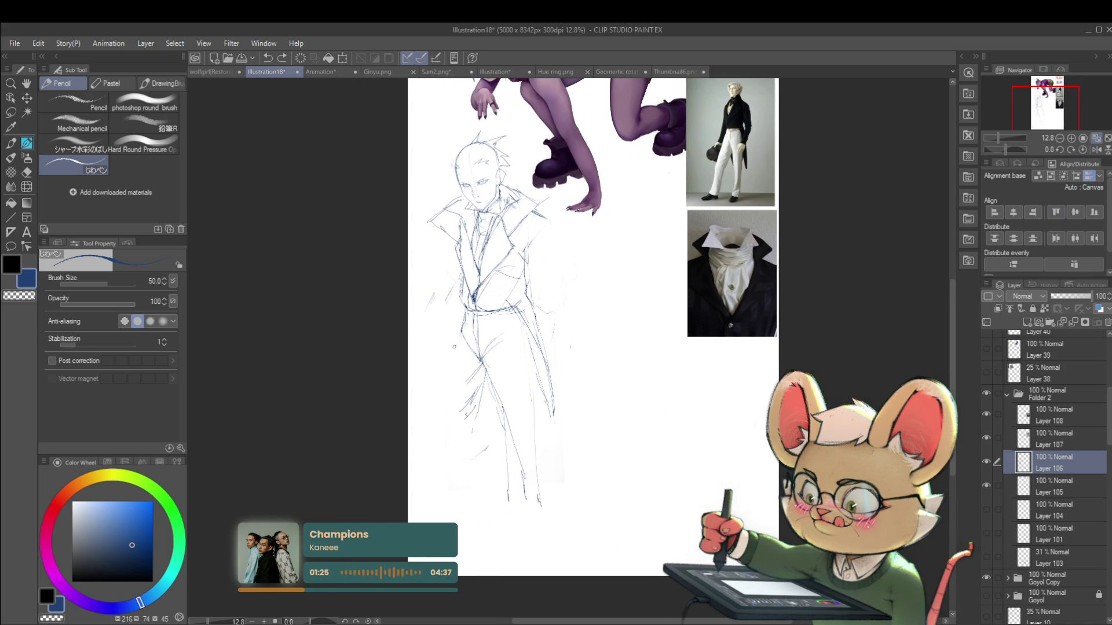
mouse_move(445, 387)
mouse_down()
mouse_move(441, 439)
mouse_move(478, 450)
mouse_up()
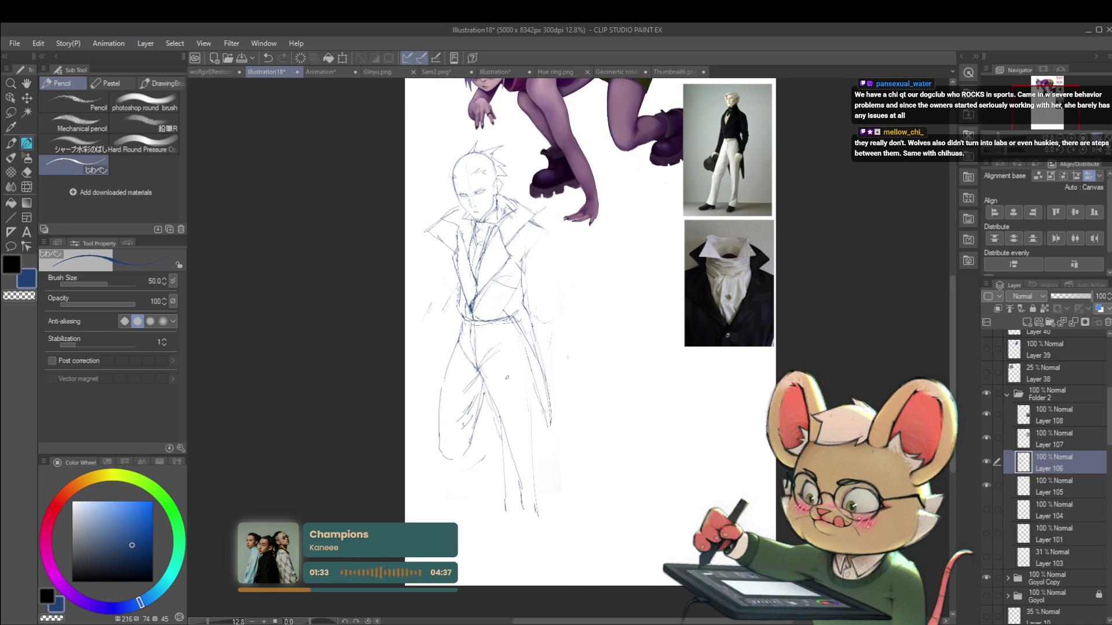
scroll(493, 381, down, 2)
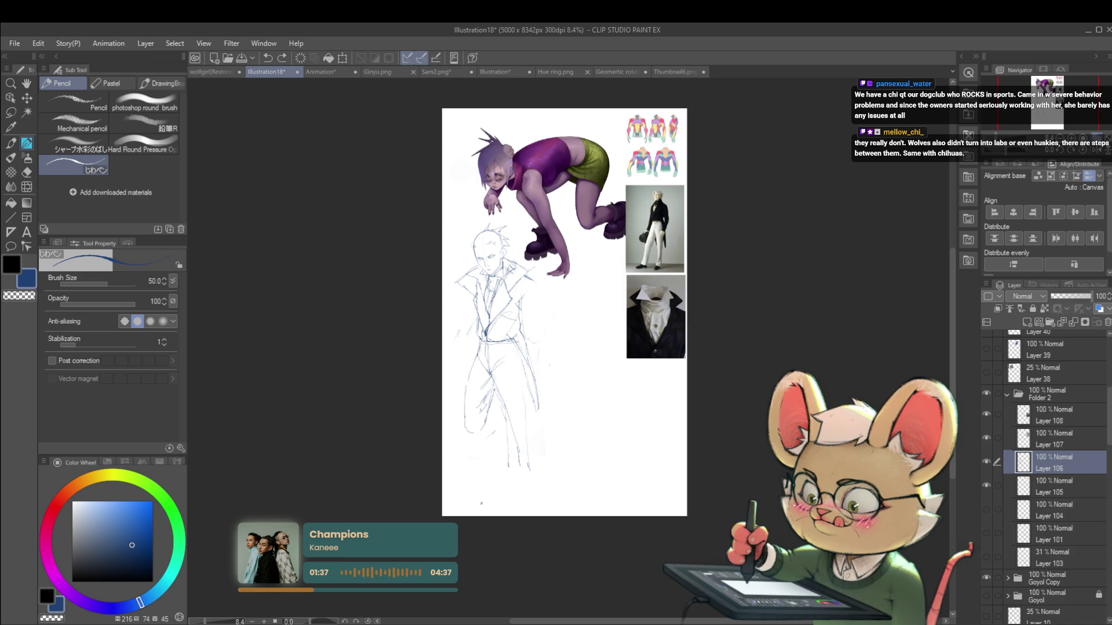
scroll(485, 316, up, 2)
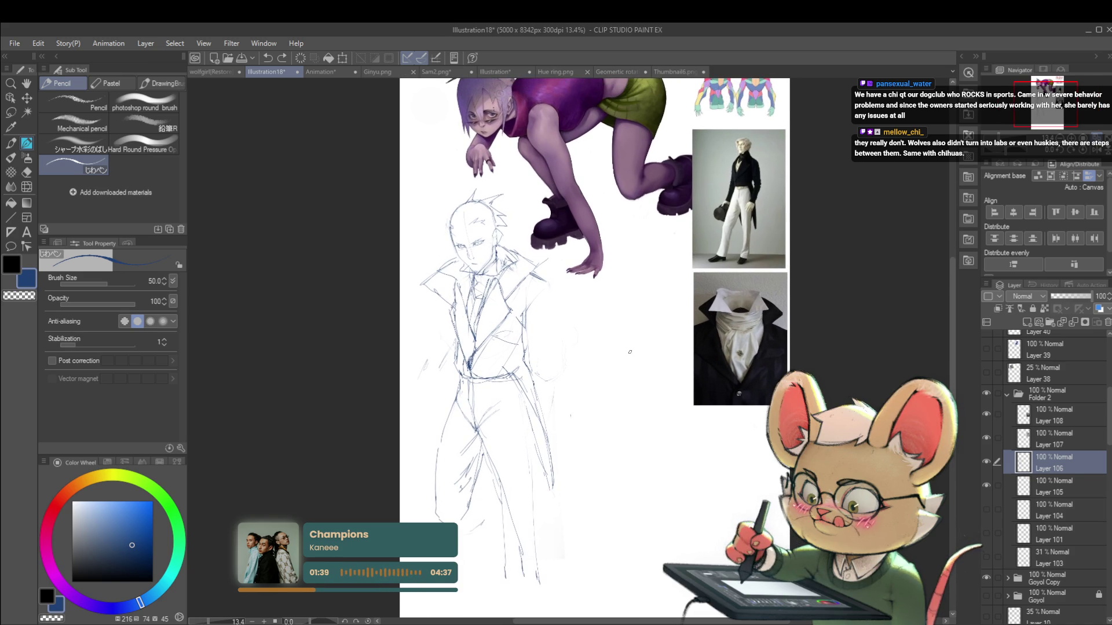
drag(525, 371, 532, 482)
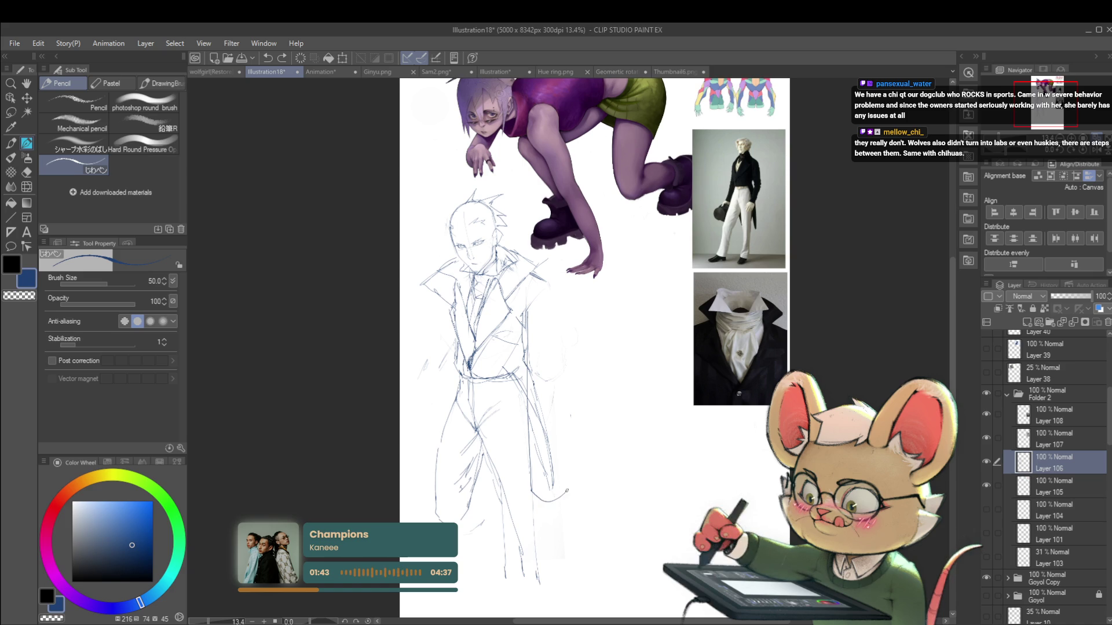
key(ctrl+z)
Mirror the view to sketch the left shoulder and arm line, then flip back
scroll(752, 289, down, 2)
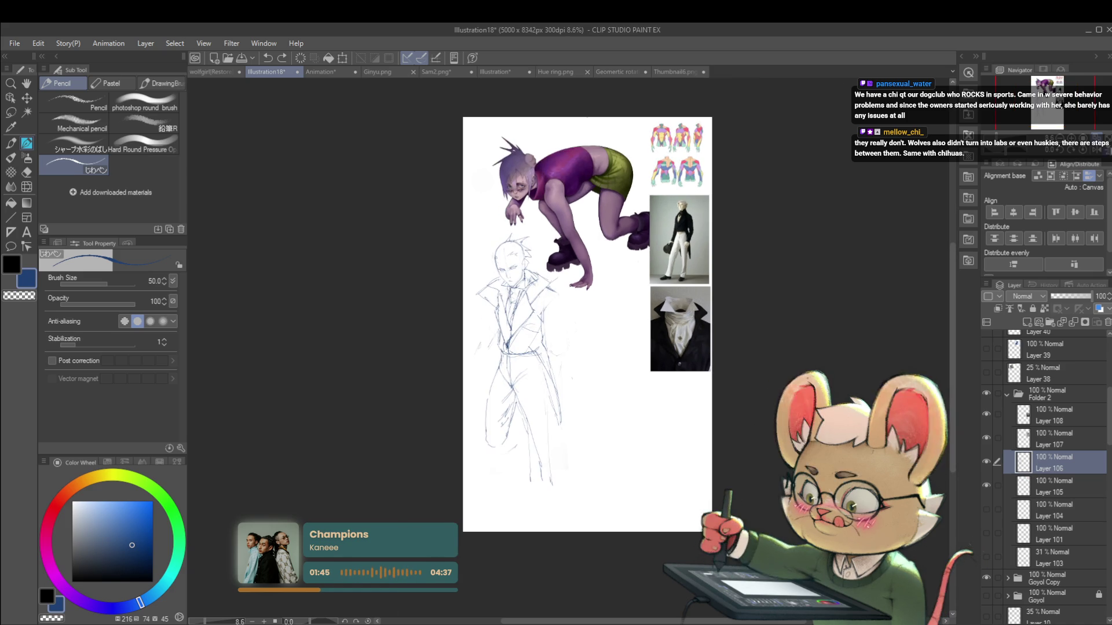
click(1073, 148)
drag(591, 278, 553, 328)
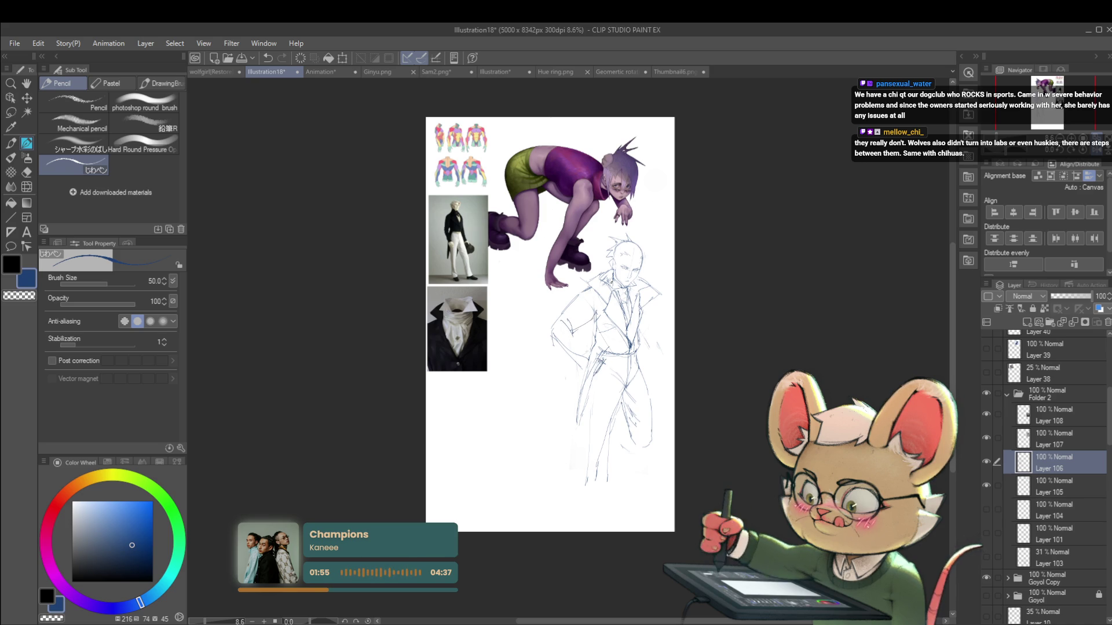
key(h)
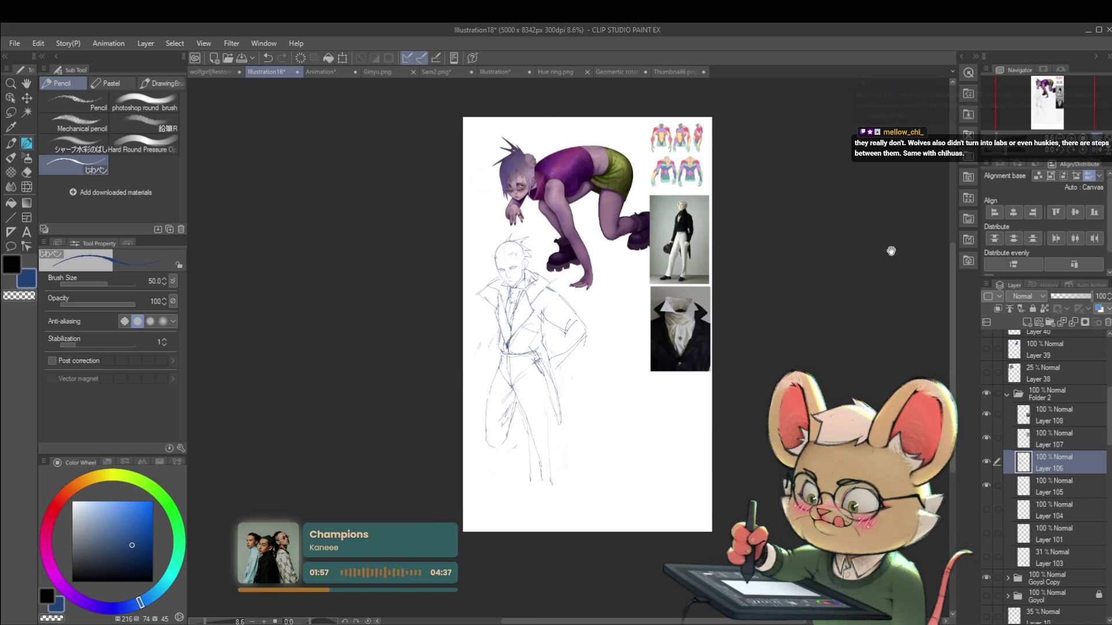
drag(751, 307, 674, 348)
click(498, 385)
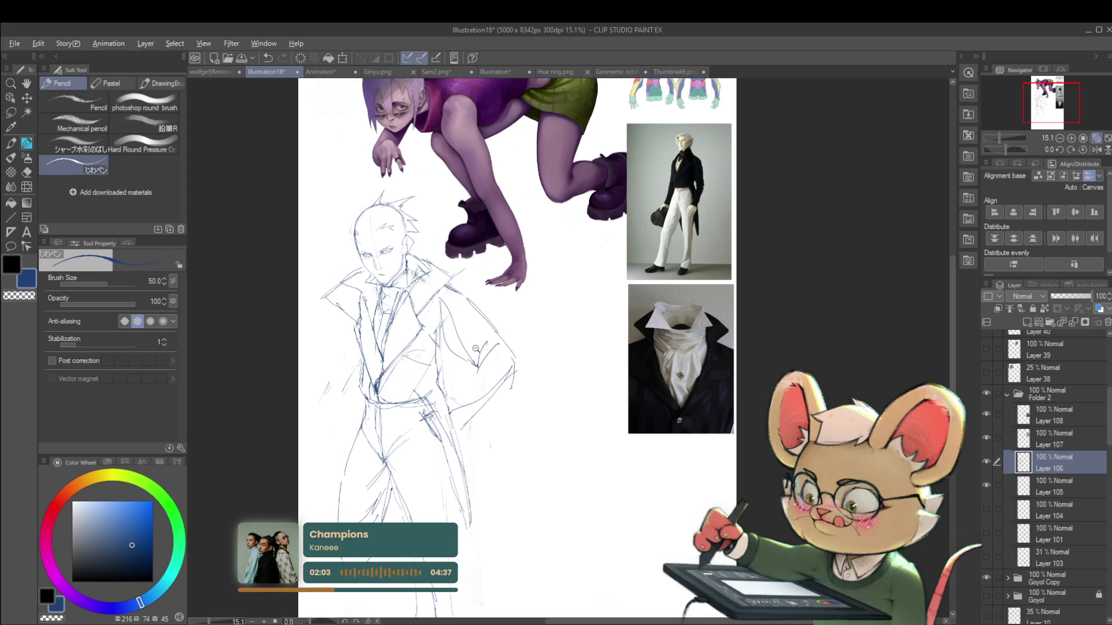
Add a short pencil stroke near the man's hand
scroll(475, 361, down, 3)
scroll(476, 353, up, 4)
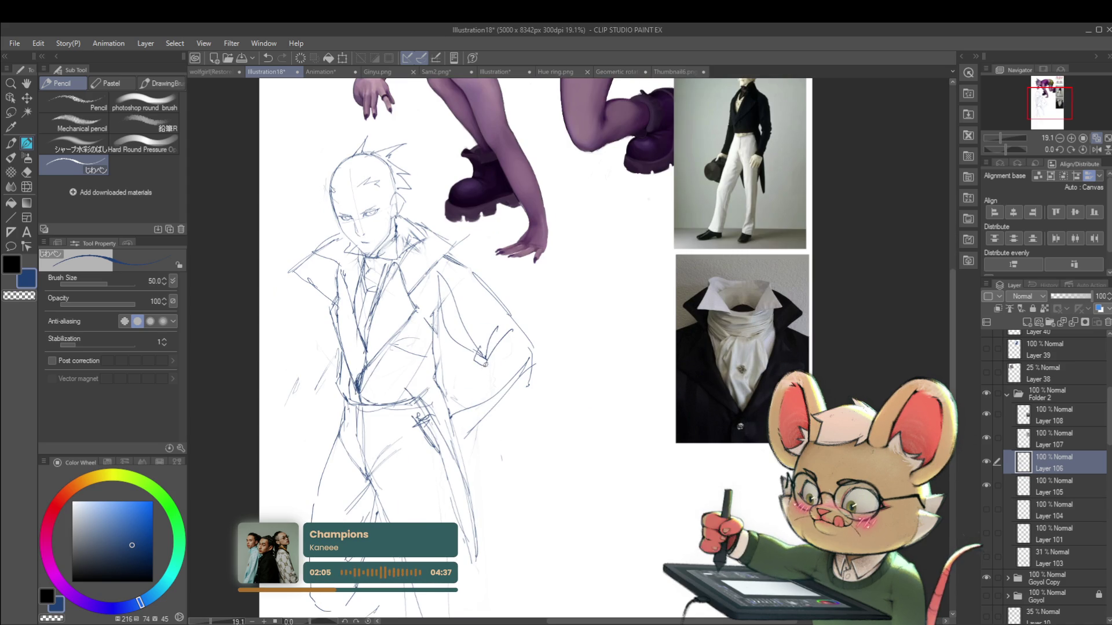
drag(479, 306, 482, 325)
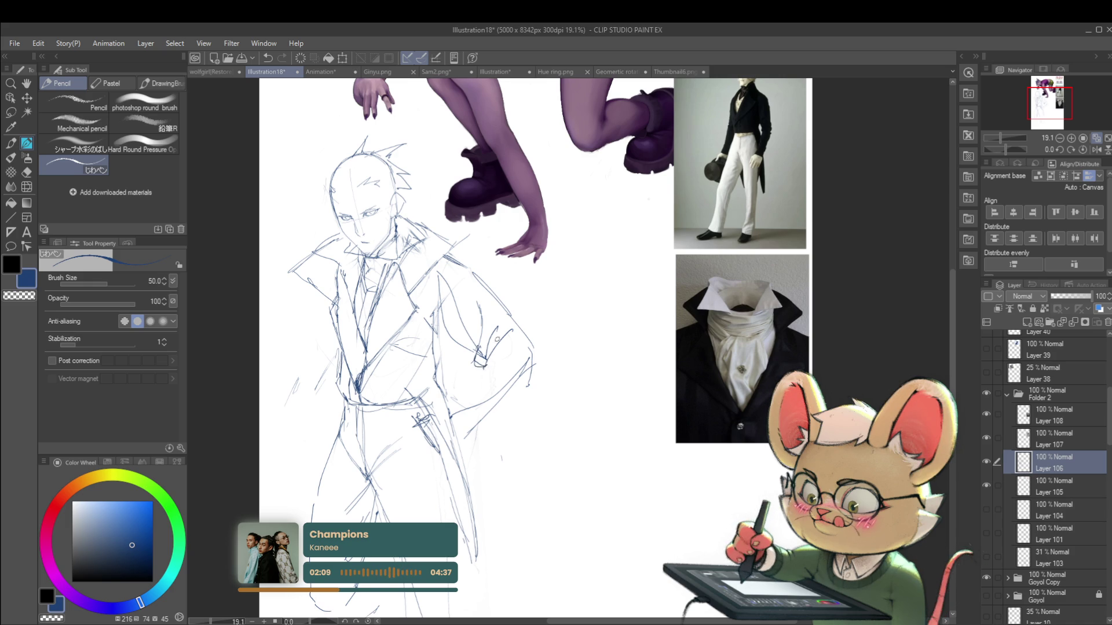
scroll(477, 309, down, 3)
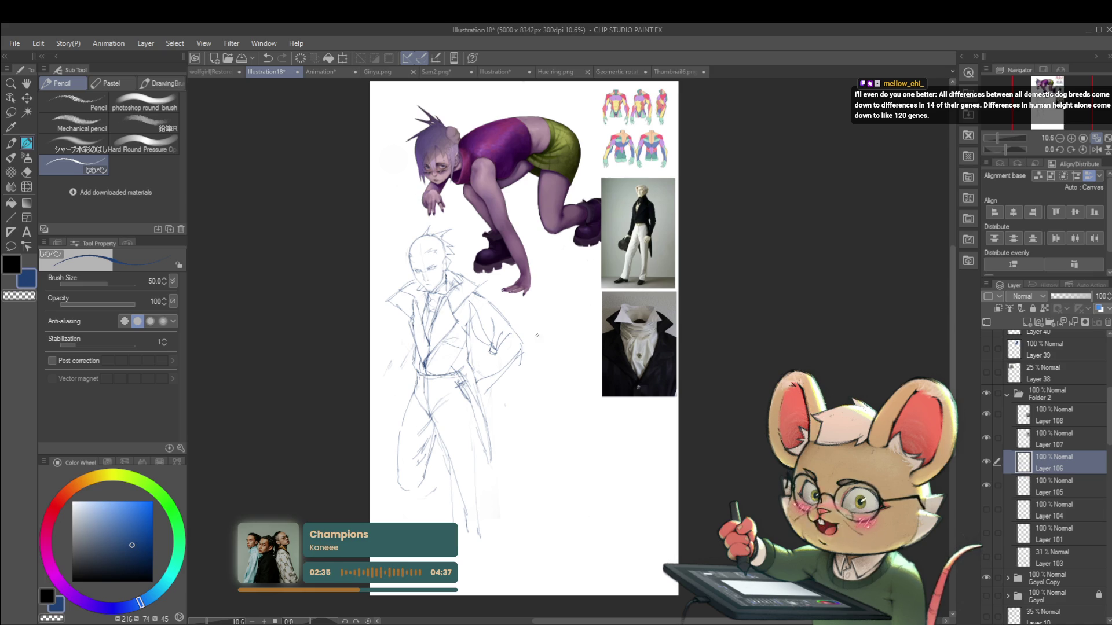
Doodle a small face and loose loops beside the sketch, then undo the last strokes
drag(550, 308, 574, 317)
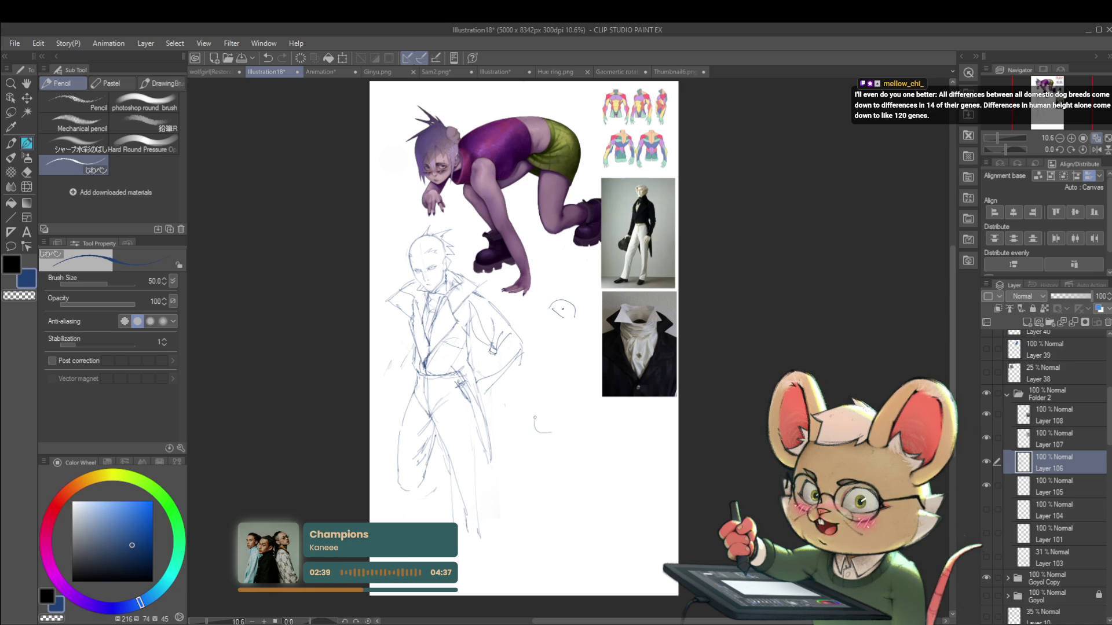
drag(600, 444, 636, 453)
drag(602, 512, 578, 547)
drag(509, 536, 513, 561)
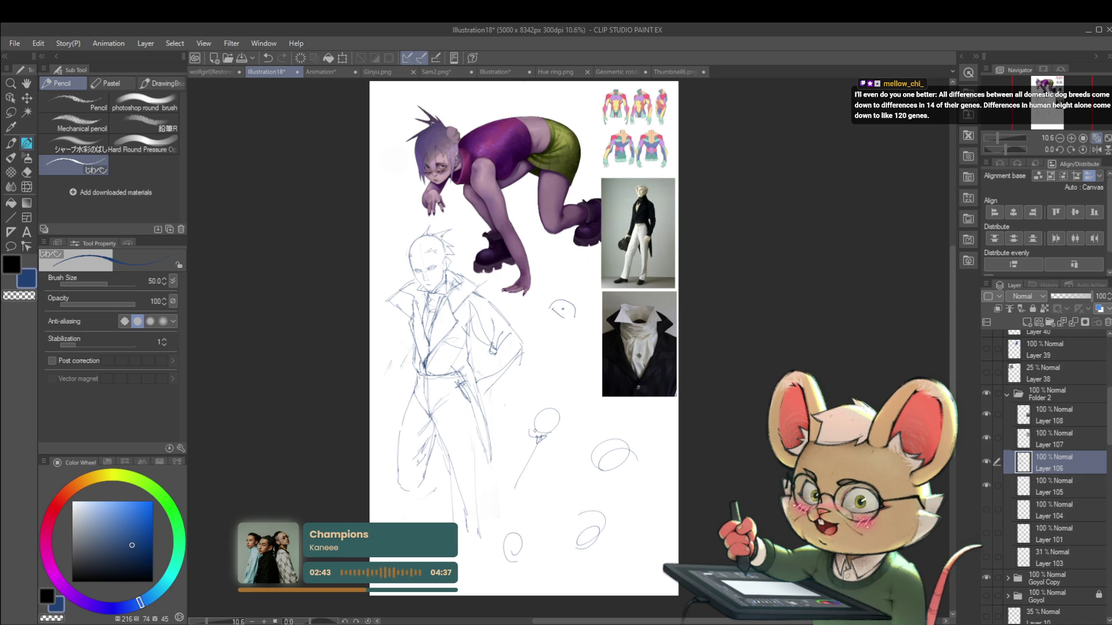
key(ctrl+z)
key(ctrl+z)
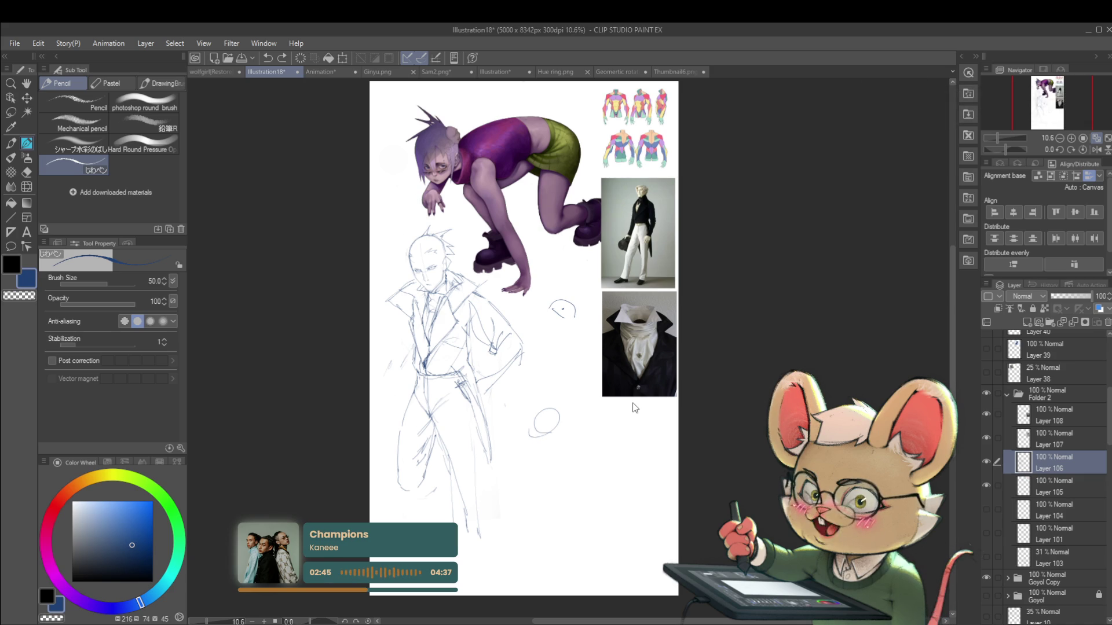
key(ctrl+z)
key(ctrl+z)
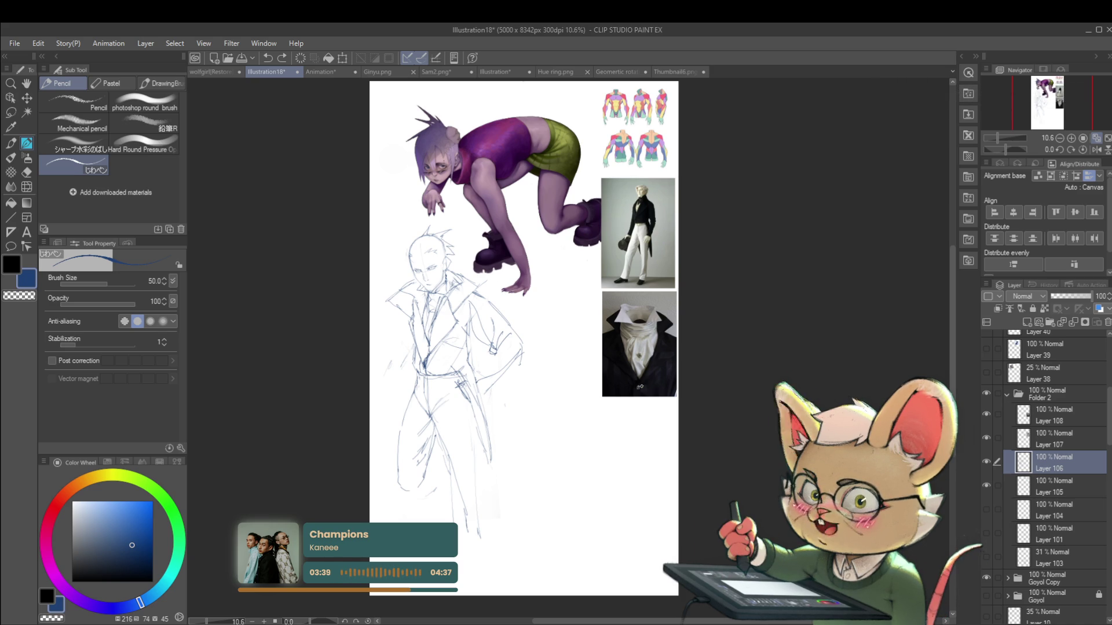
Zoom in on the man's sketch now that the stray doodles beside it are removed
scroll(489, 350, up, 2)
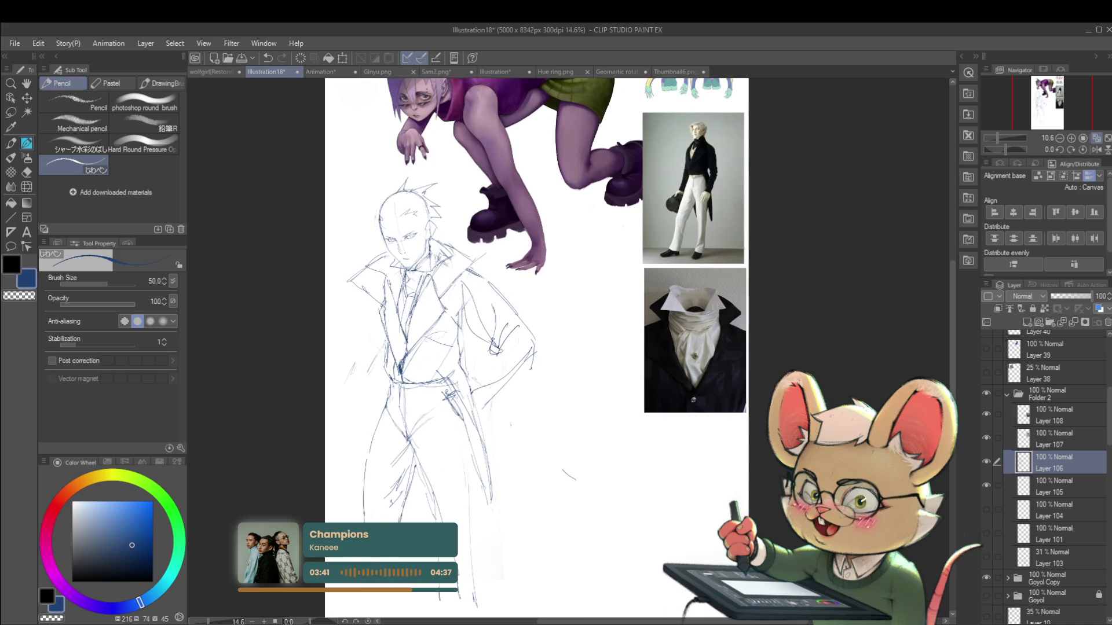
Extend the man's coat collar line to the right with a pencil stroke
drag(521, 348, 504, 389)
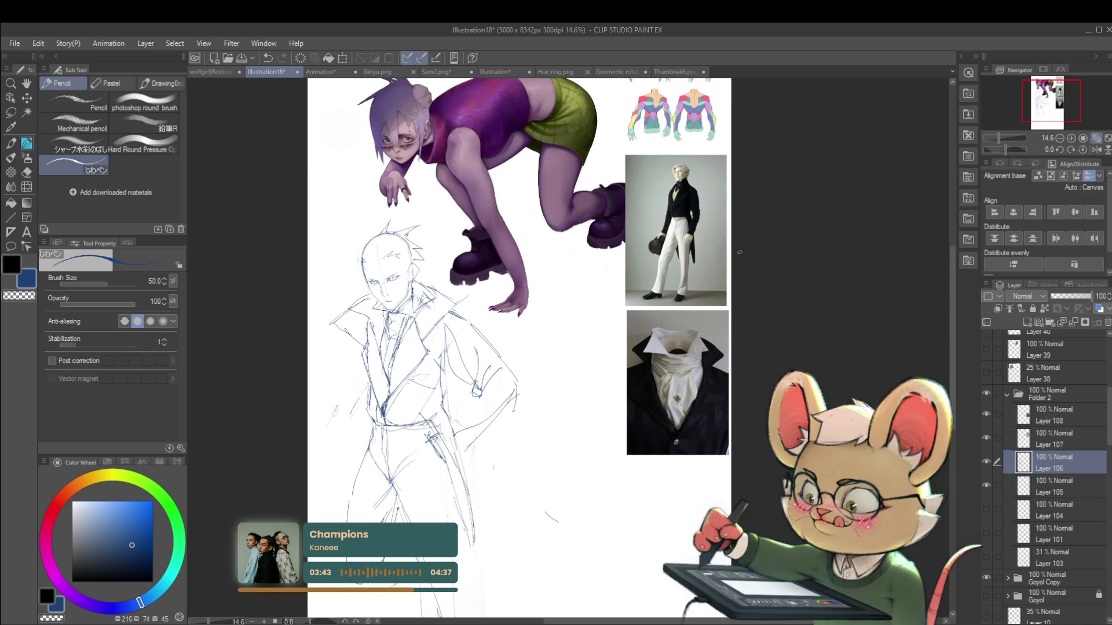
scroll(405, 333, up, 3)
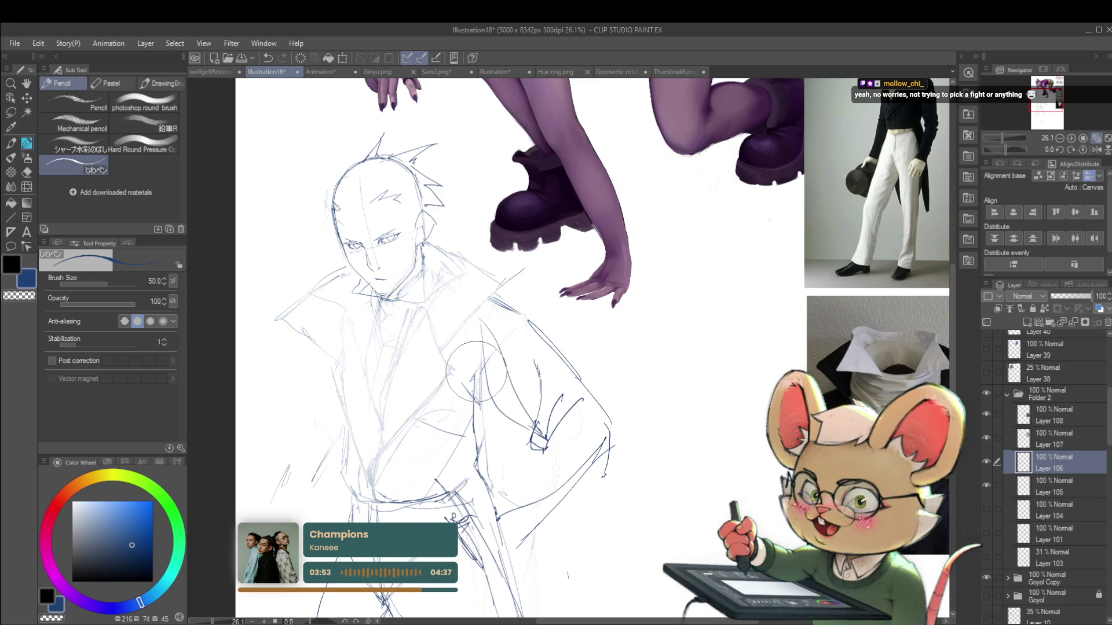
drag(384, 301, 404, 292)
scroll(404, 292, up, 1)
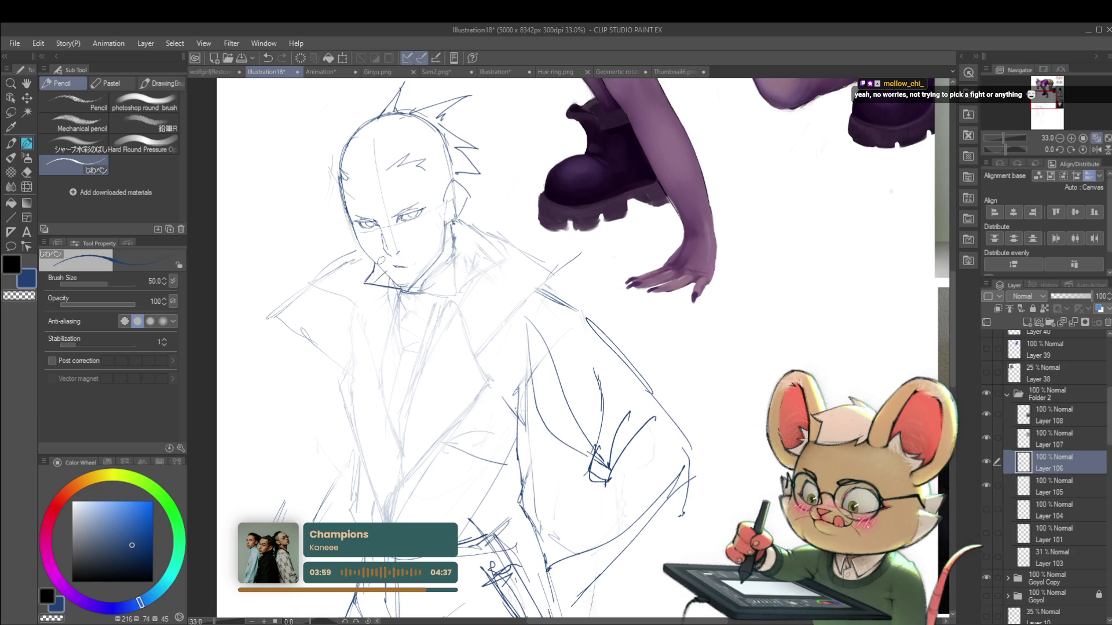
mouse_move(399, 296)
mouse_down()
mouse_move(342, 333)
mouse_move(63, 376)
mouse_move(382, 346)
mouse_up()
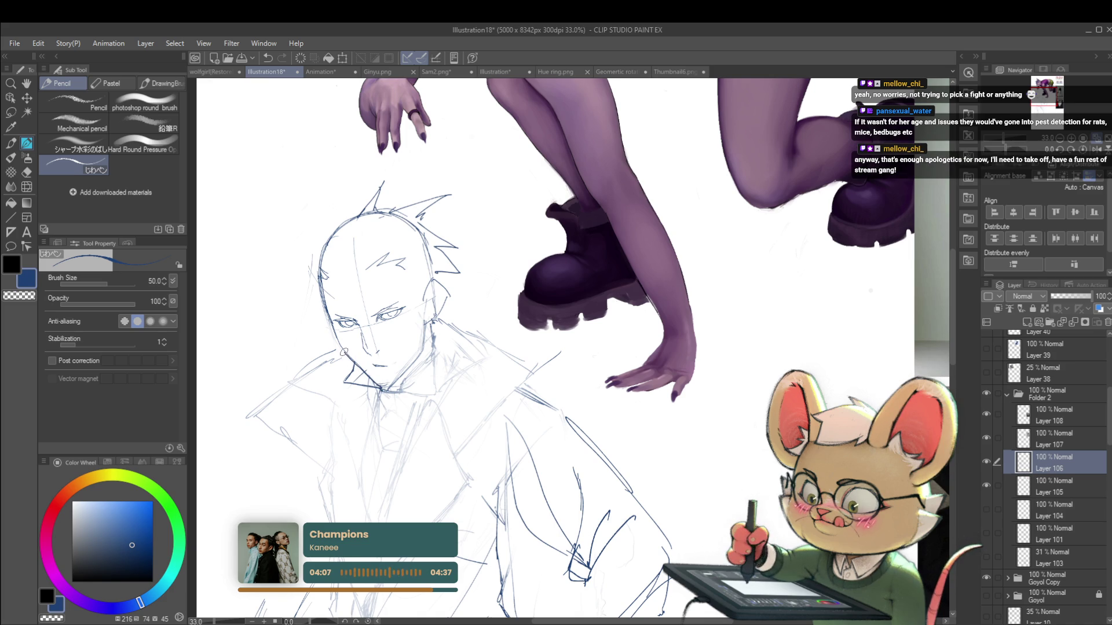
scroll(324, 307, down, 4)
scroll(355, 348, up, 4)
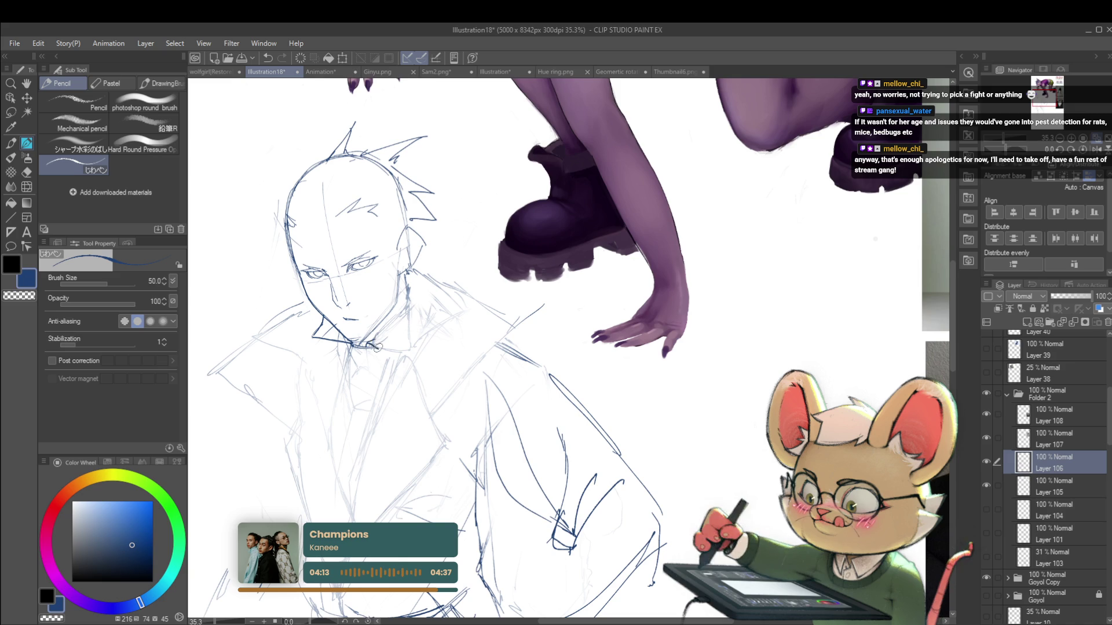
mouse_move(372, 346)
mouse_down()
mouse_move(411, 355)
mouse_move(403, 320)
mouse_up()
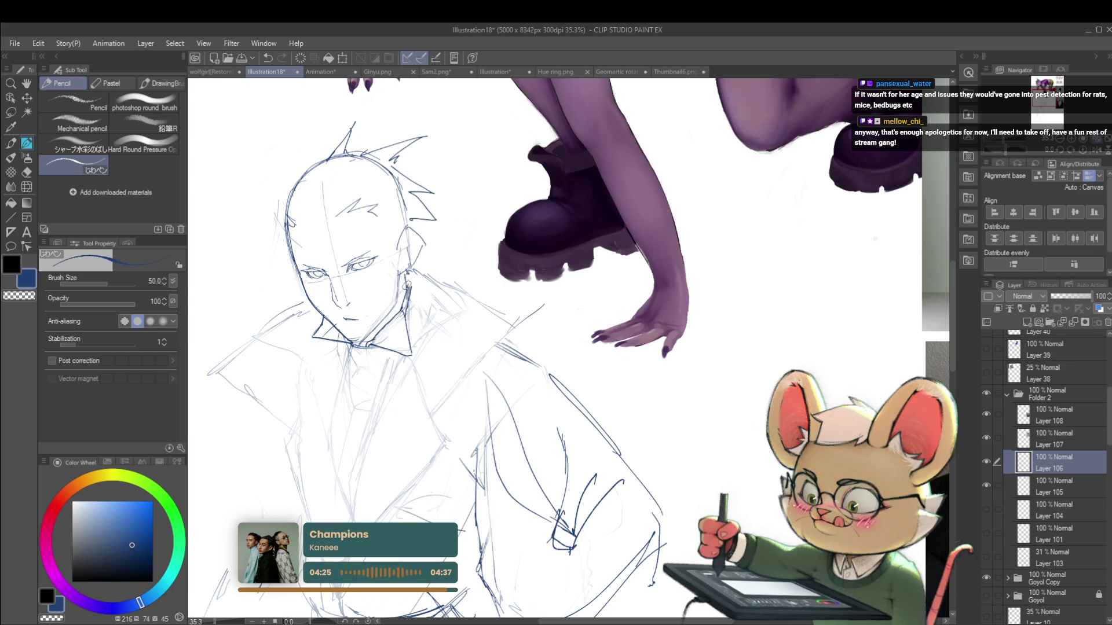
scroll(411, 283, down, 3)
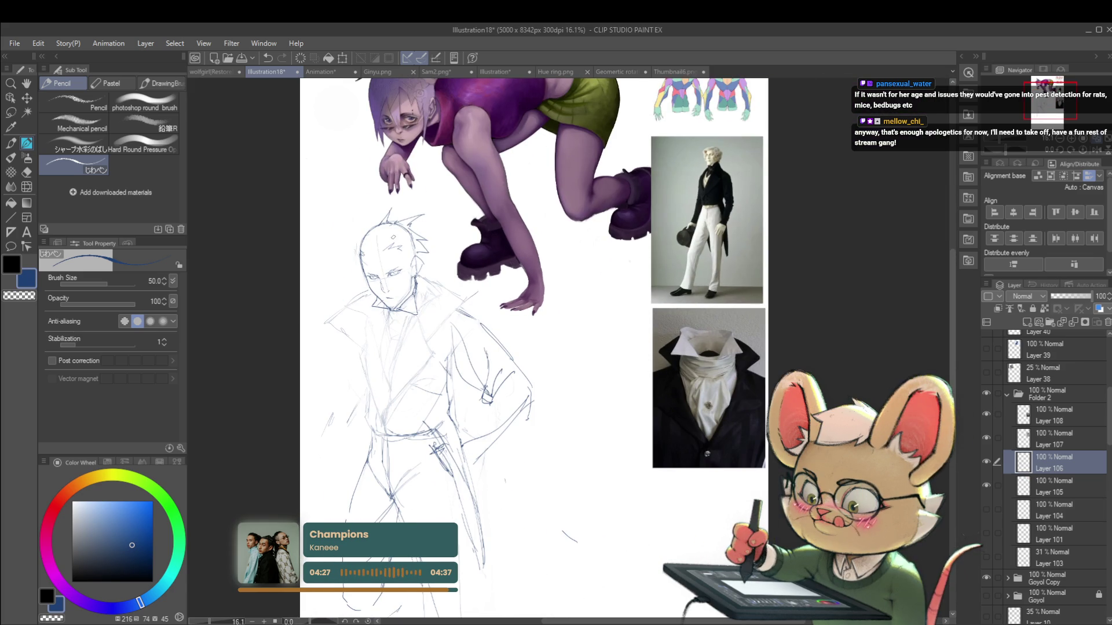
Mirror the canvas view horizontally to check the flipped sketch
click(1099, 155)
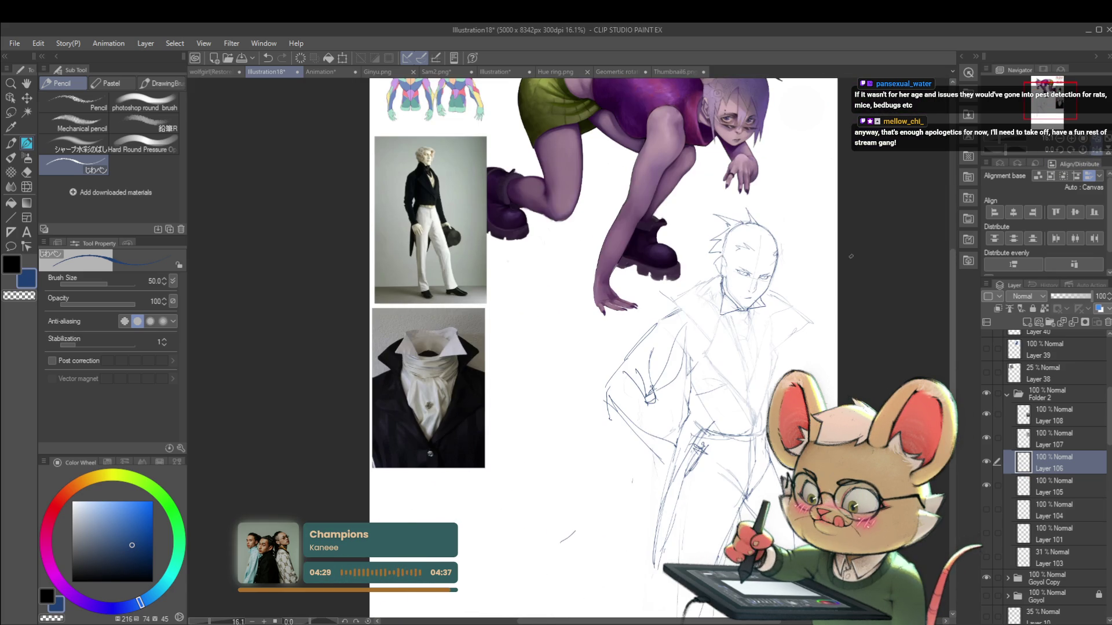
scroll(732, 285, up, 4)
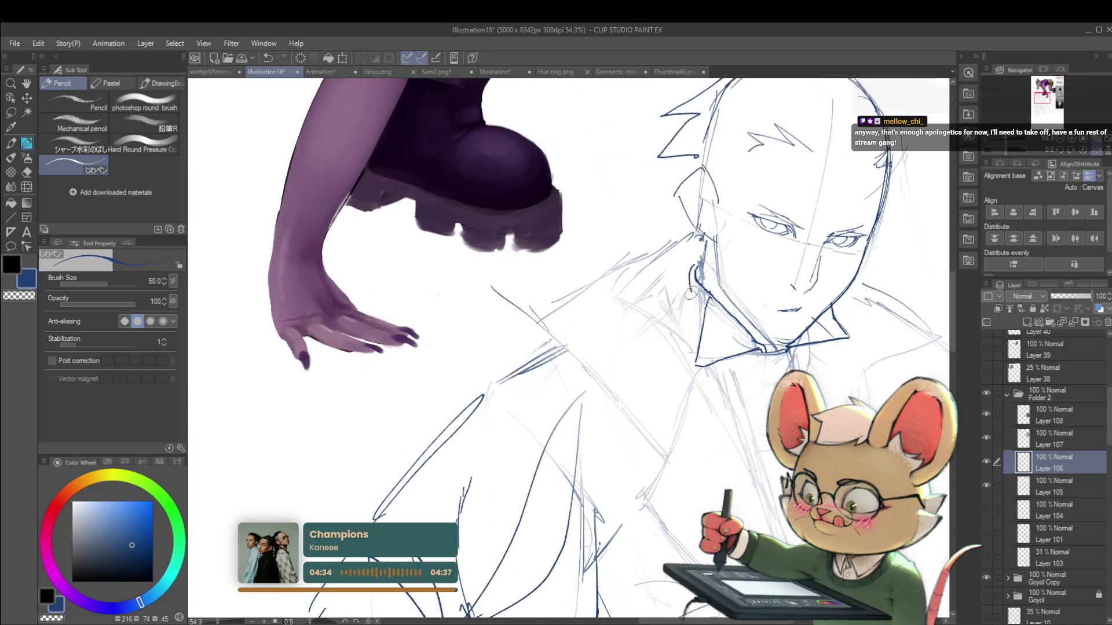
scroll(700, 327, down, 3)
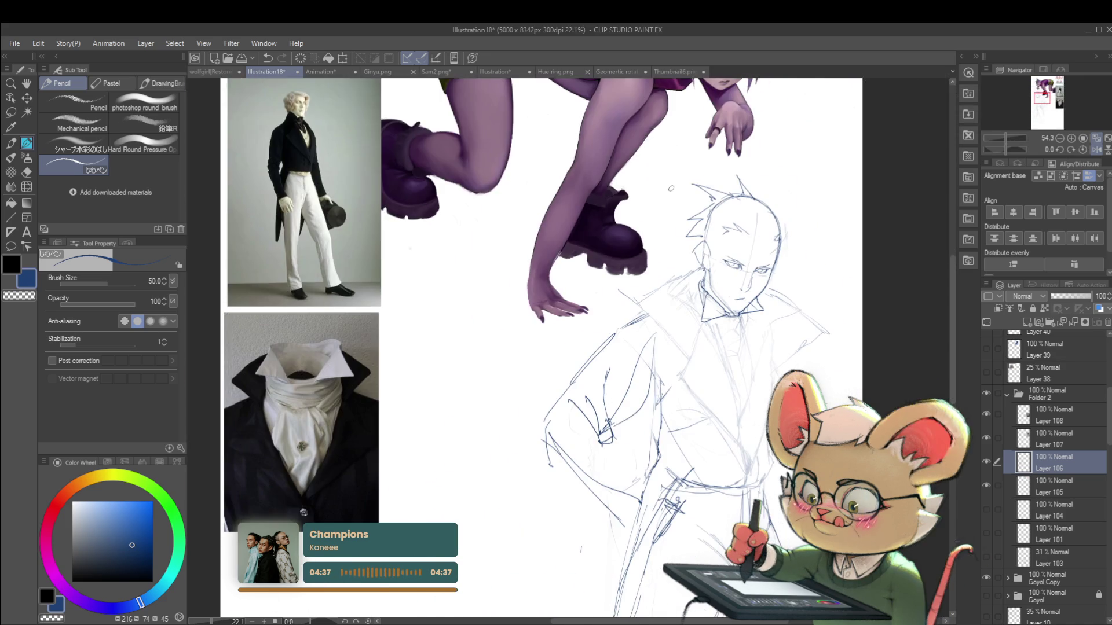
scroll(720, 226, down, 2)
scroll(744, 301, up, 5)
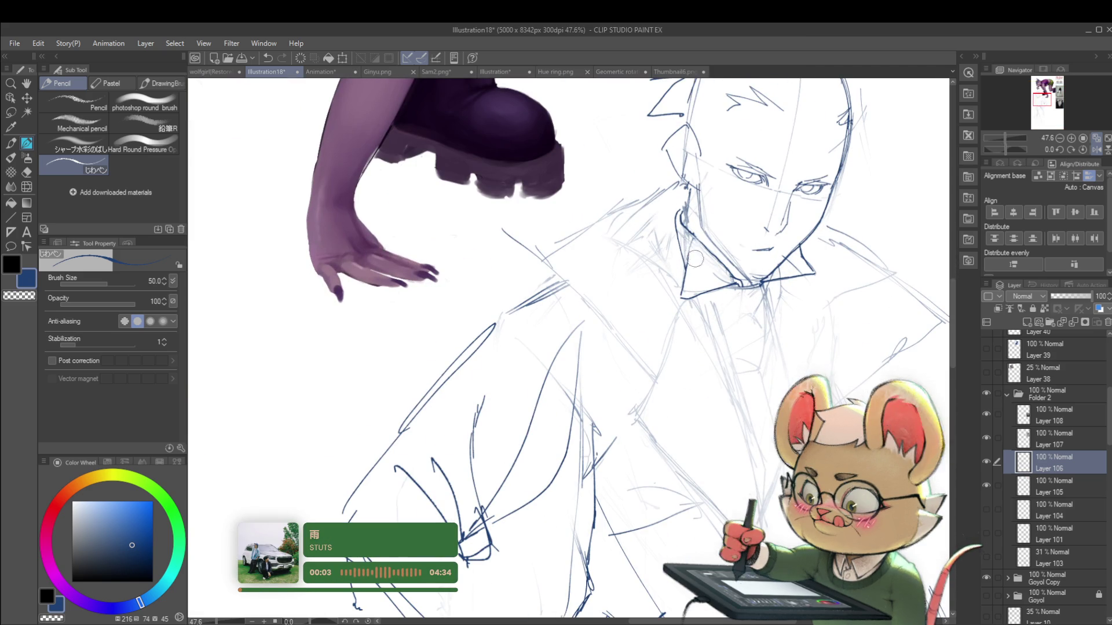
scroll(706, 250, down, 4)
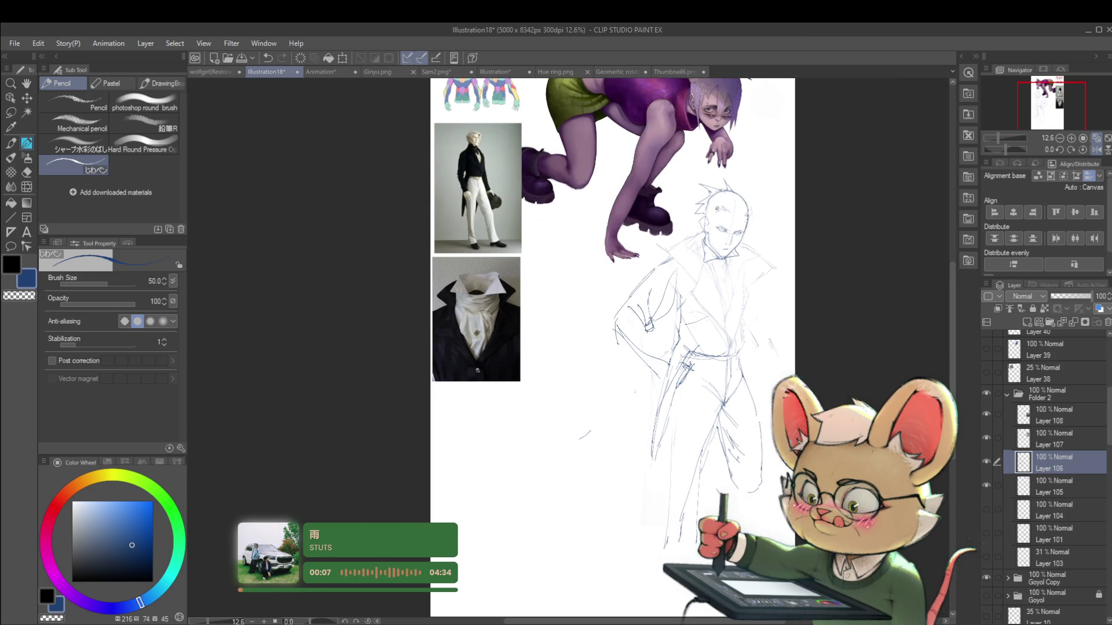
scroll(721, 233, up, 5)
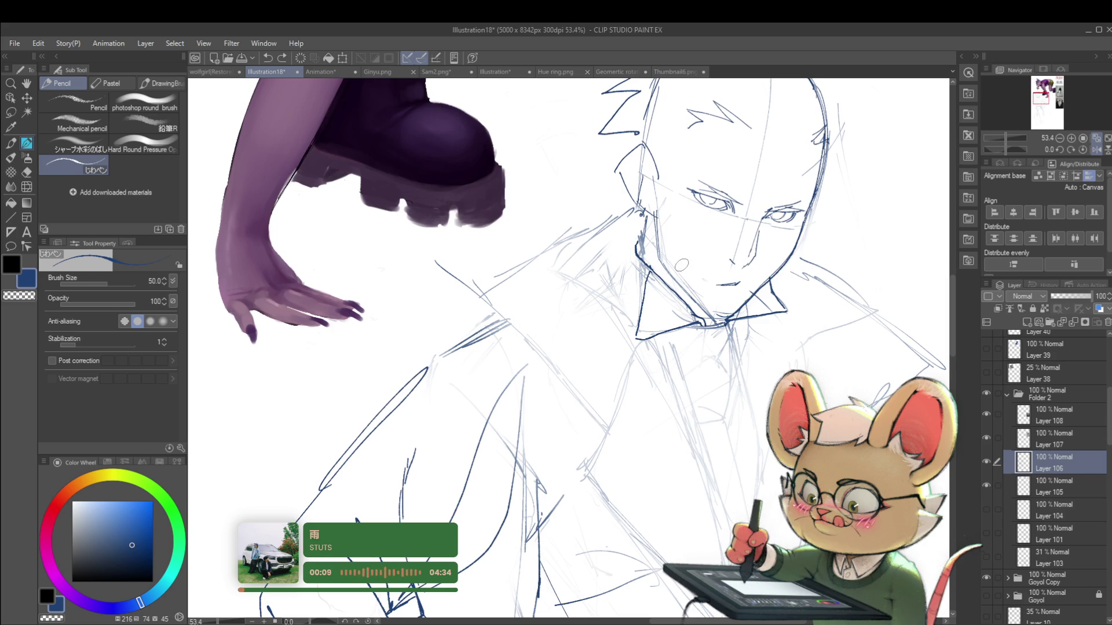
scroll(783, 545, down, 3)
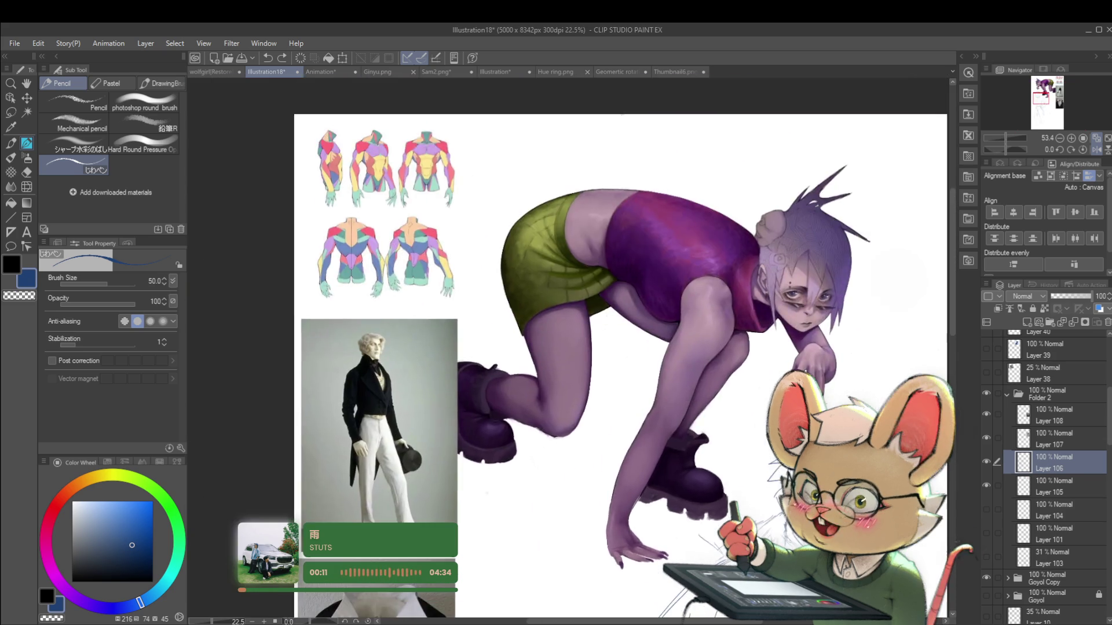
scroll(393, 440, up, 5)
Compare the flipped figure with the suit reference photos, framing the whole figure and references
drag(414, 168, 436, 188)
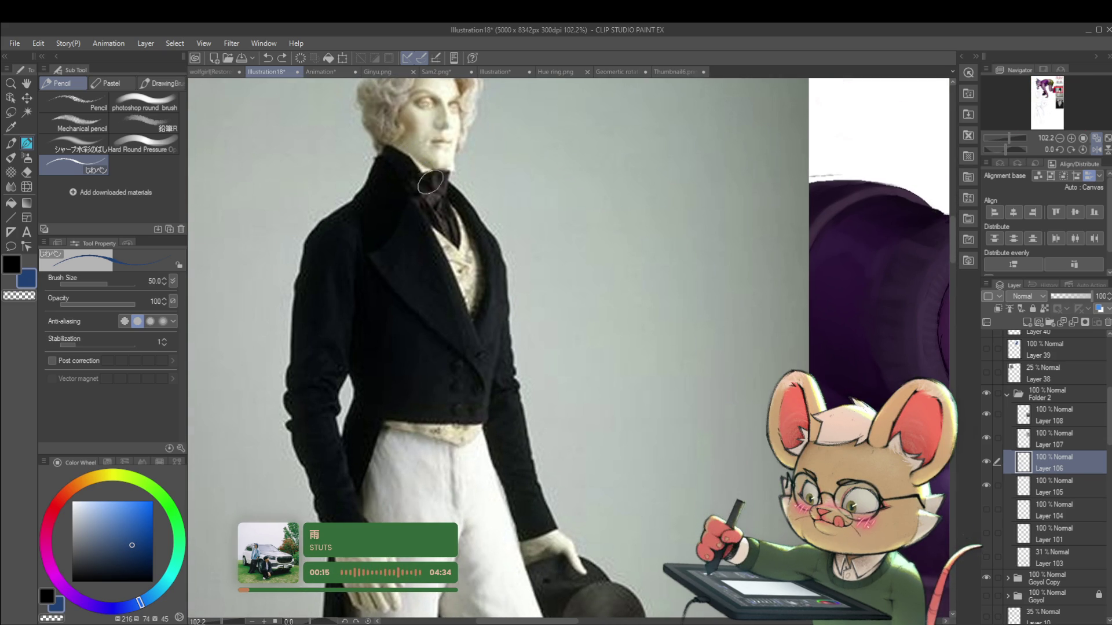
scroll(408, 168, down, 5)
mouse_move(886, 342)
mouse_down()
mouse_move(614, 191)
mouse_move(620, 224)
mouse_move(643, 226)
mouse_up()
scroll(614, 194, up, 3)
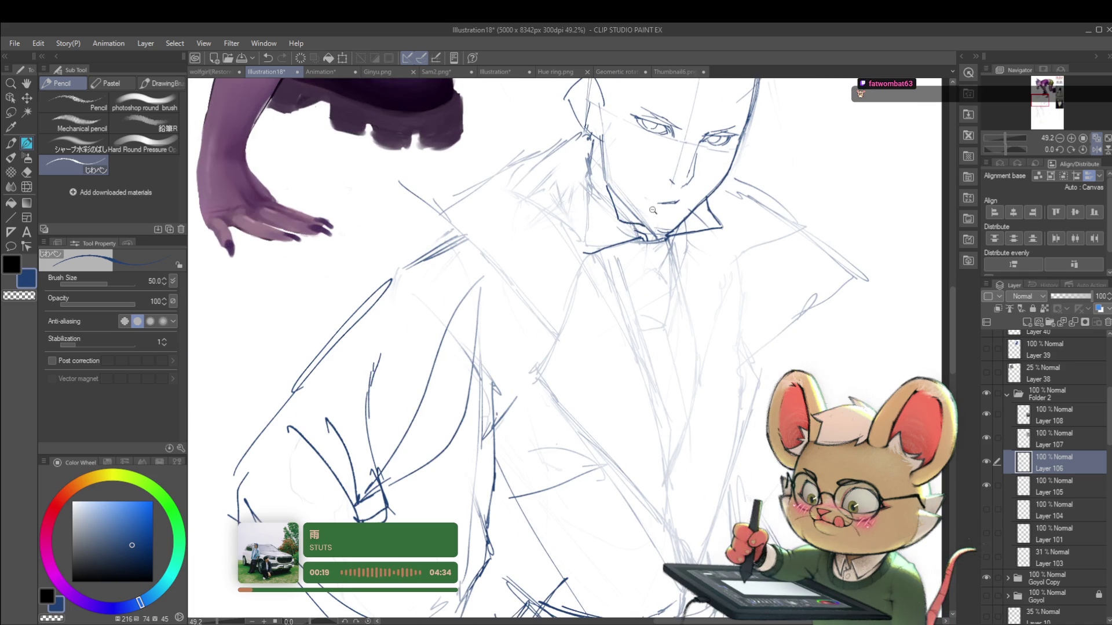
scroll(647, 210, down, 3)
drag(644, 184, 571, 272)
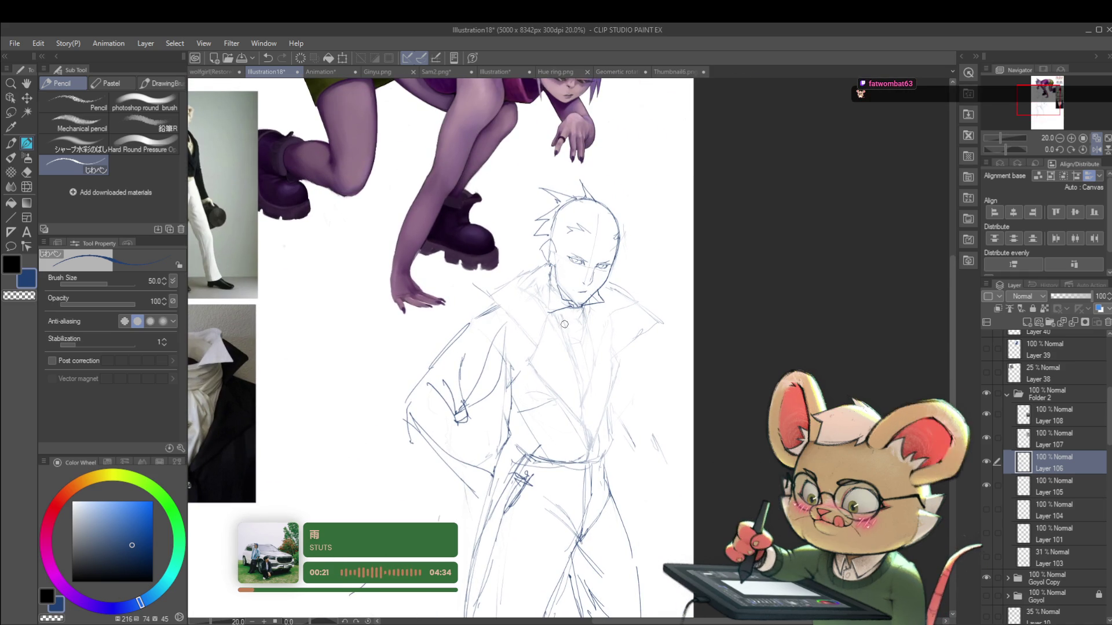
scroll(575, 218, down, 2)
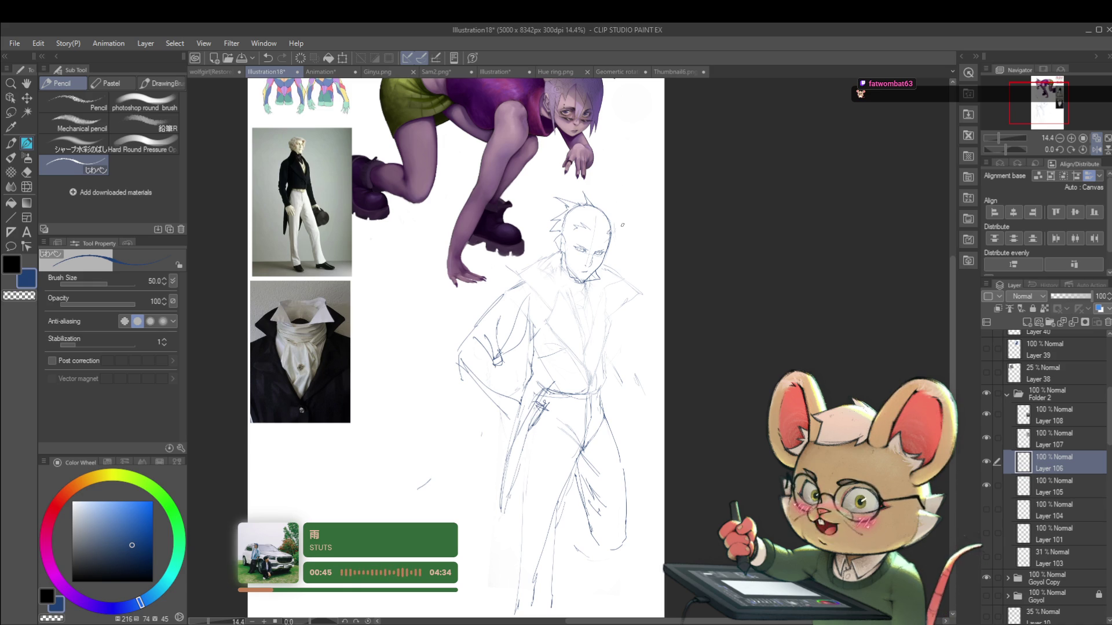
Restore the canvas view to unmirrored and zoom in on the neck
click(1096, 149)
scroll(728, 252, up, 2)
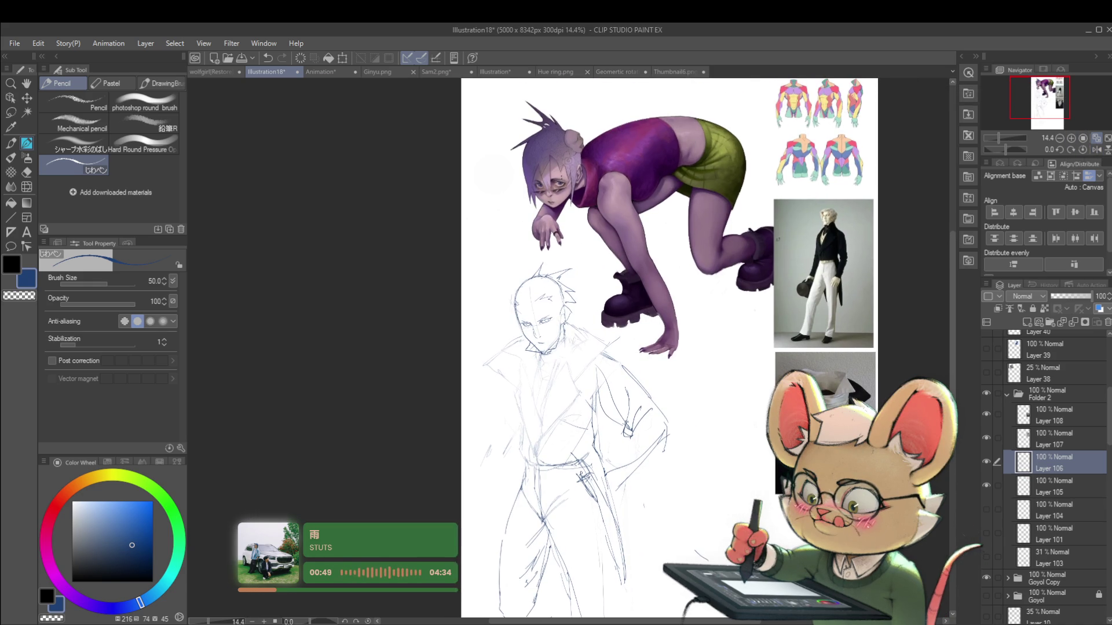
scroll(559, 342, up, 3)
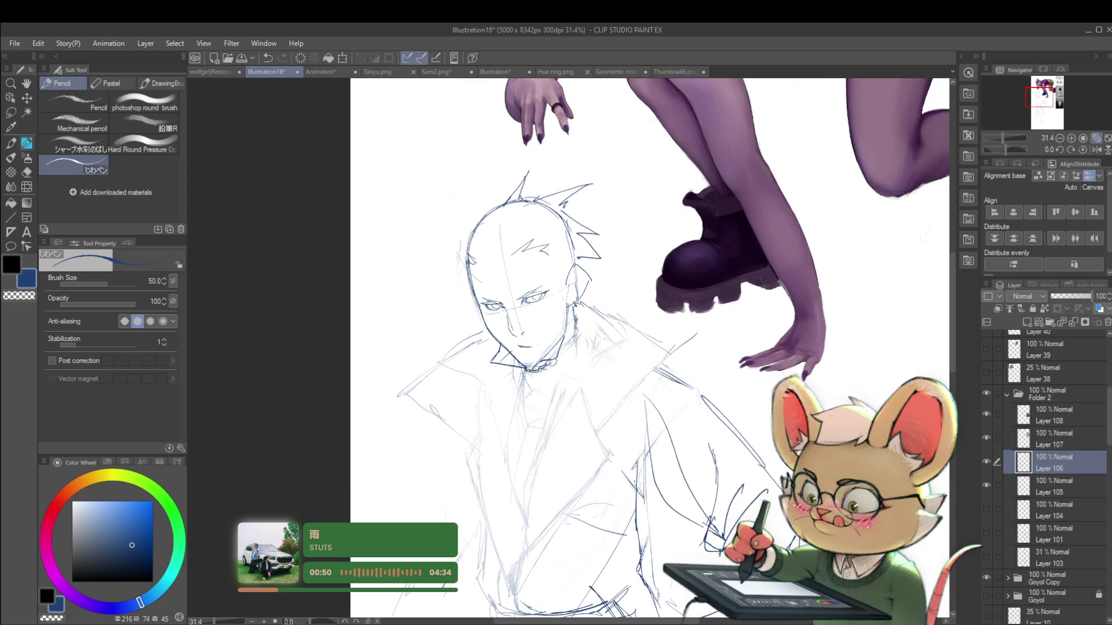
Darken the man's neck and collar line with a short pencil stroke
drag(565, 350, 553, 360)
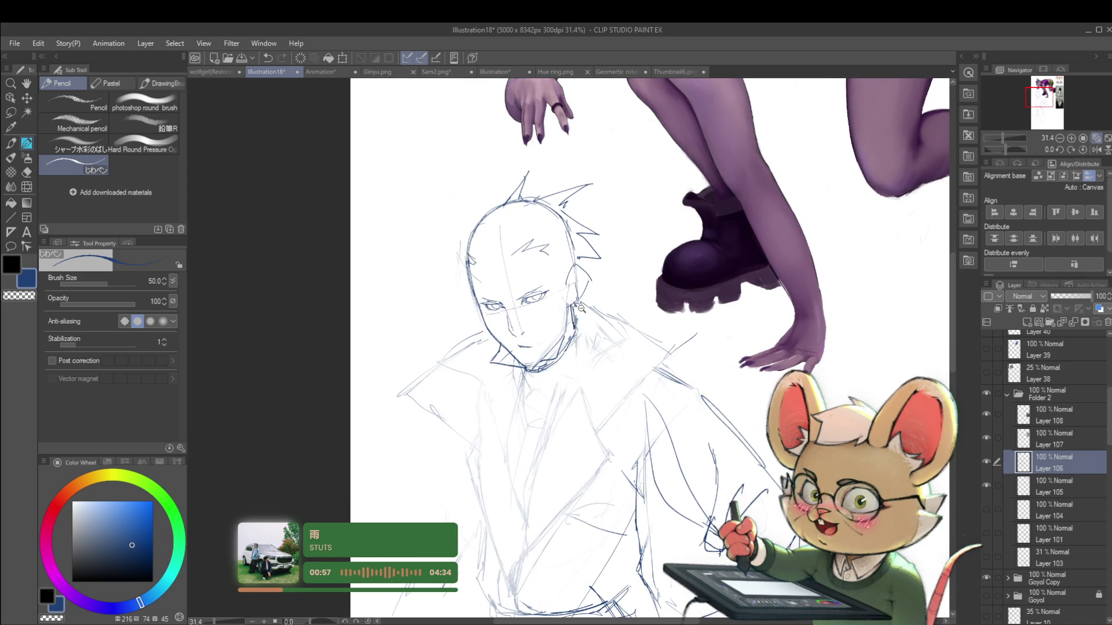
scroll(583, 305, down, 3)
scroll(611, 331, up, 5)
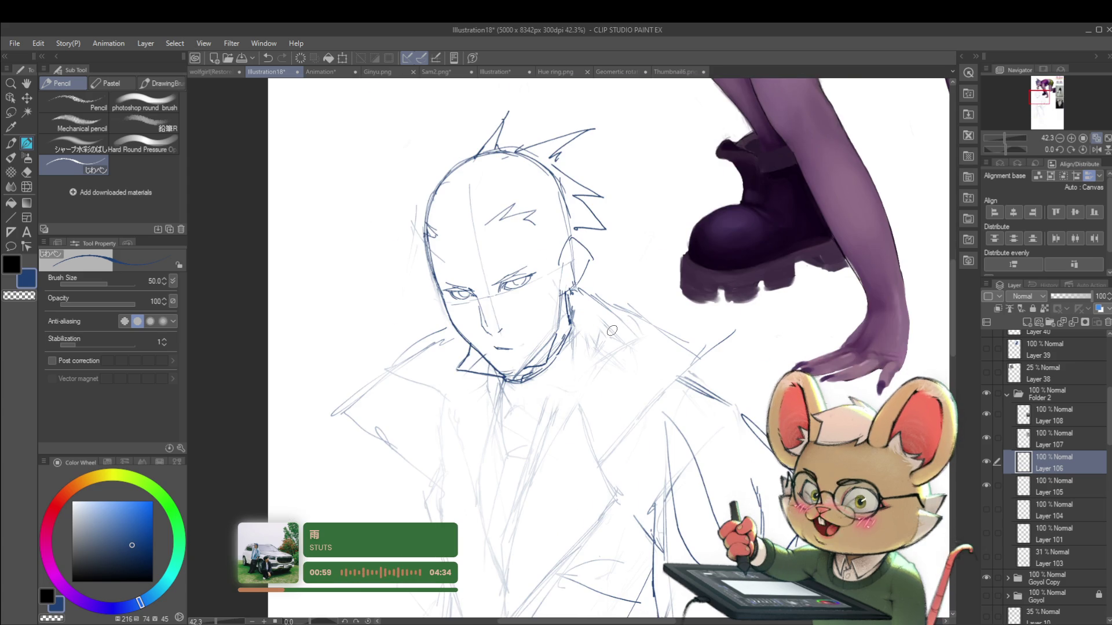
scroll(504, 365, up, 2)
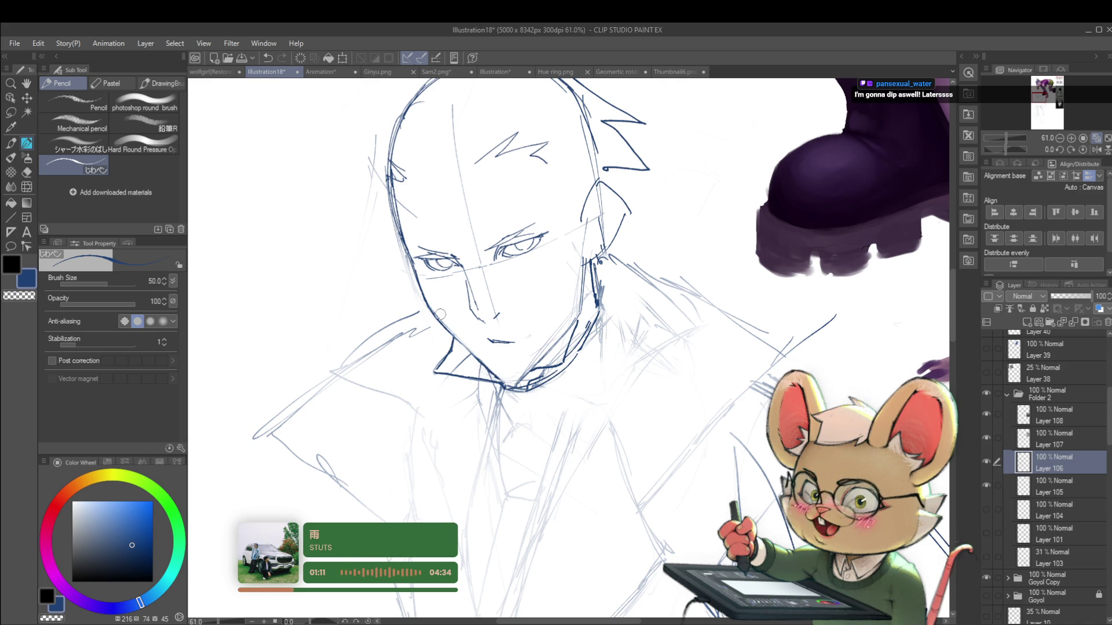
scroll(407, 253, down, 3)
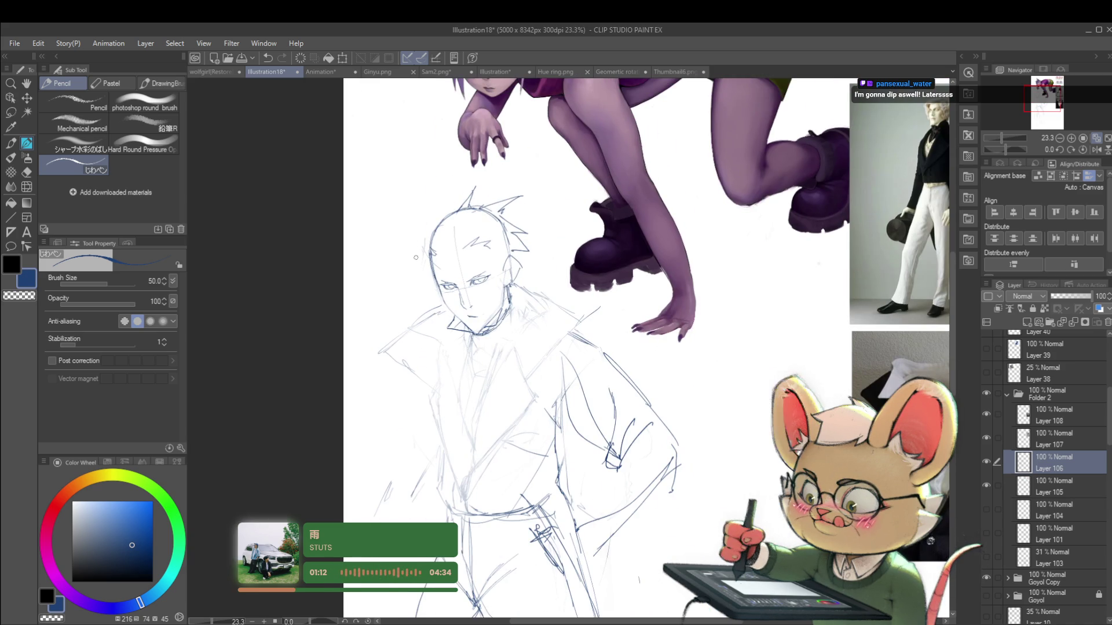
scroll(472, 286, up, 2)
scroll(424, 289, up, 1)
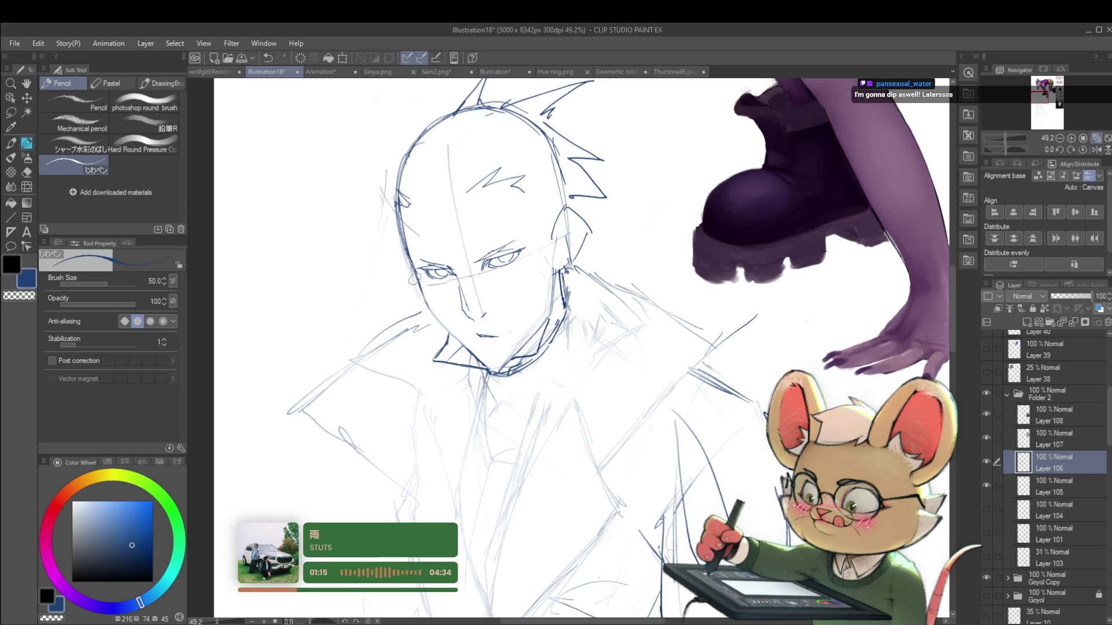
Set the pencil brush size to 25
key(bracketleft)
key(bracketleft)
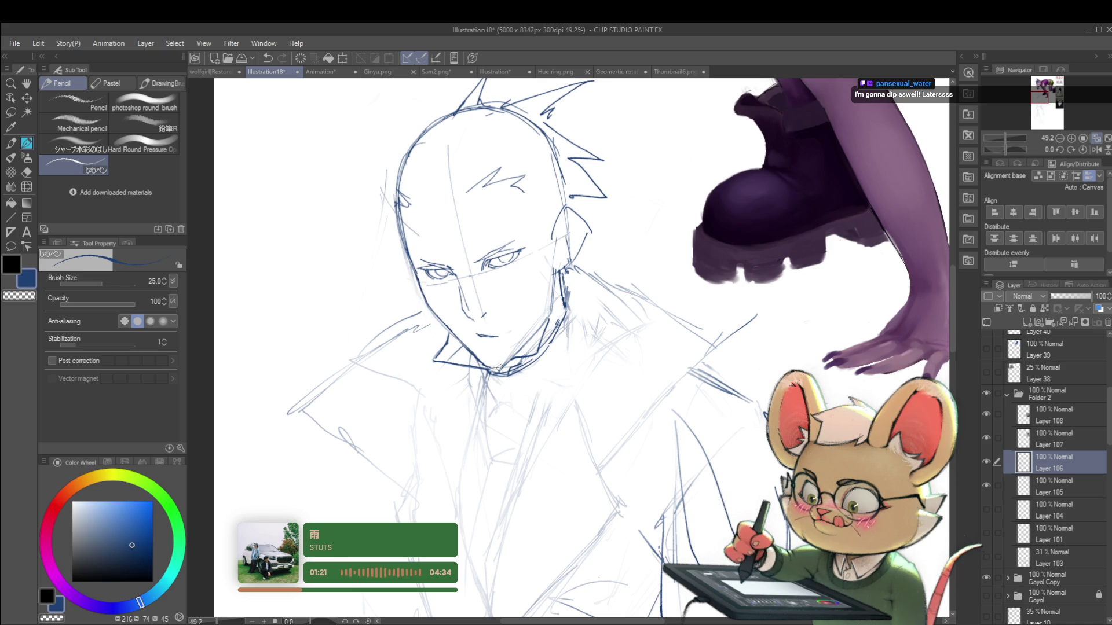
scroll(505, 337, down, 4)
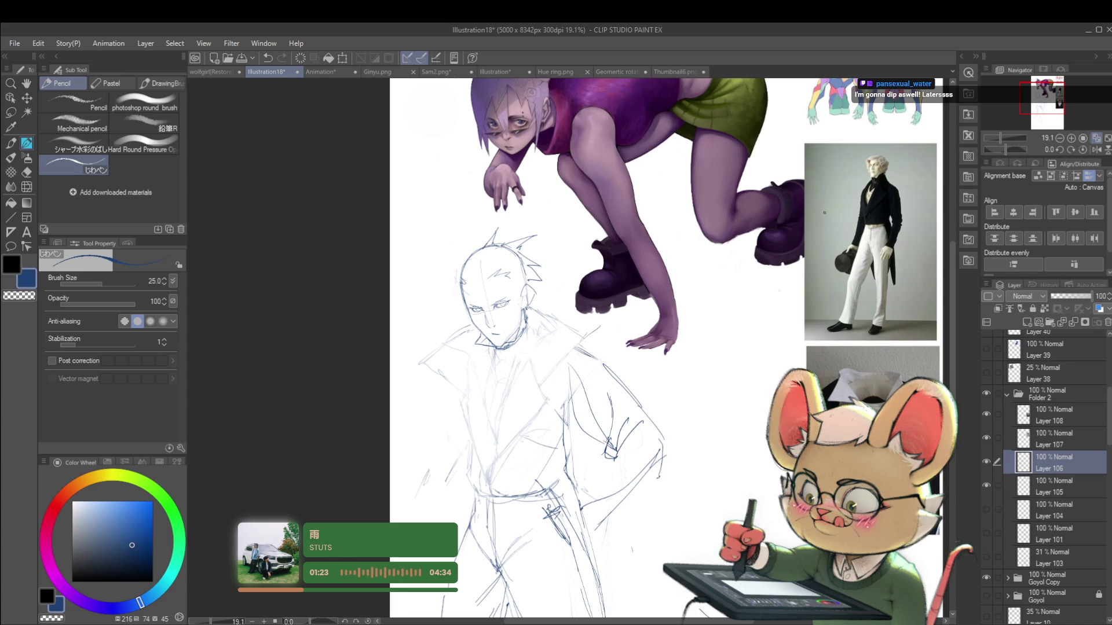
scroll(758, 262, up, 3)
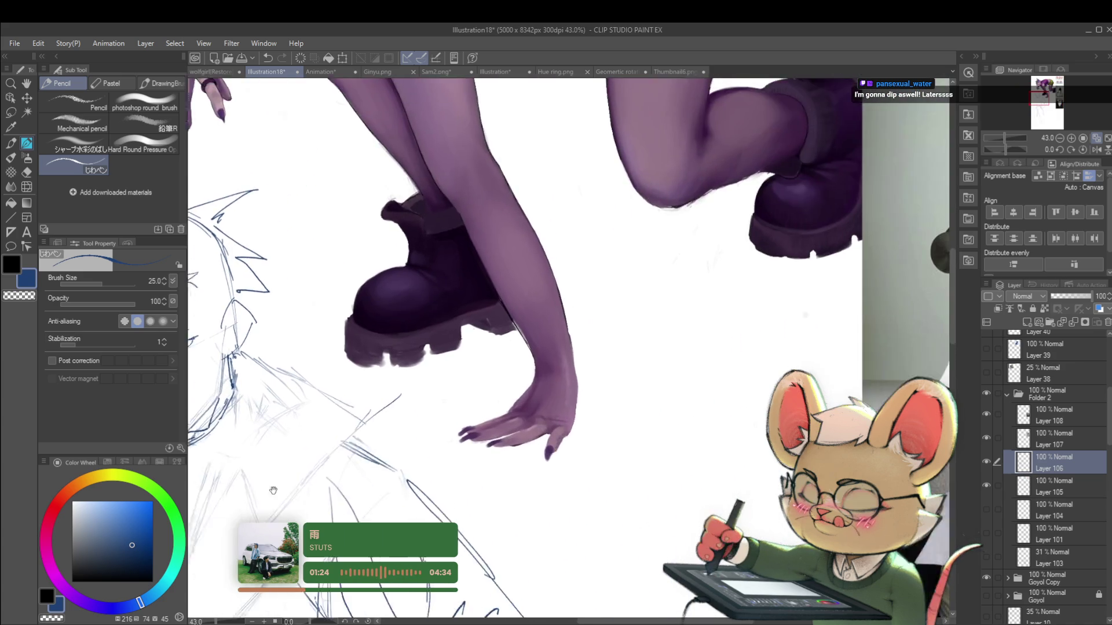